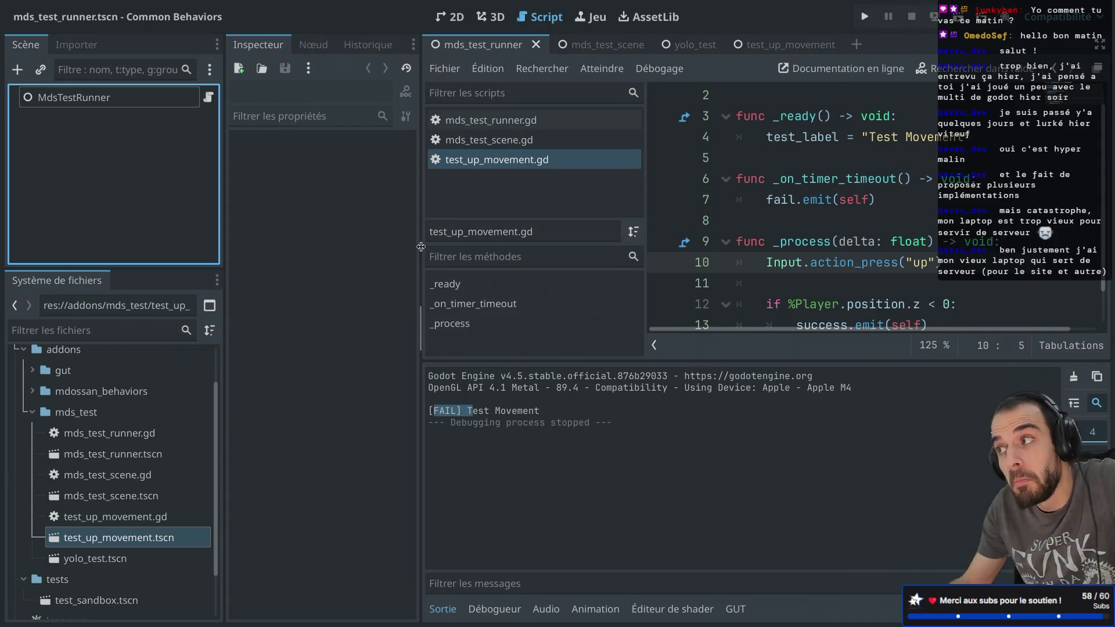
- Toggle the side docks off and back on, then select the test_up_movement scene file
key("ctrl+super+d")
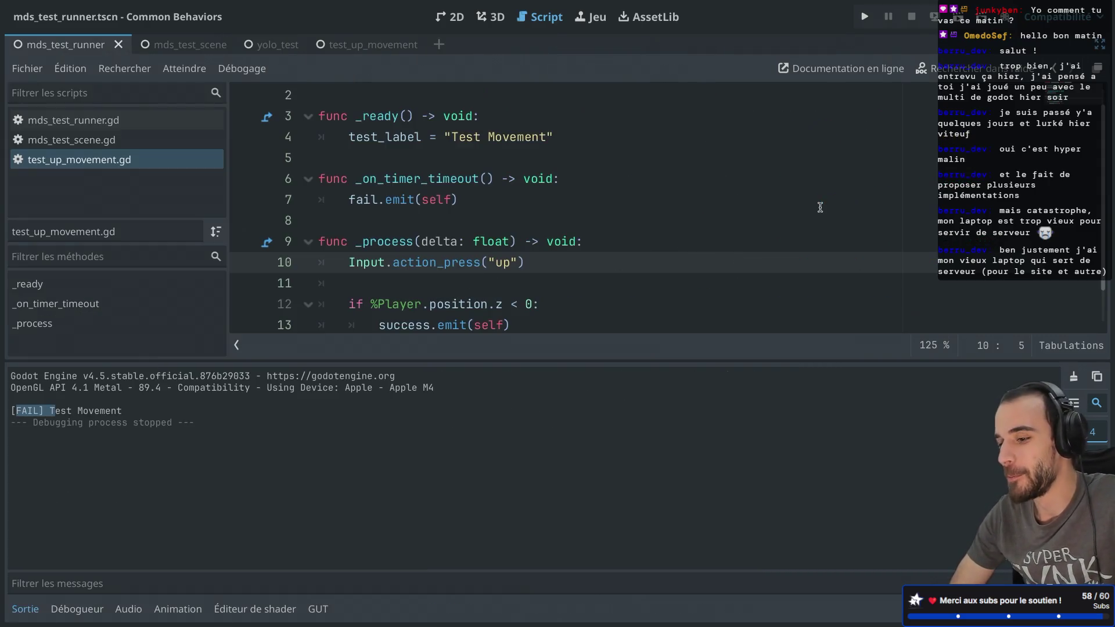
key("ctrl+super+d")
left_click(119, 538)
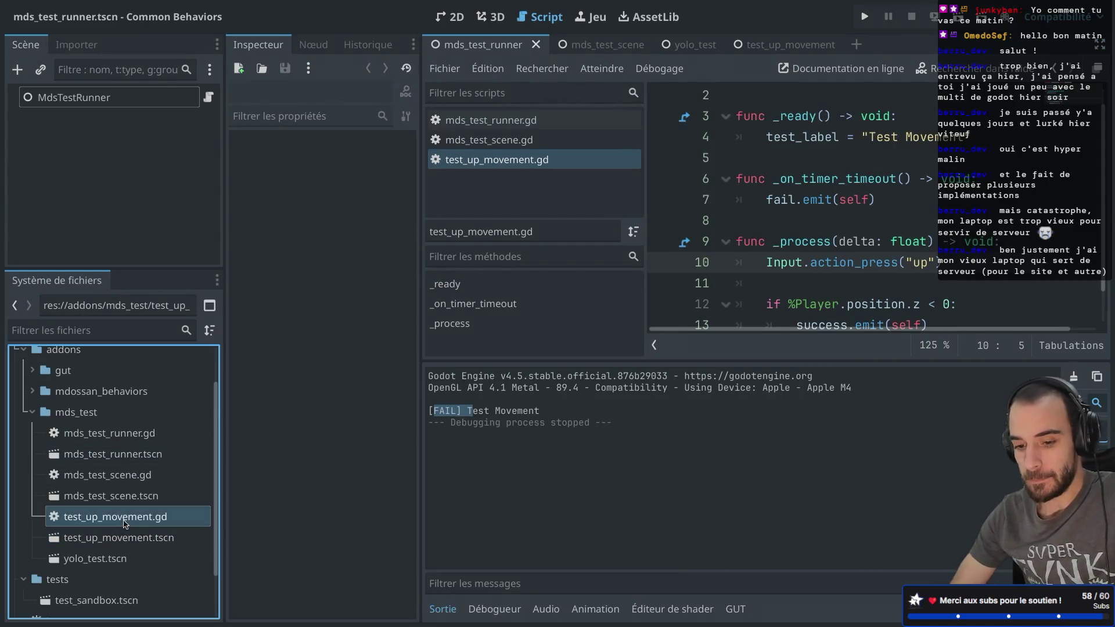
left_click(129, 521)
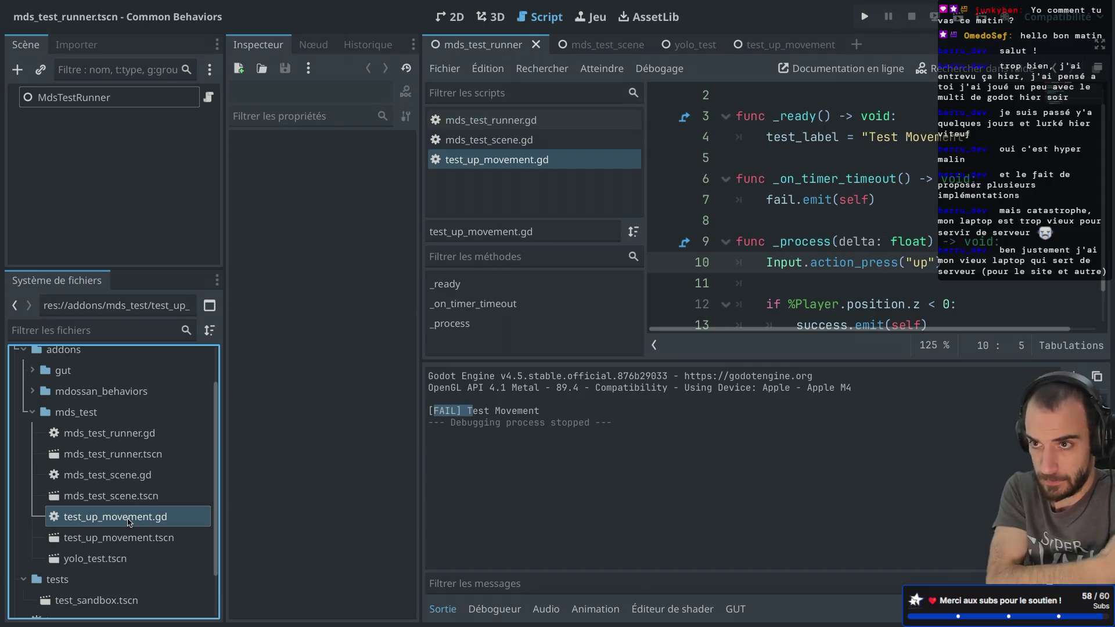
left_click(145, 537)
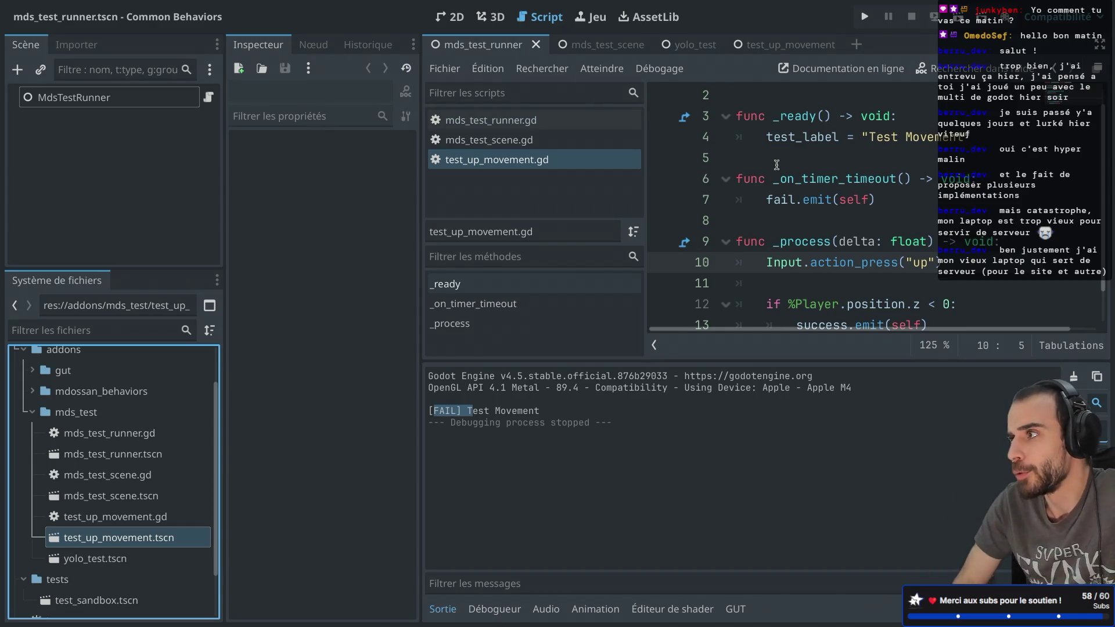
- Duplicate test_up_movement.tscn as test_down_movement.tscn and select the new copy
right_click(123, 546)
left_click(189, 482)
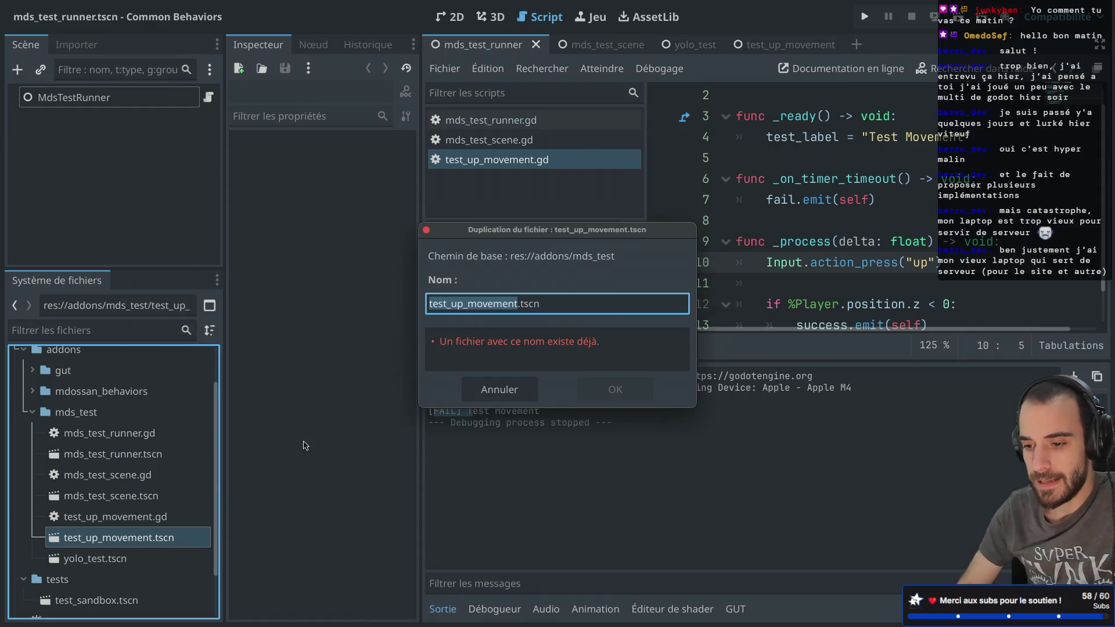
left_click(458, 304)
key("BackSpace")
key("Delete")
type("down")
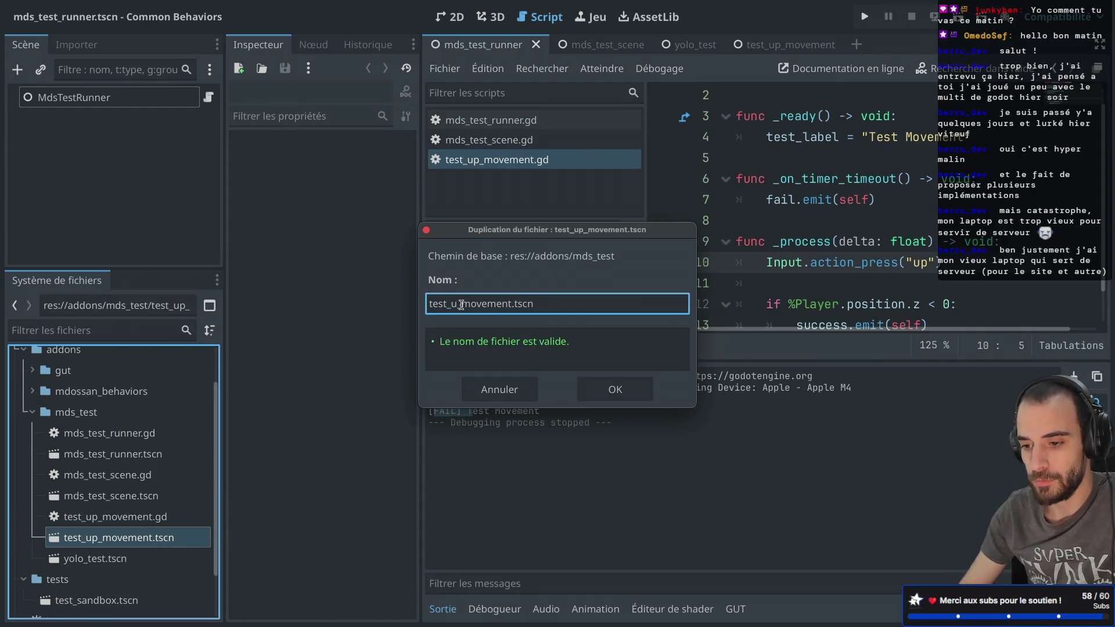
key("Return")
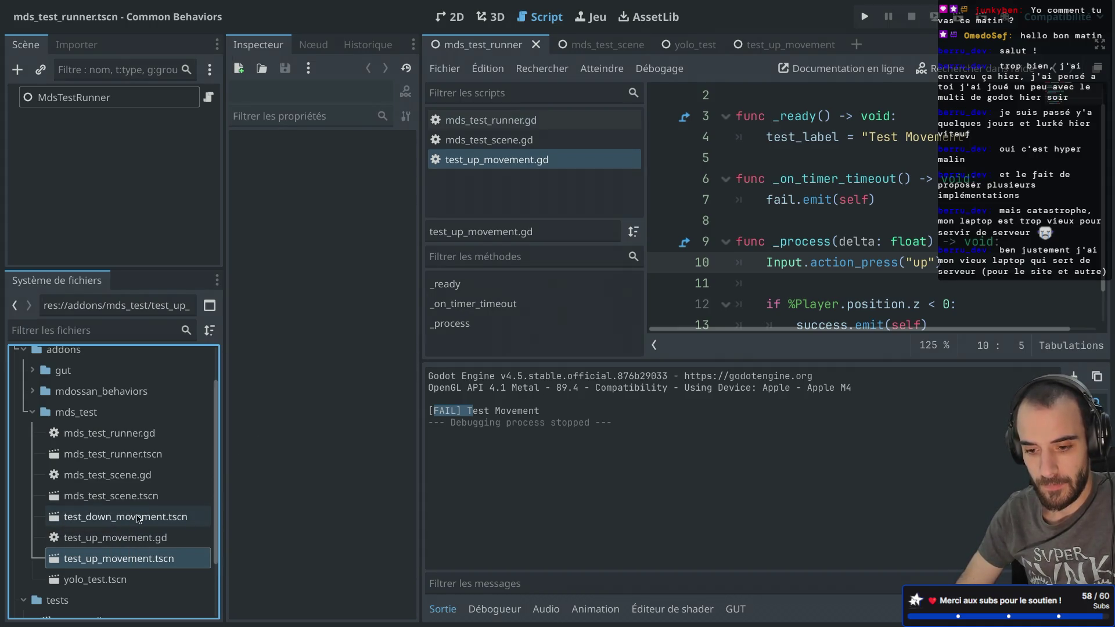
left_click(138, 517)
- Open test_down_movement.tscn in the 3D view and detach the copied script from MovementTest
double_click(137, 517)
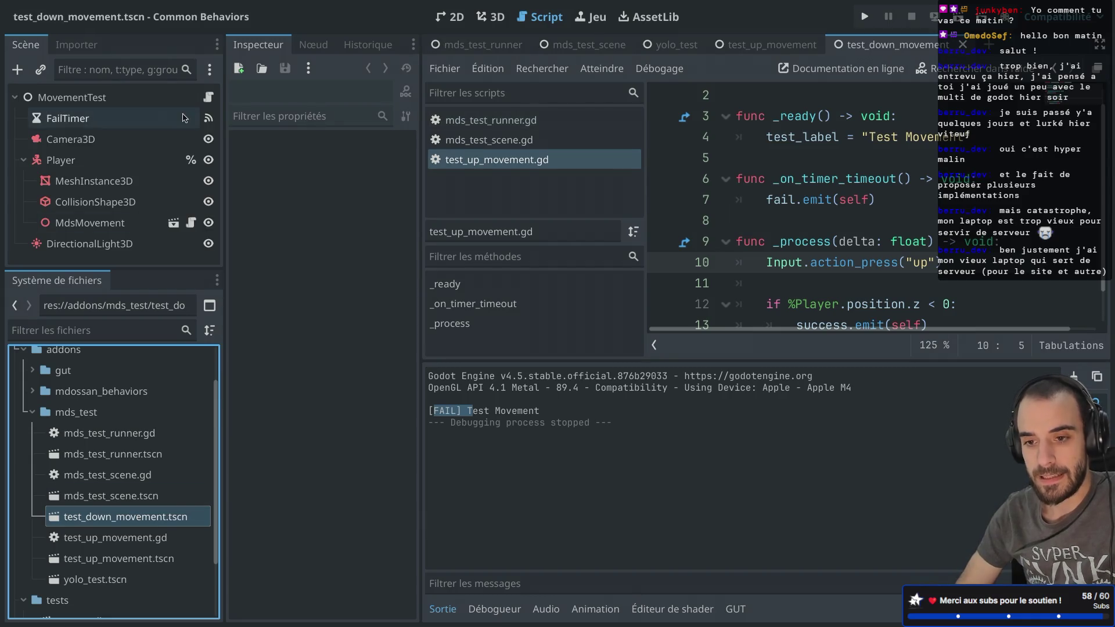
right_click(188, 106)
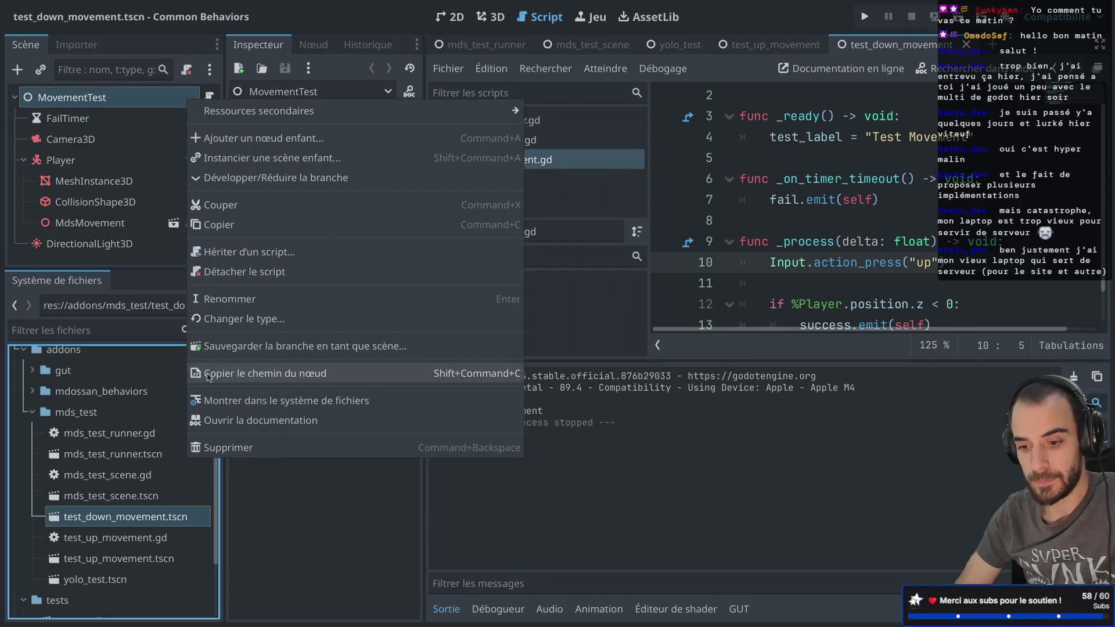
left_click(246, 270)
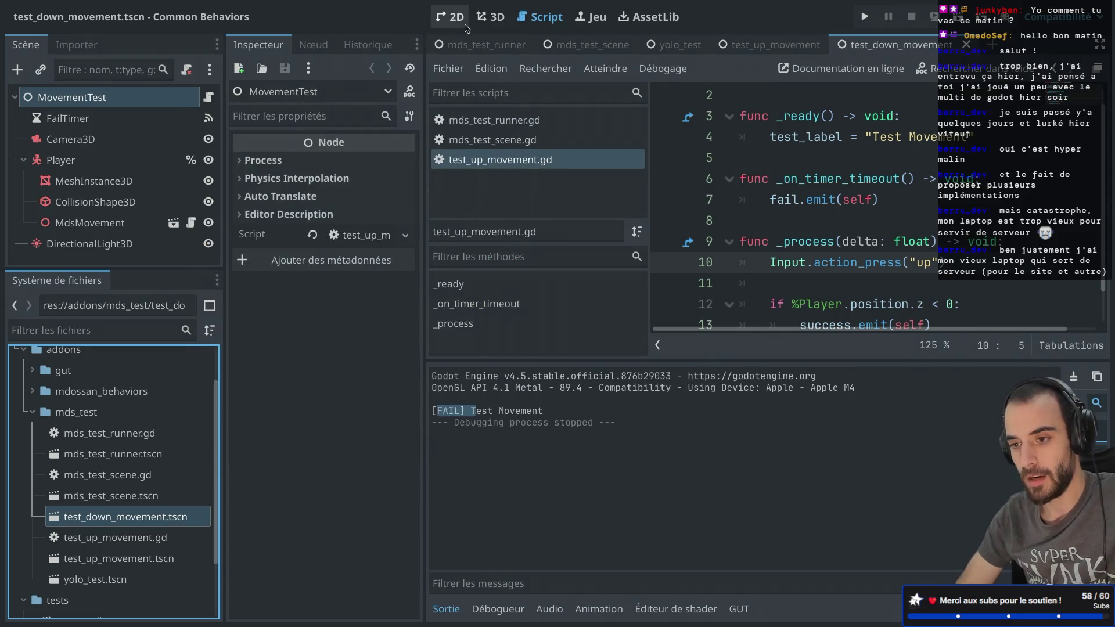
left_click(490, 16)
scroll(724, 219, "up", 3)
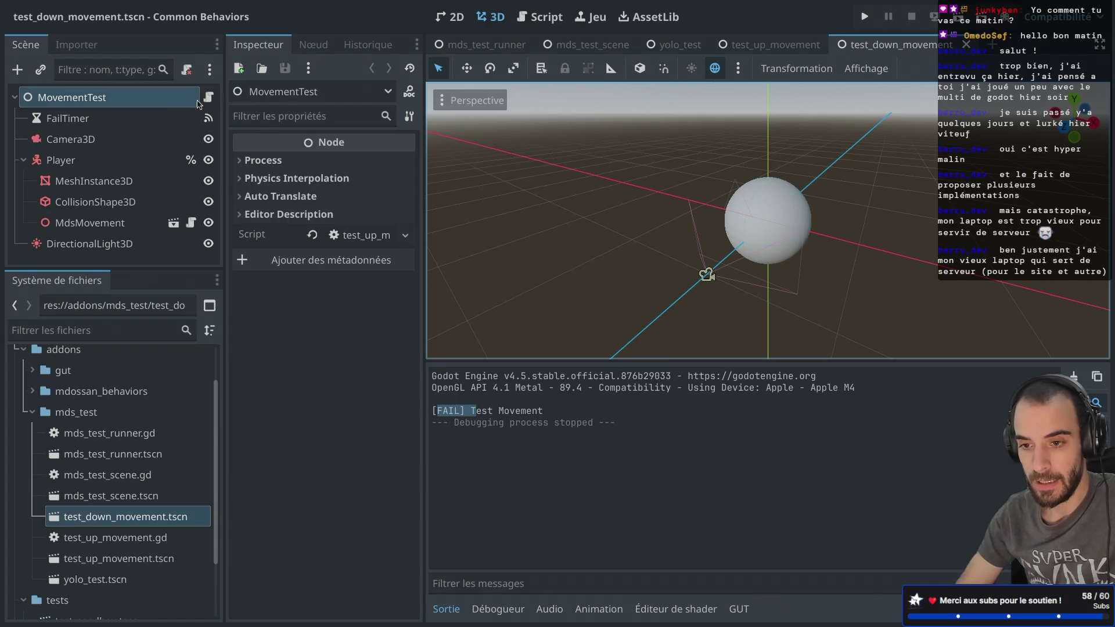
right_click(177, 100)
left_click(239, 280)
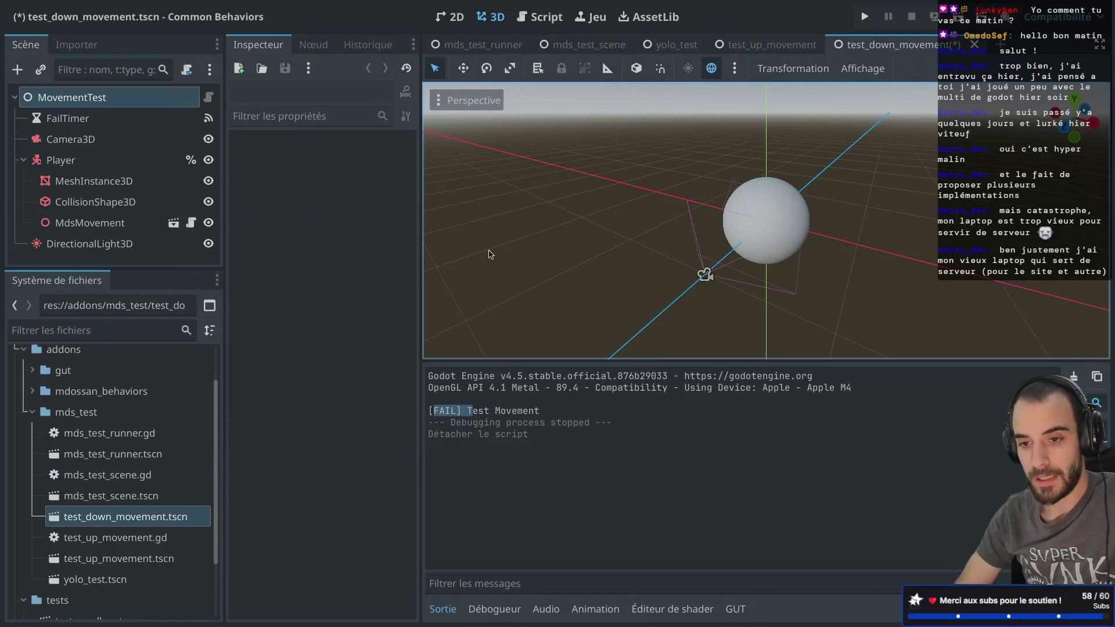
- Rename the root node to TestDownMovement
left_click(101, 103)
double_click(103, 99)
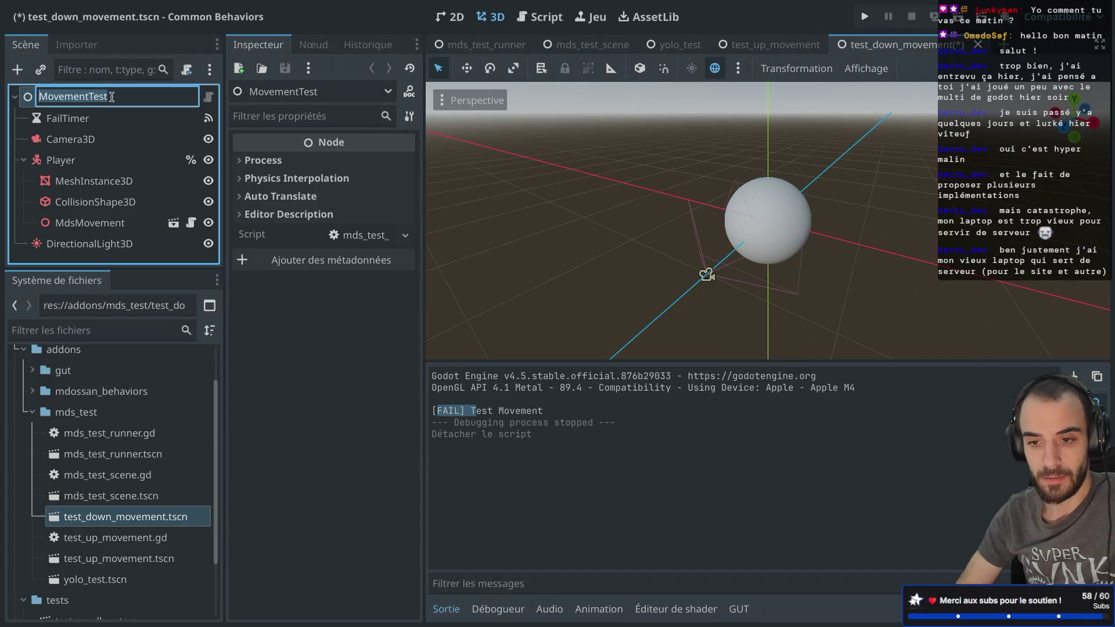
type("TestDownMovement")
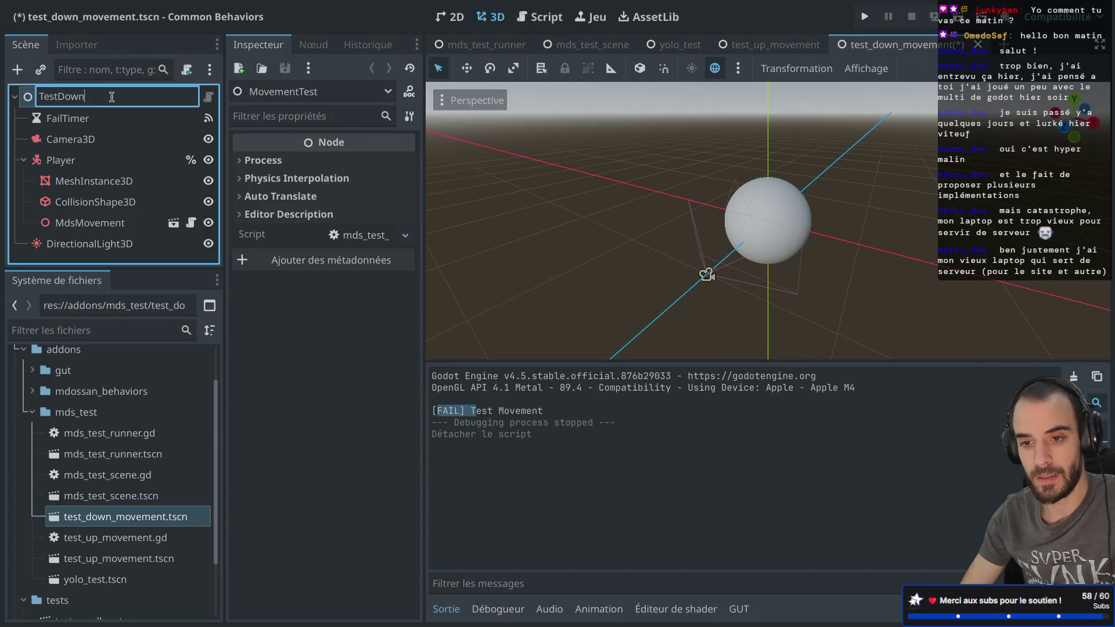
key("Return")
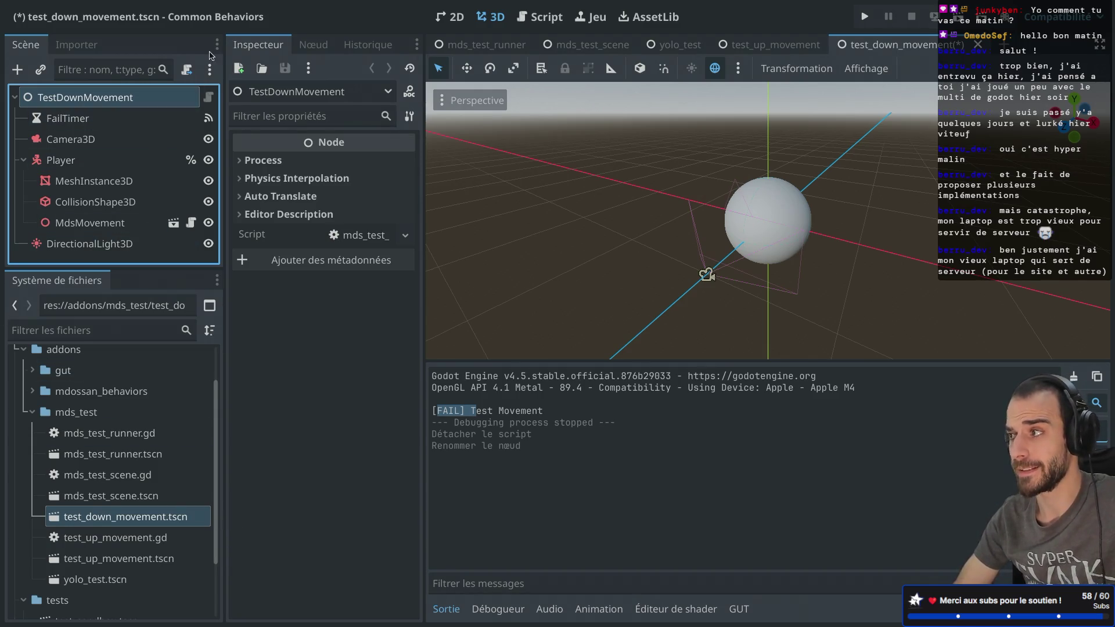
- Attach a new test_down_movement.gd script extending MdsTestScene to the TestDownMovement root
right_click(171, 97)
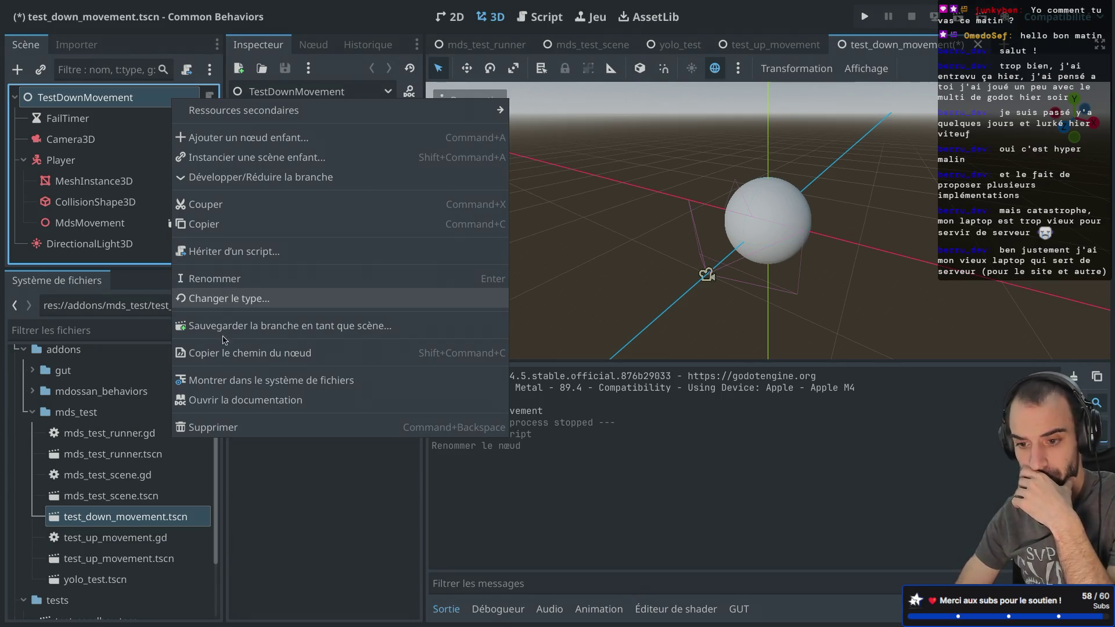
left_click(100, 97)
right_click(83, 97)
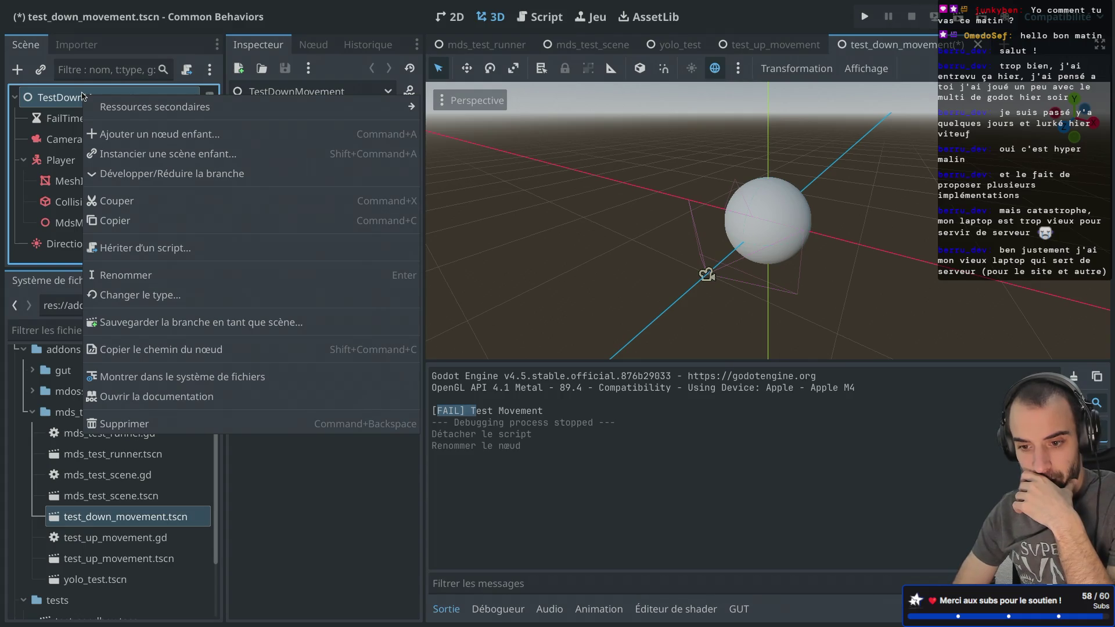
left_click(190, 62)
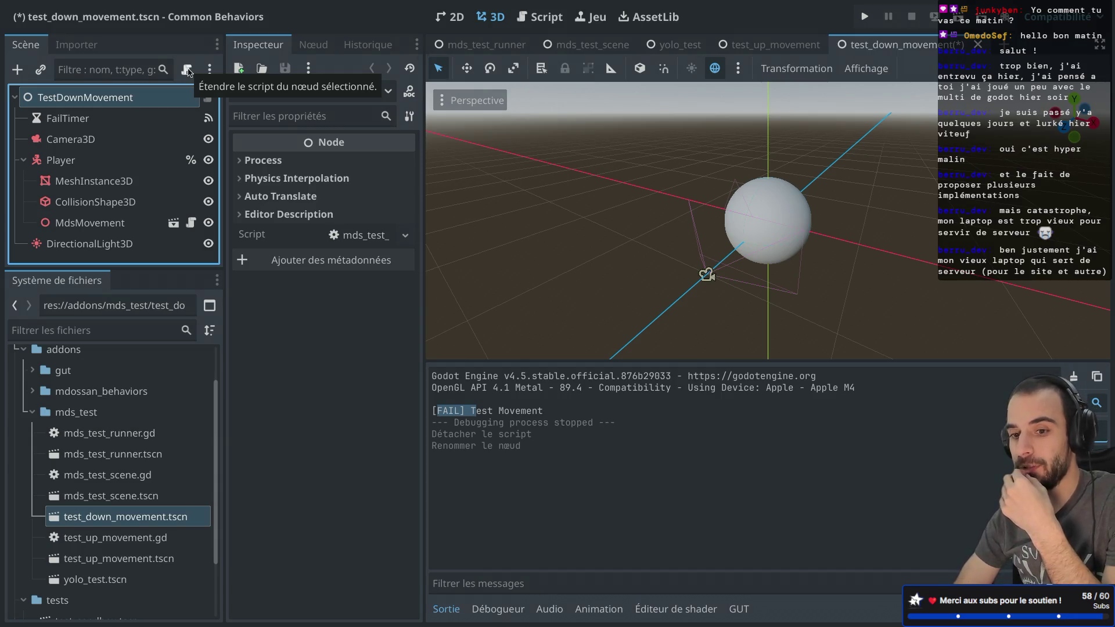
left_click(186, 71)
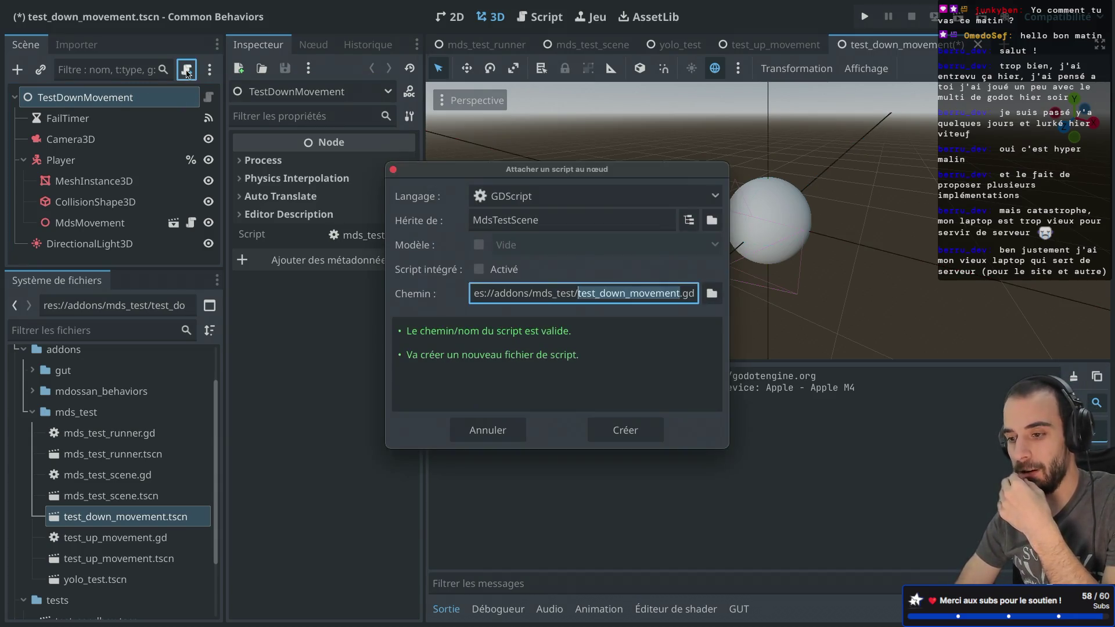
left_click(626, 430)
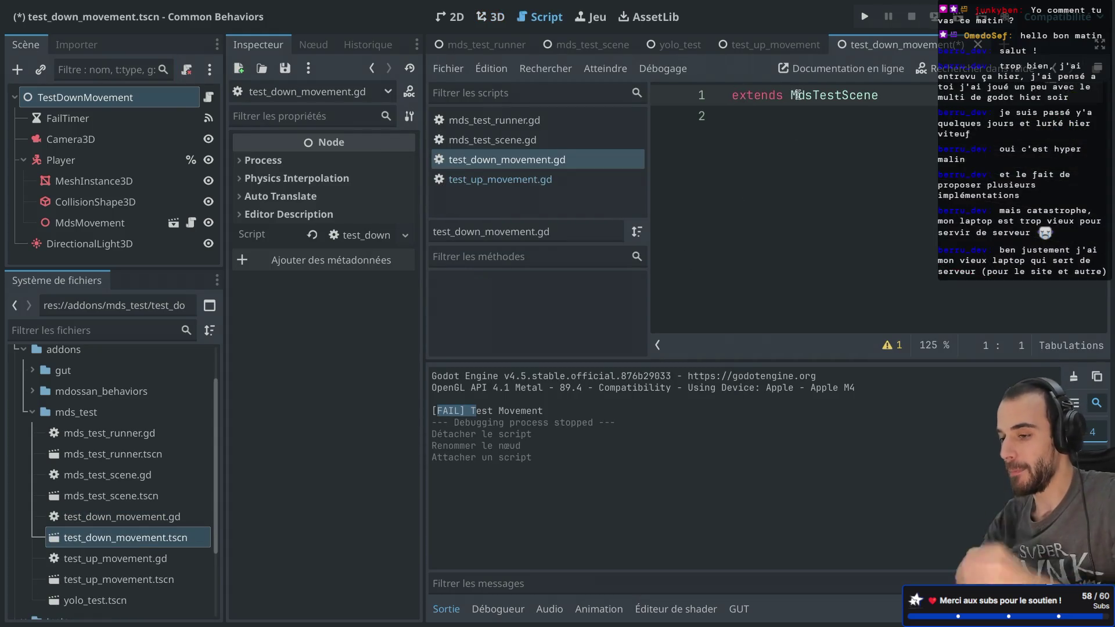
- Delete the stray extends GutTest line and blank line, then save test_down_movement.gd
left_click(785, 120)
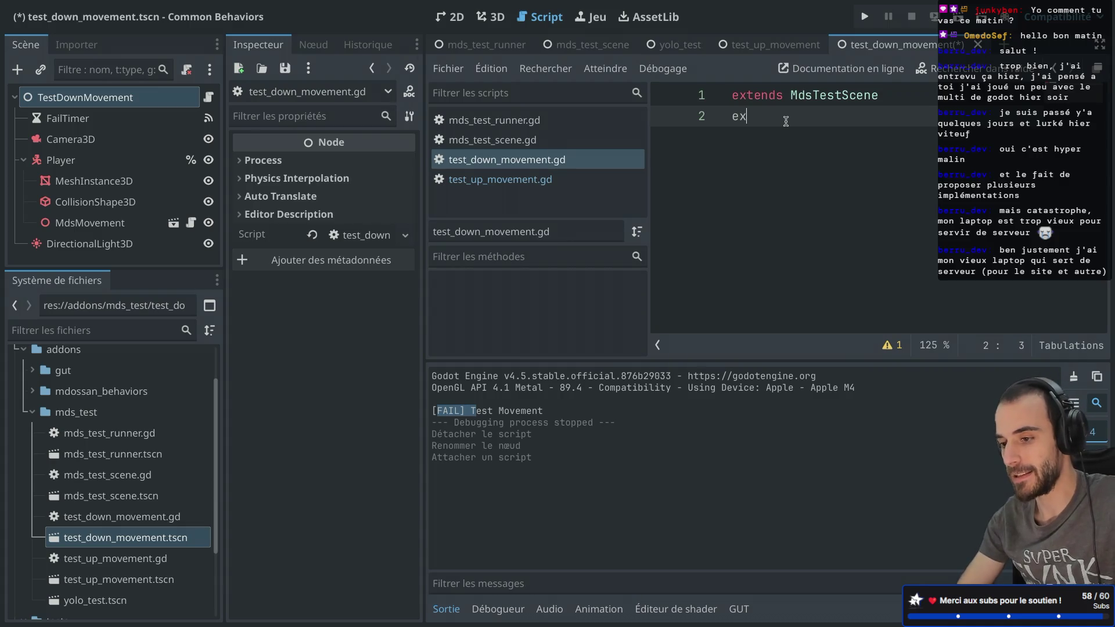
type("tends GutTests")
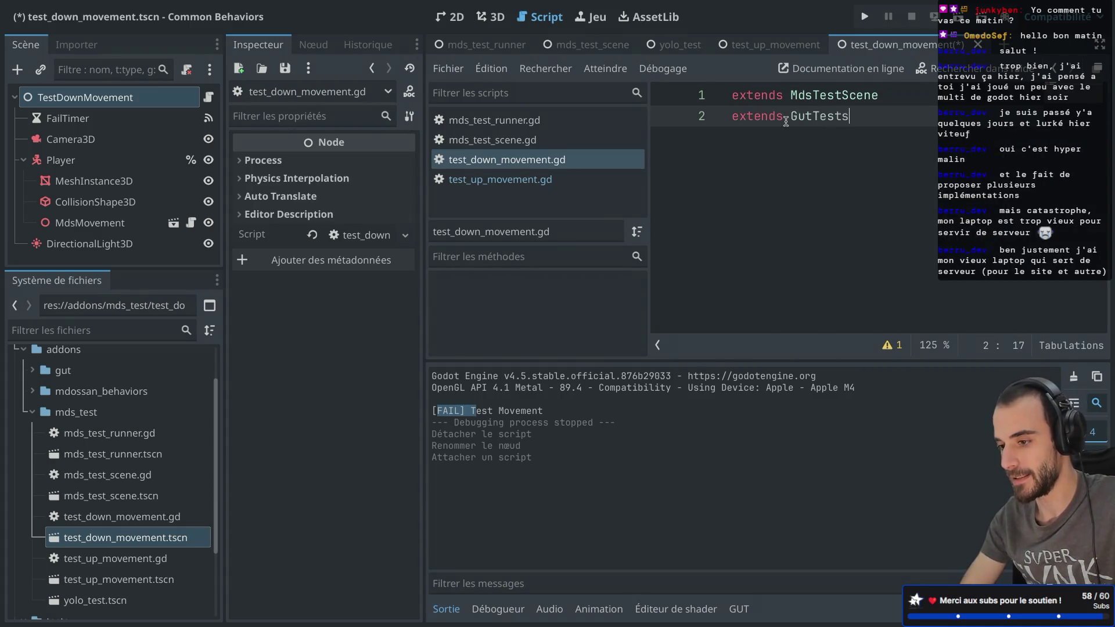
left_click_drag(873, 116, 674, 116)
key("BackSpace")
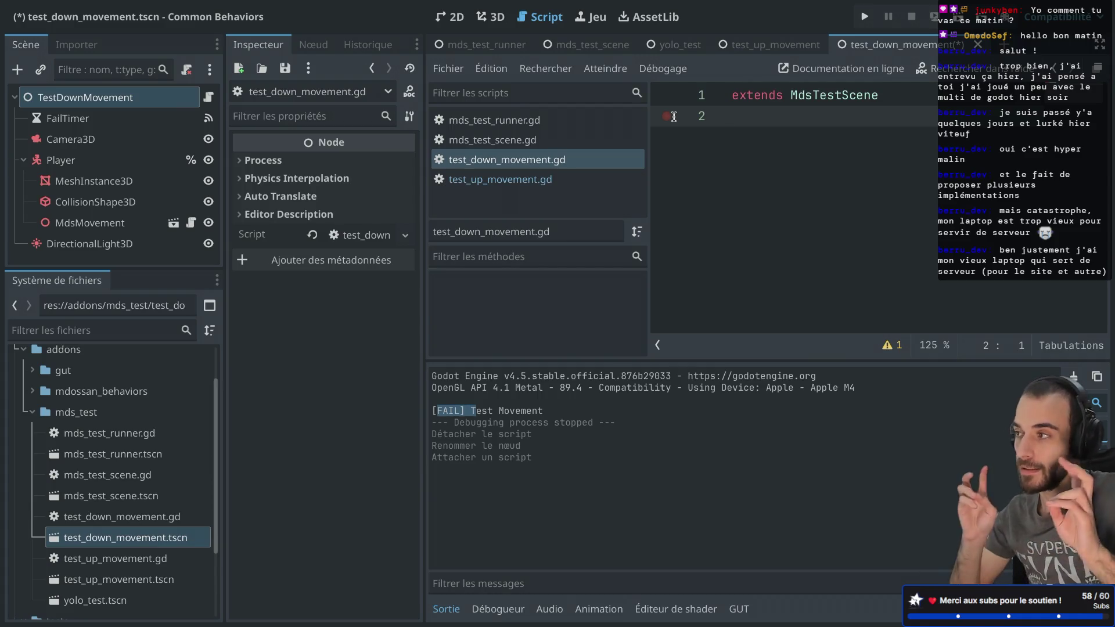
key("Up")
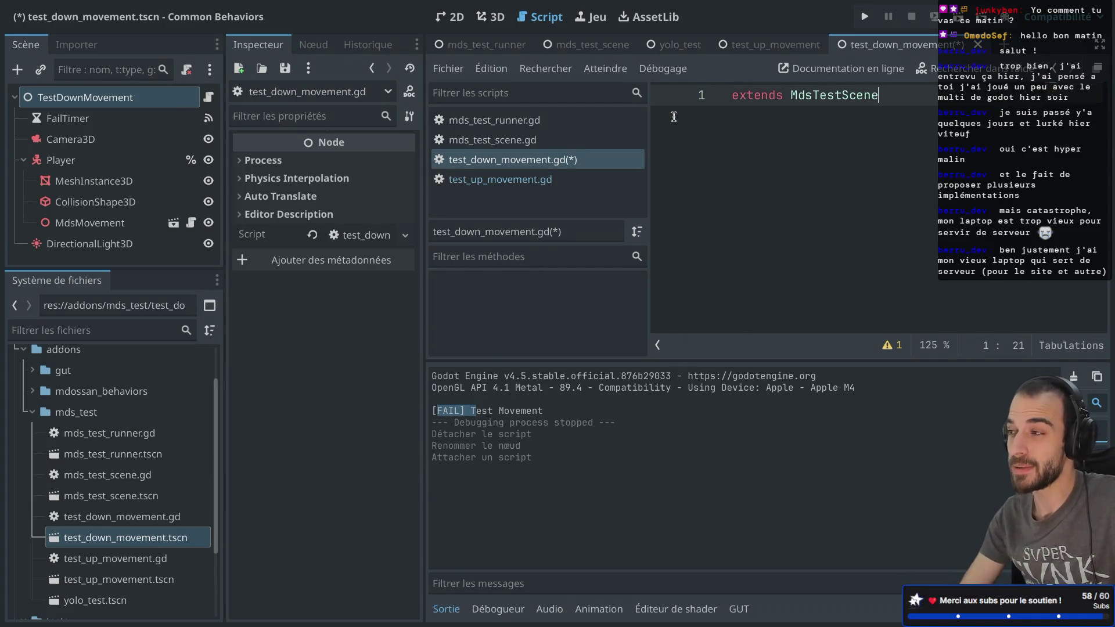
key("ctrl+s")
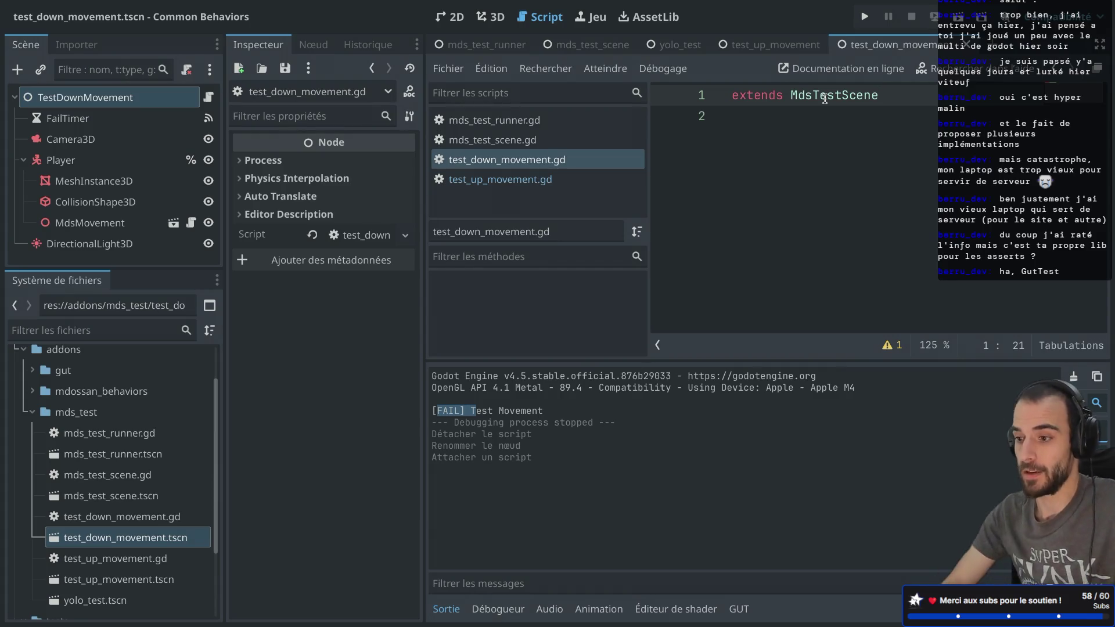
- Open the MdsTestScene definition full-width and review its success and fail signal declarations
left_click(817, 95, "ctrl")
key("ctrl+shift+F11")
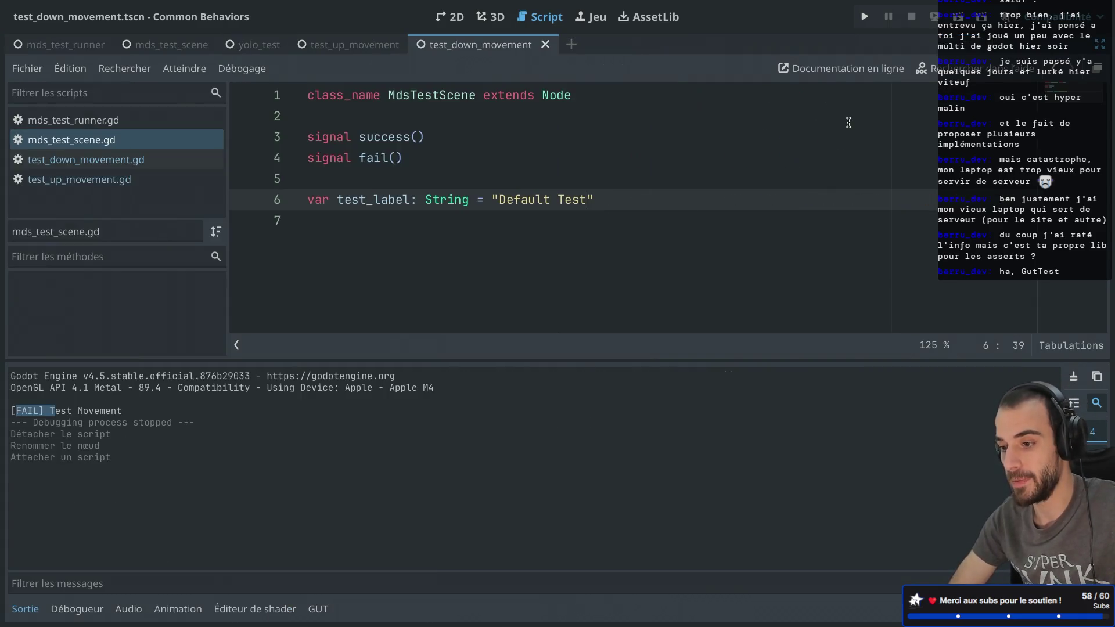
left_click(433, 137)
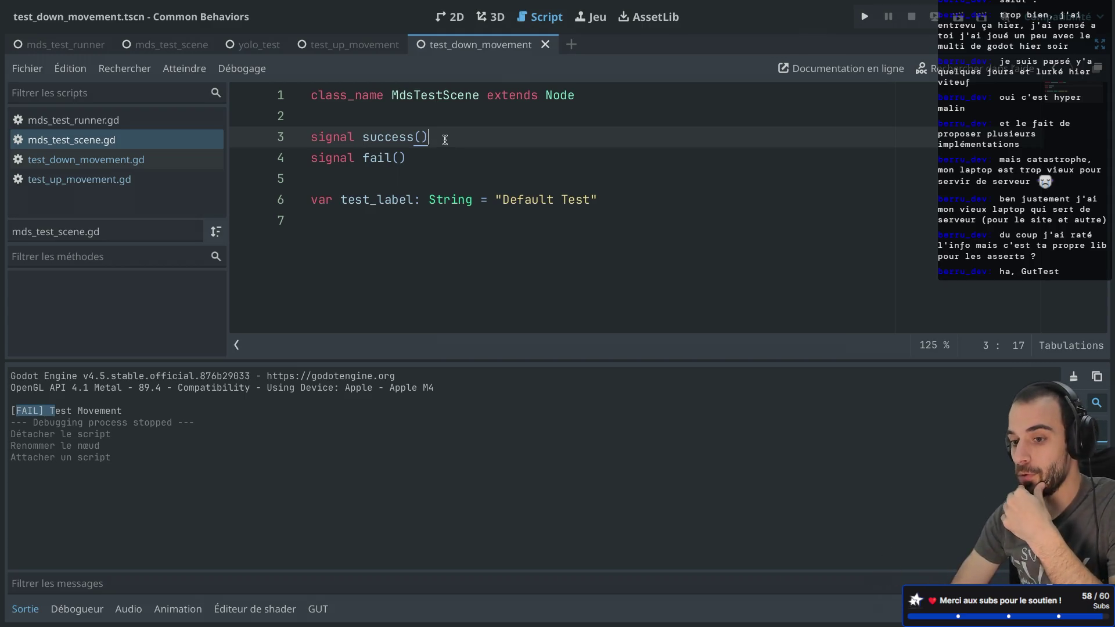
left_click_drag(444, 140, 275, 135)
left_click_drag(416, 161, 297, 152)
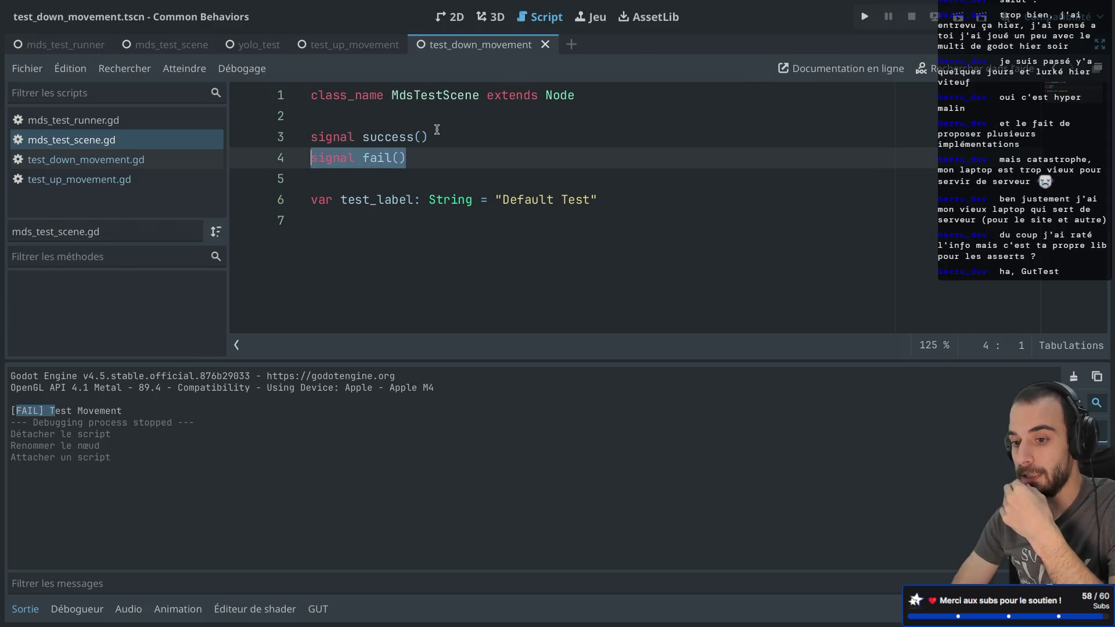
left_click_drag(439, 136, 309, 137)
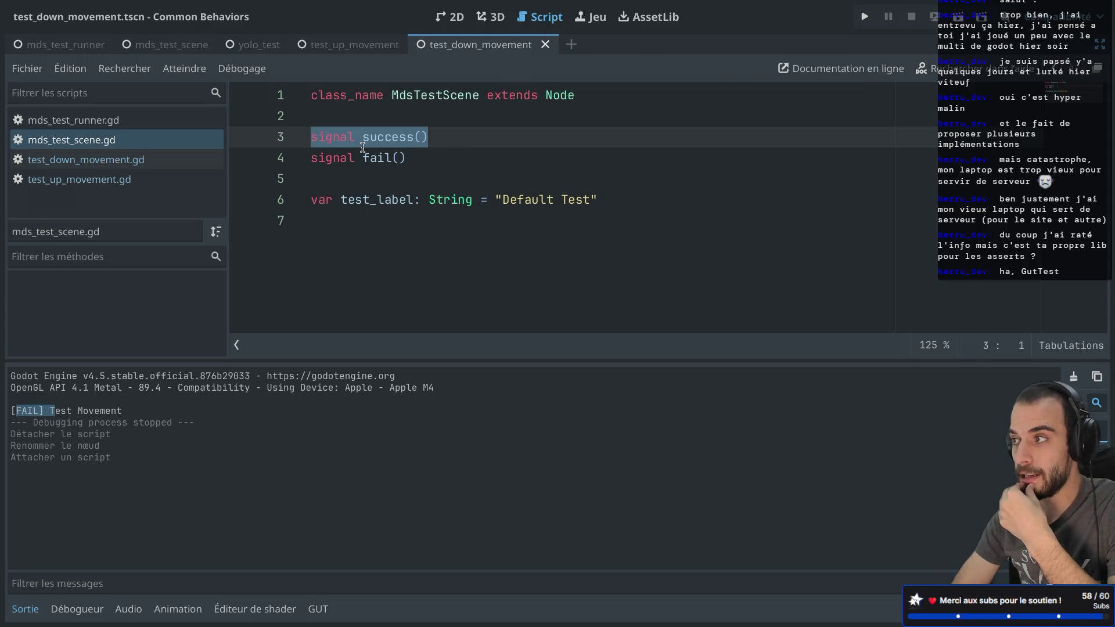
left_click_drag(406, 158, 294, 156)
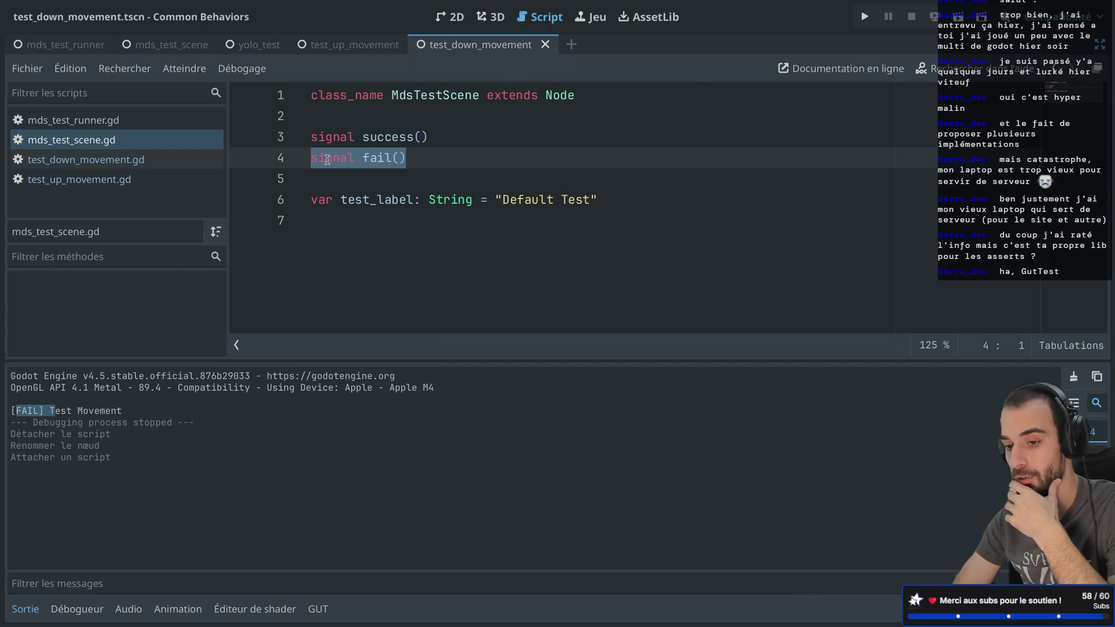
- Try a reason: String parameter on fail, undo it, and restore the side docks
left_click(402, 157)
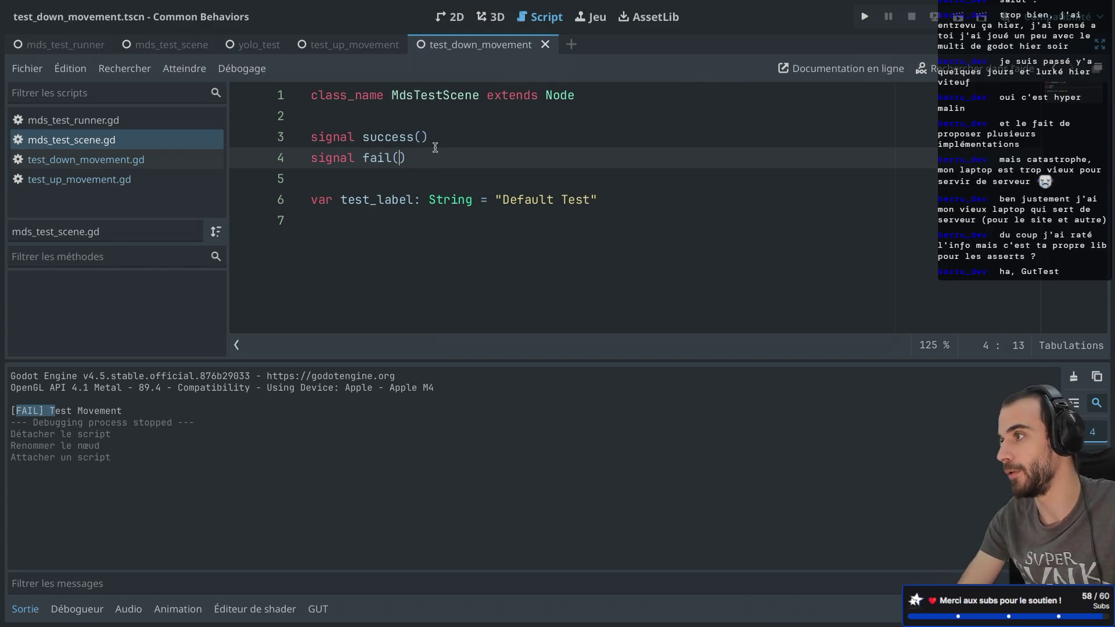
type("reason: String")
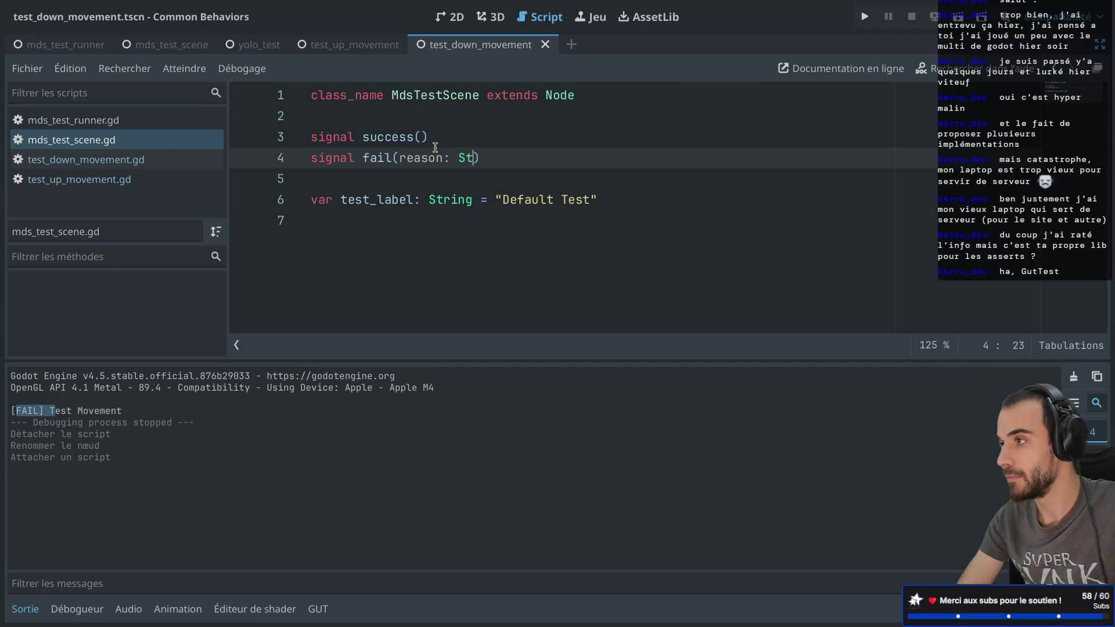
key("ctrl+z")
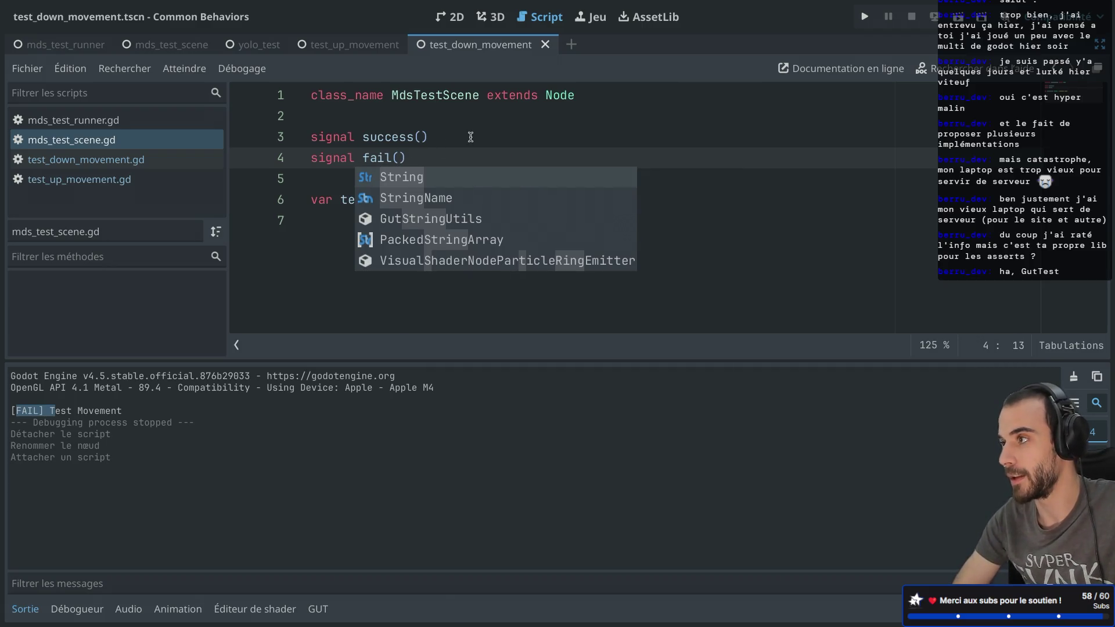
left_click(472, 137)
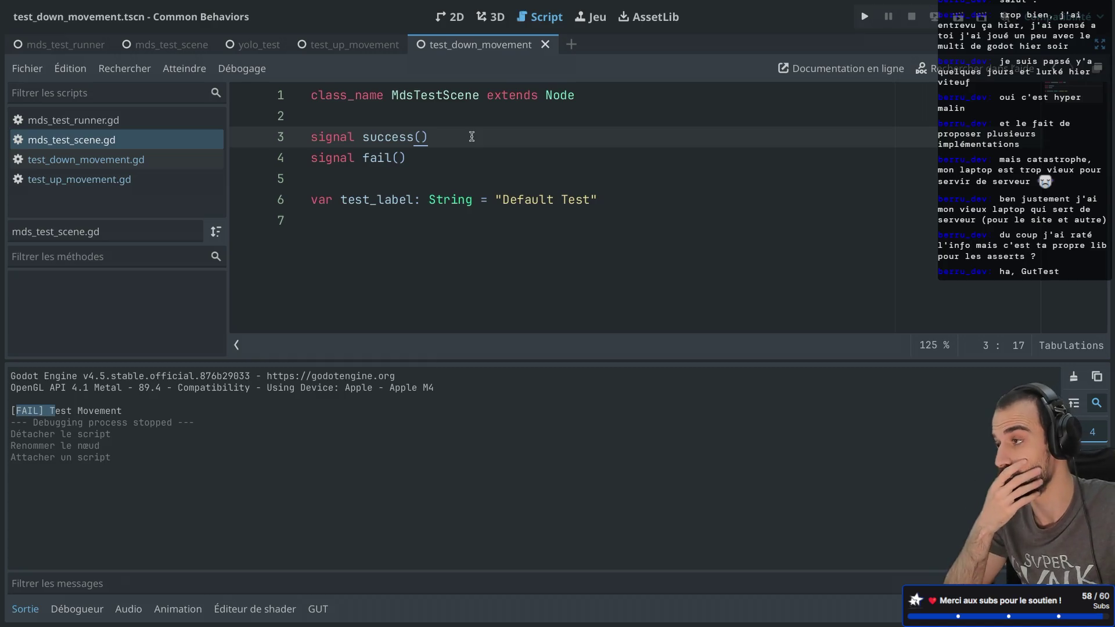
key("ctrl+super+d")
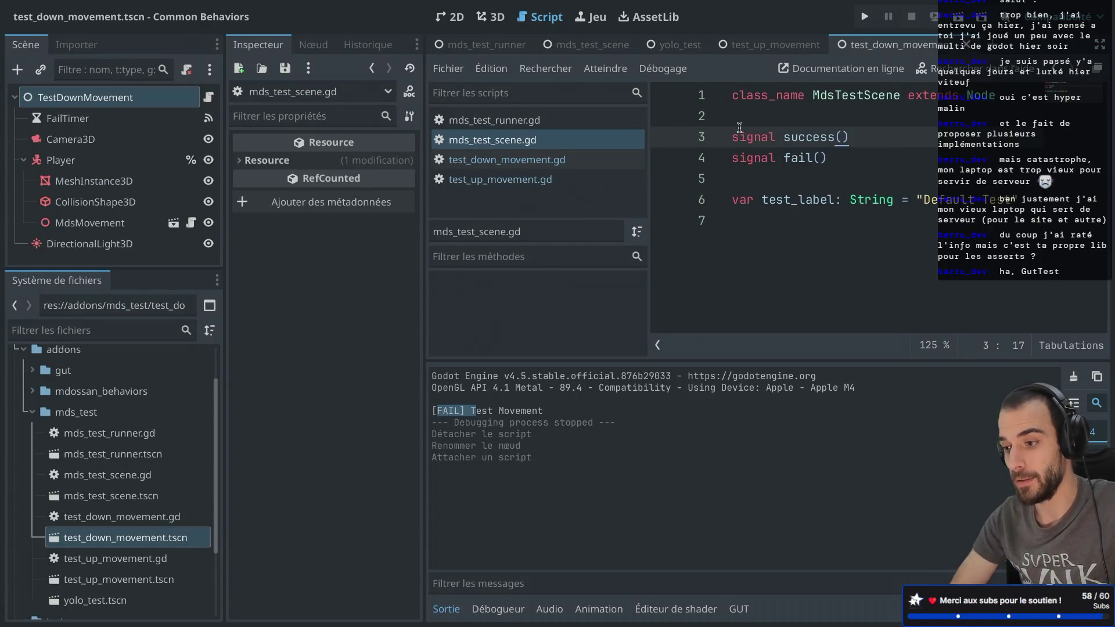
- Select the success and fail signal names in mds_test_scene.gd for reference
left_click(796, 137)
double_click(796, 136)
double_click(795, 157)
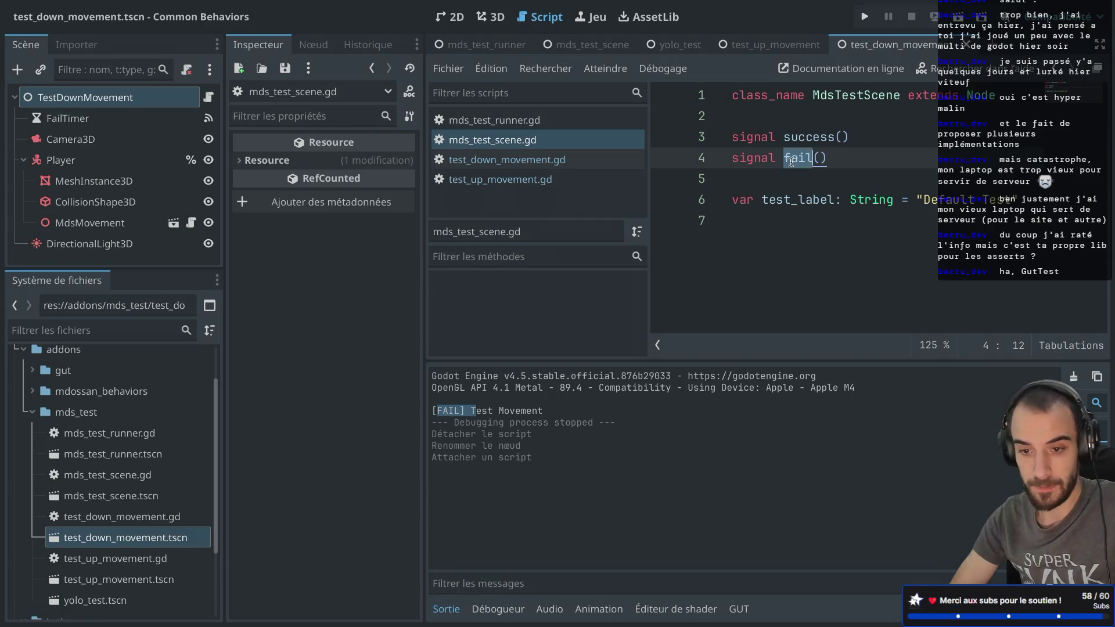
scroll(144, 482, "down", 3)
scroll(144, 482, "up", 3)
- Open mds_test_runner.tscn in 3D and show mds_test_runner.gd full-width without the output panel
double_click(140, 452)
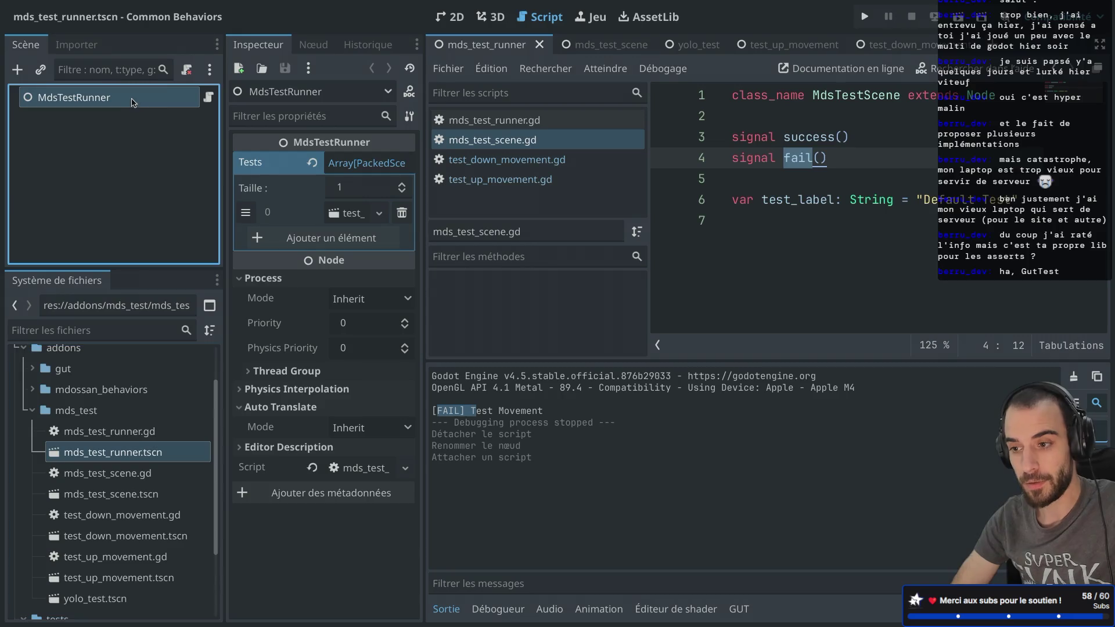
left_click(505, 23)
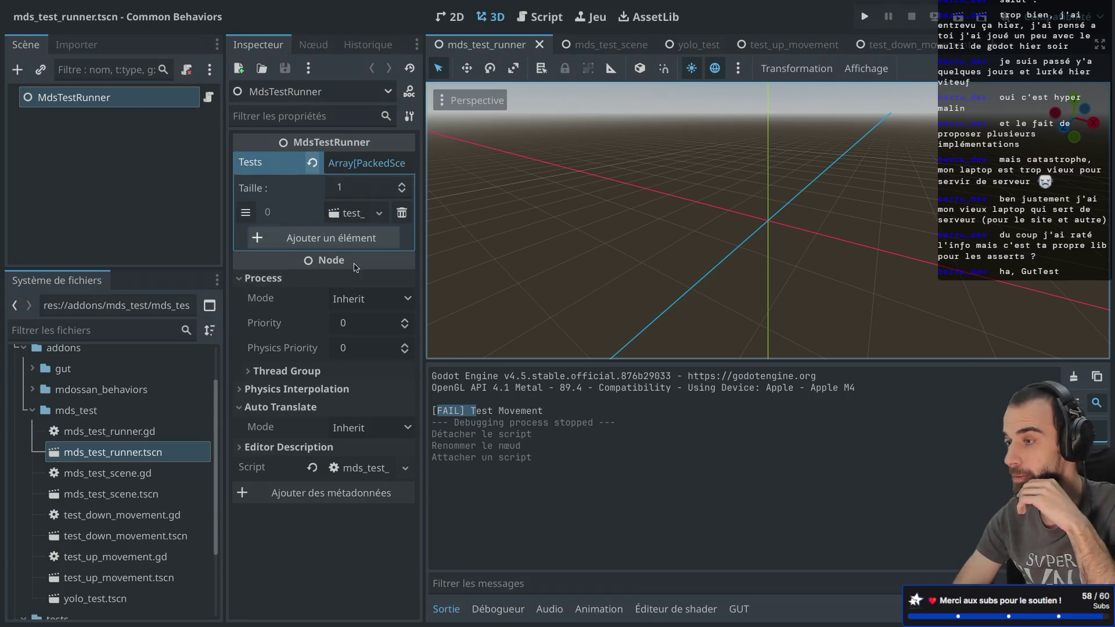
left_click(209, 98)
key("ctrl+super+d")
scroll(522, 209, "up", 4)
left_click(25, 609)
scroll(408, 383, "up", 6)
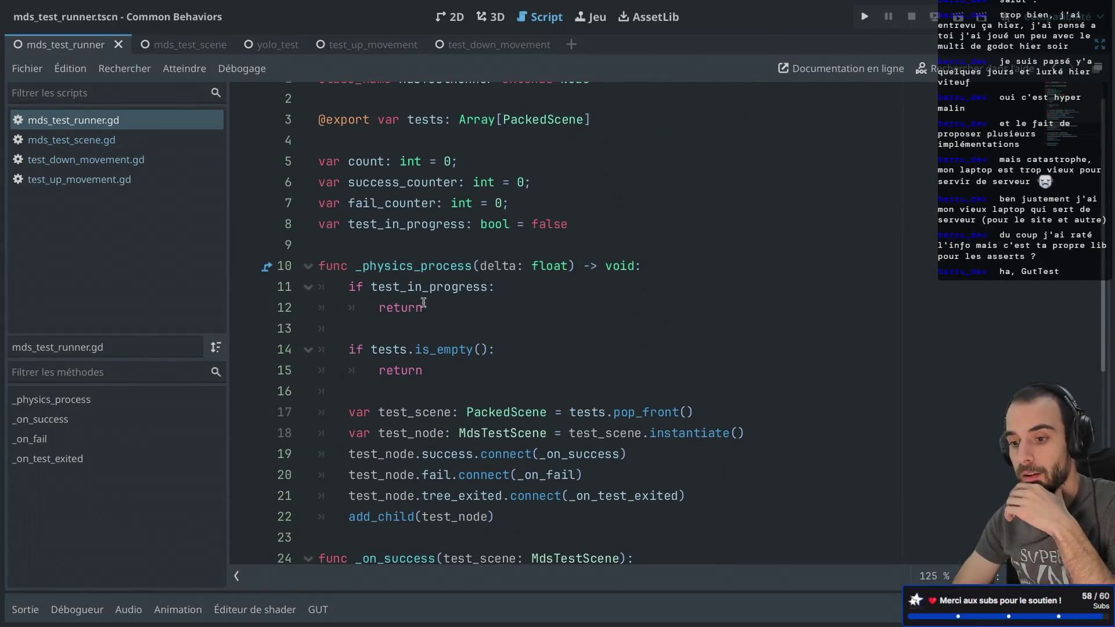
- Review the runner's pop_front, instantiate and success-connection lines 17–19
mouse_move(418, 284)
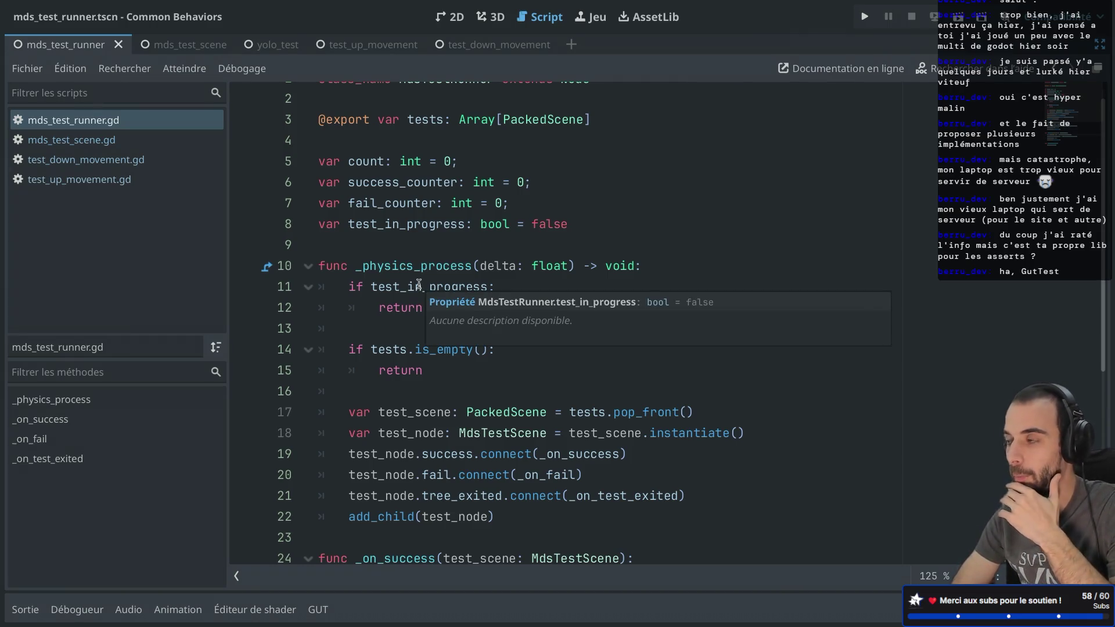
scroll(419, 284, "down", 1)
mouse_move(349, 235)
left_mouse_down()
mouse_move(432, 235)
mouse_move(433, 249)
left_mouse_up()
mouse_move(349, 297)
left_mouse_down()
mouse_move(423, 296)
mouse_move(433, 316)
left_mouse_up()
scroll(434, 314, "down", 1)
scroll(434, 313, "down", 2)
left_click(342, 233)
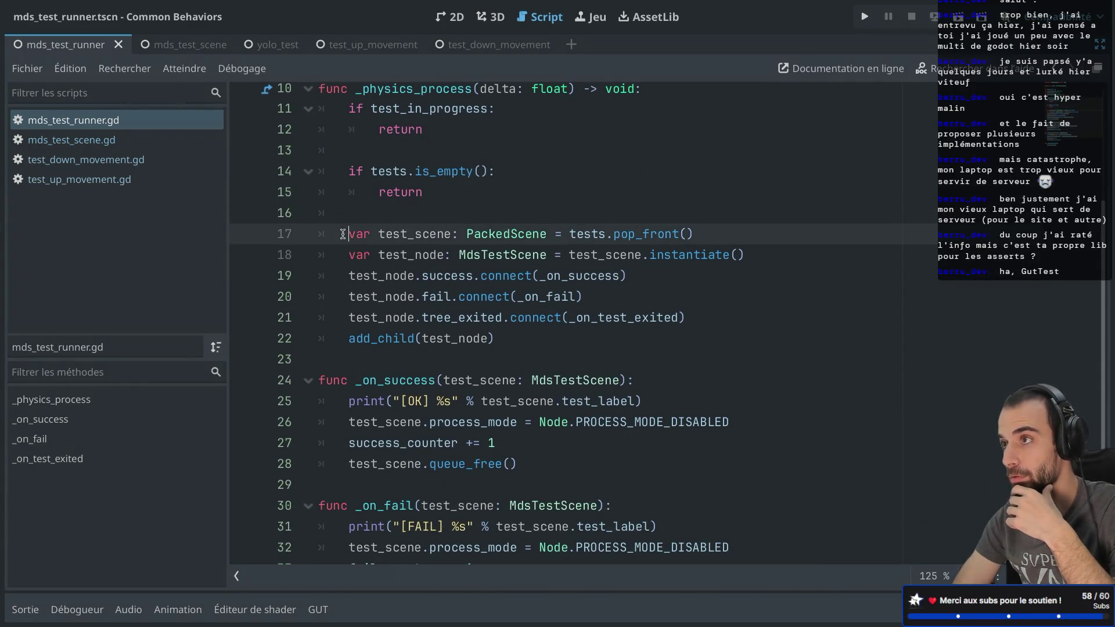
left_click_drag(525, 234, 685, 233)
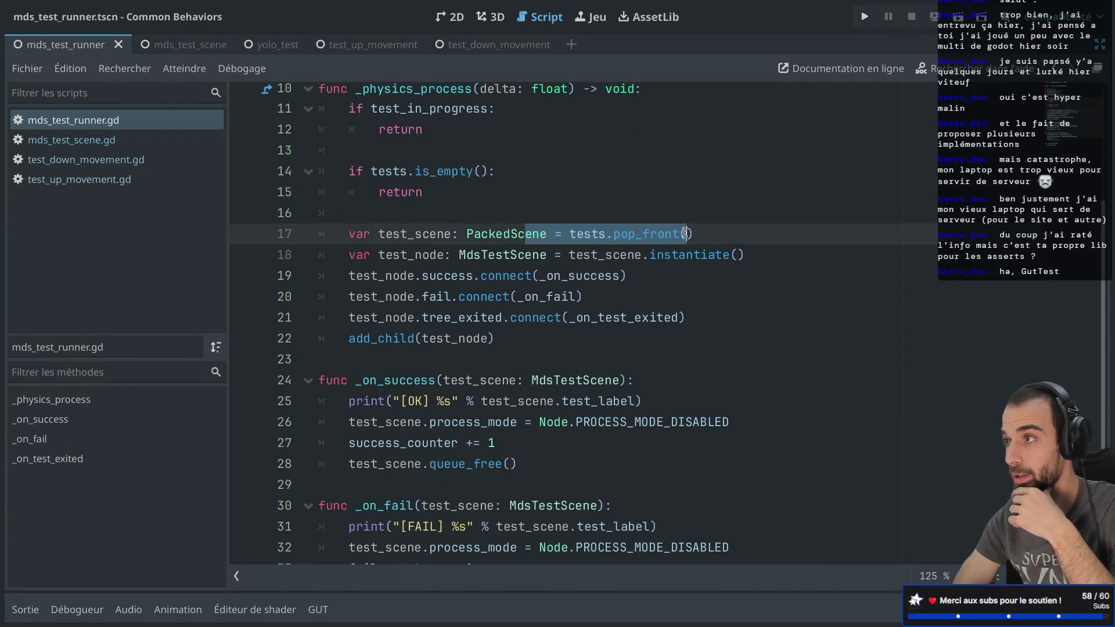
mouse_move(414, 254)
left_mouse_down()
mouse_move(597, 255)
mouse_move(695, 272)
mouse_move(702, 256)
mouse_move(531, 262)
left_mouse_up()
left_click_drag(408, 275, 458, 273)
- Compare the success signal with the _on_success handler's print, process_mode, counter and queue_free lines
left_click(71, 139)
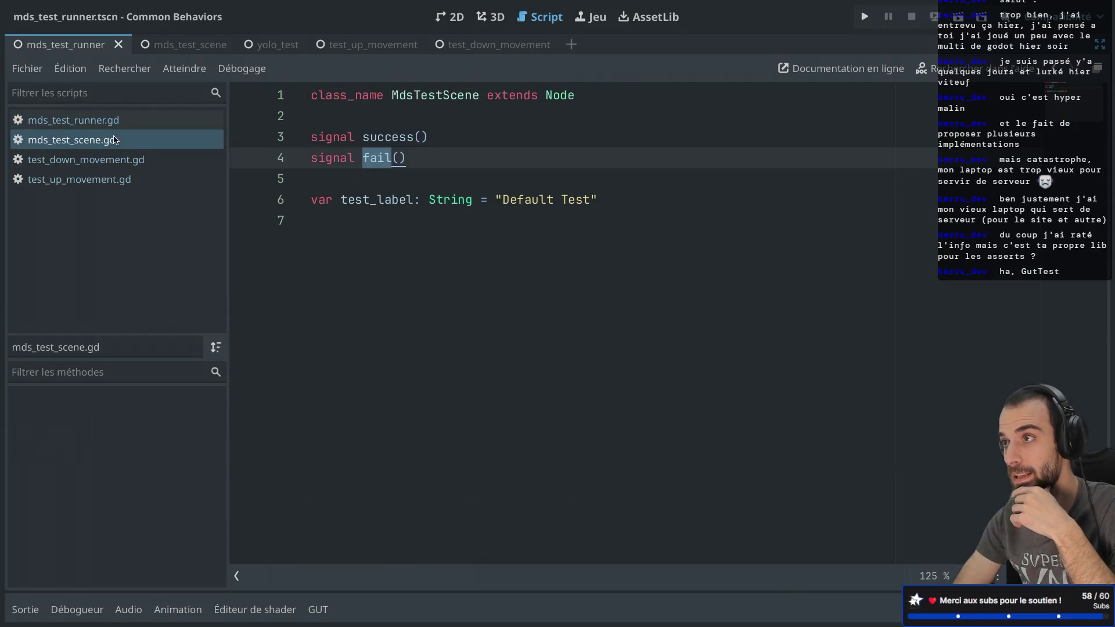
triple_click(380, 142)
double_click(366, 140)
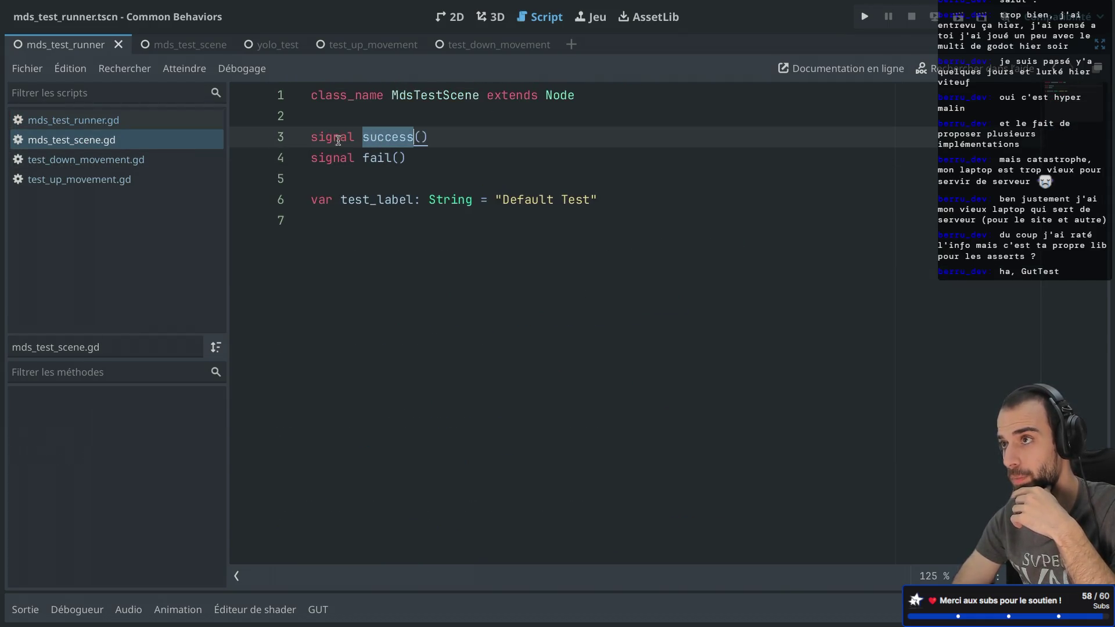
left_click(129, 120)
double_click(559, 289)
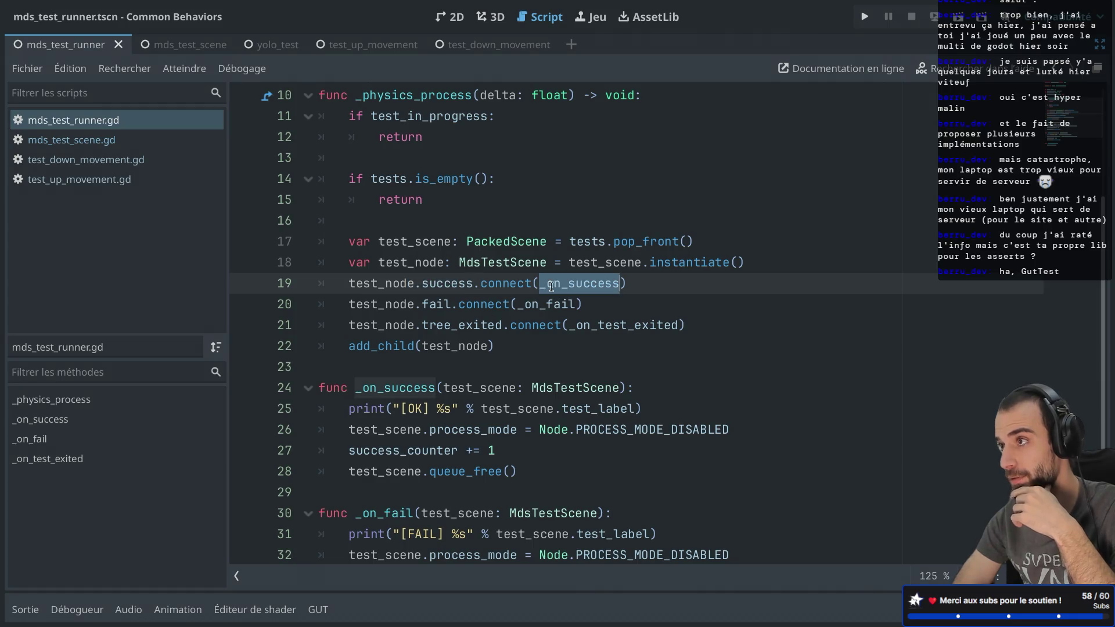
double_click(418, 390)
left_click_drag(350, 409, 583, 409)
left_click_drag(363, 430, 625, 428)
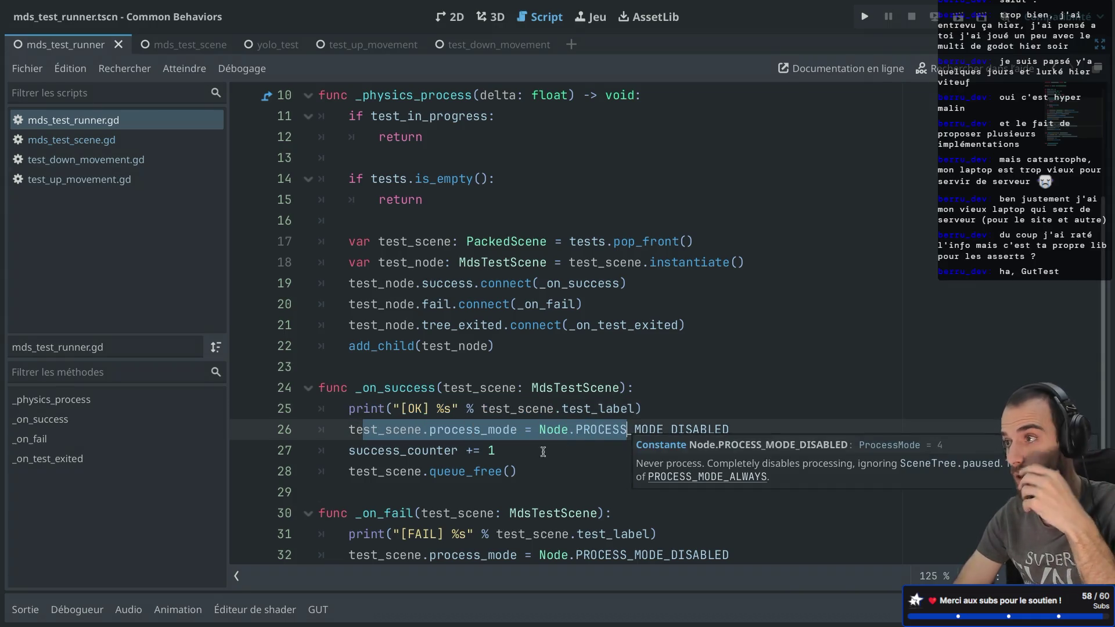
left_click_drag(386, 450, 503, 449)
left_click_drag(362, 471, 480, 471)
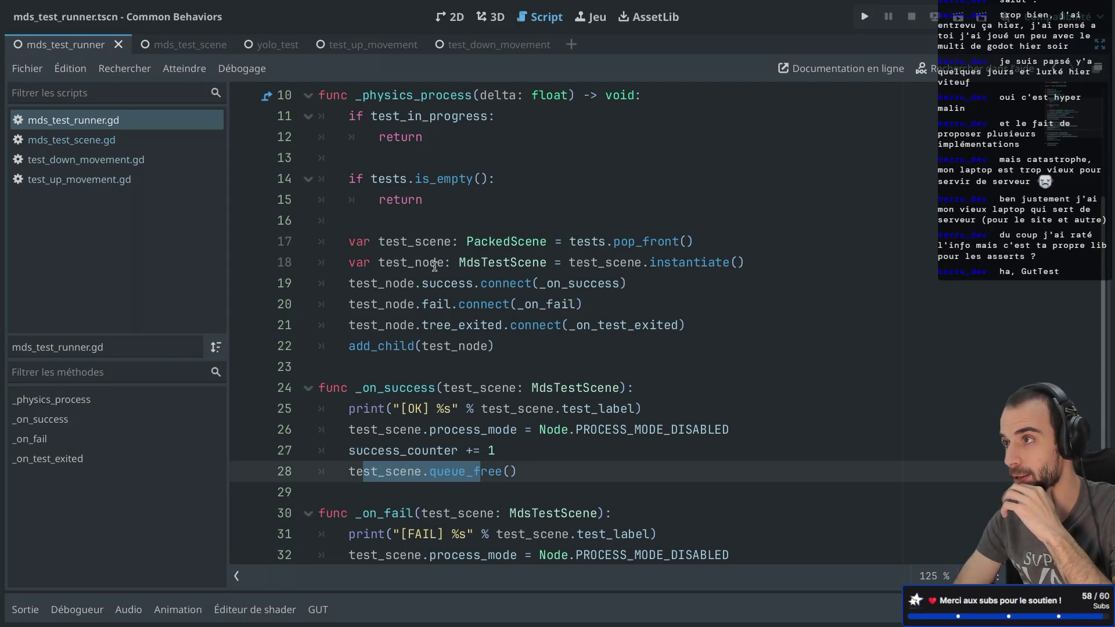
- Review the fail connection and fail handler, including PROCESS_MODE_DISABLED and the fail_counter increment
left_click_drag(343, 304, 562, 306)
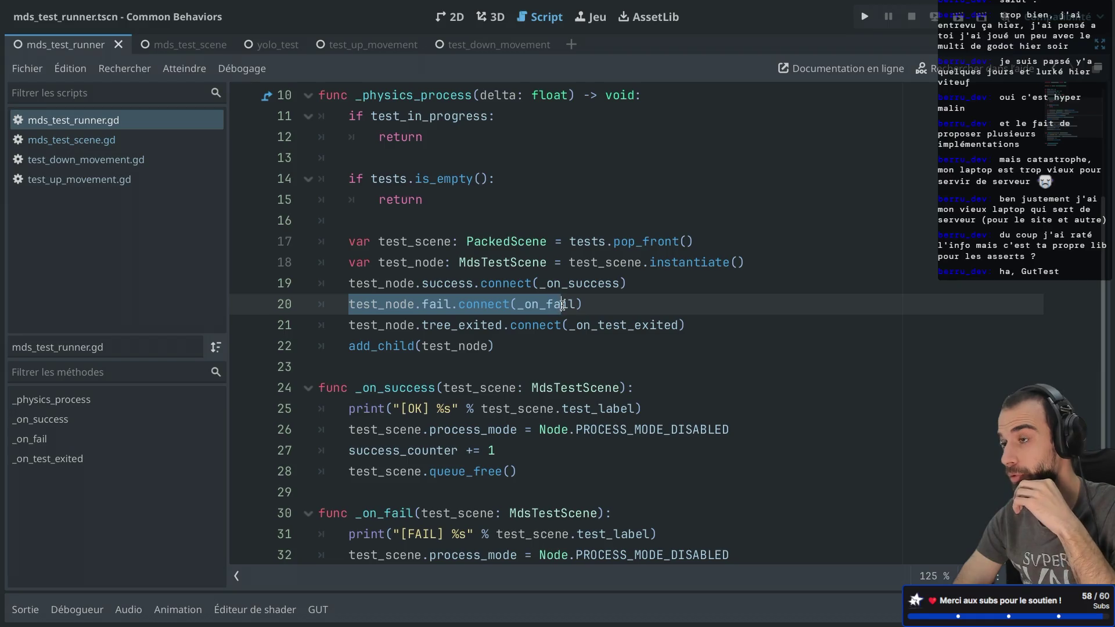
scroll(486, 373, "down", 2)
left_click_drag(393, 412, 532, 412)
left_click_drag(443, 432, 587, 432)
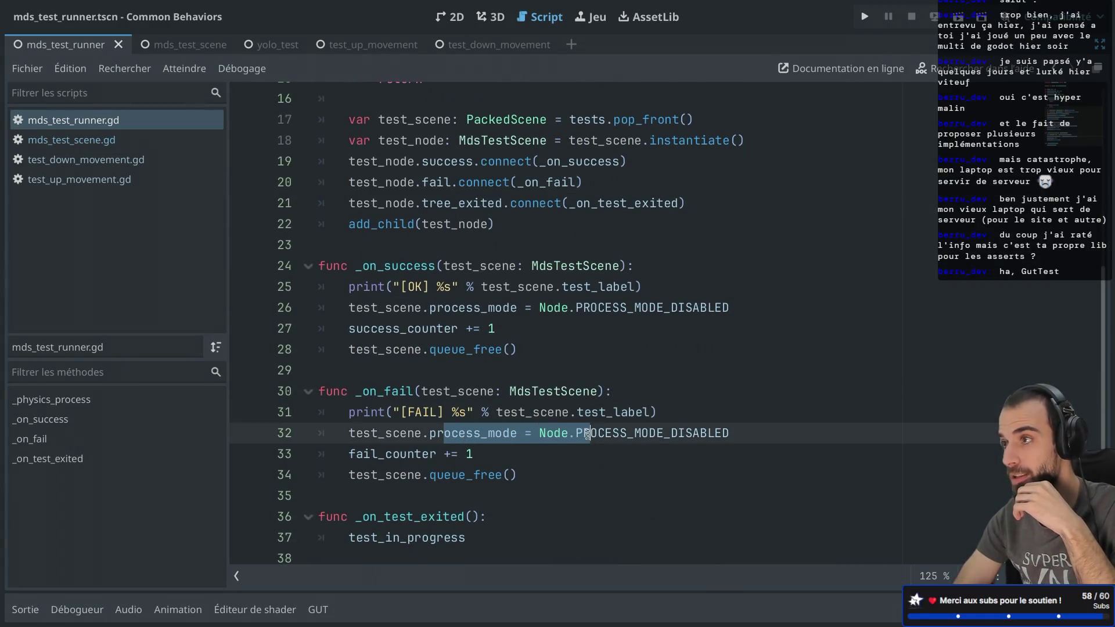
double_click(381, 434)
double_click(465, 432)
double_click(586, 434)
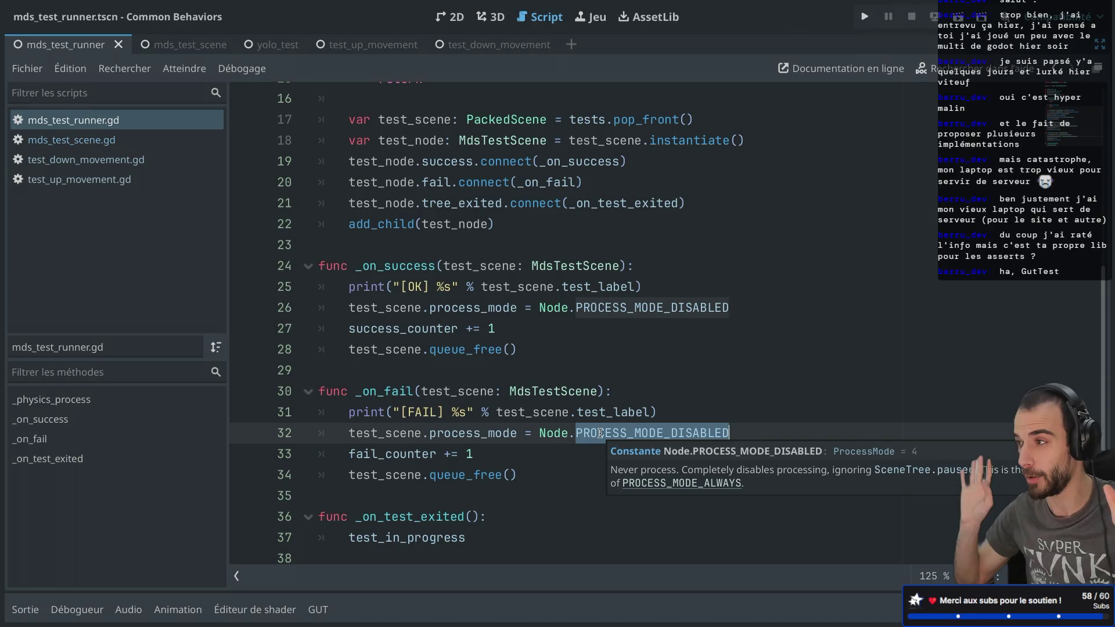
left_click_drag(349, 454, 473, 454)
left_click_drag(350, 474, 480, 474)
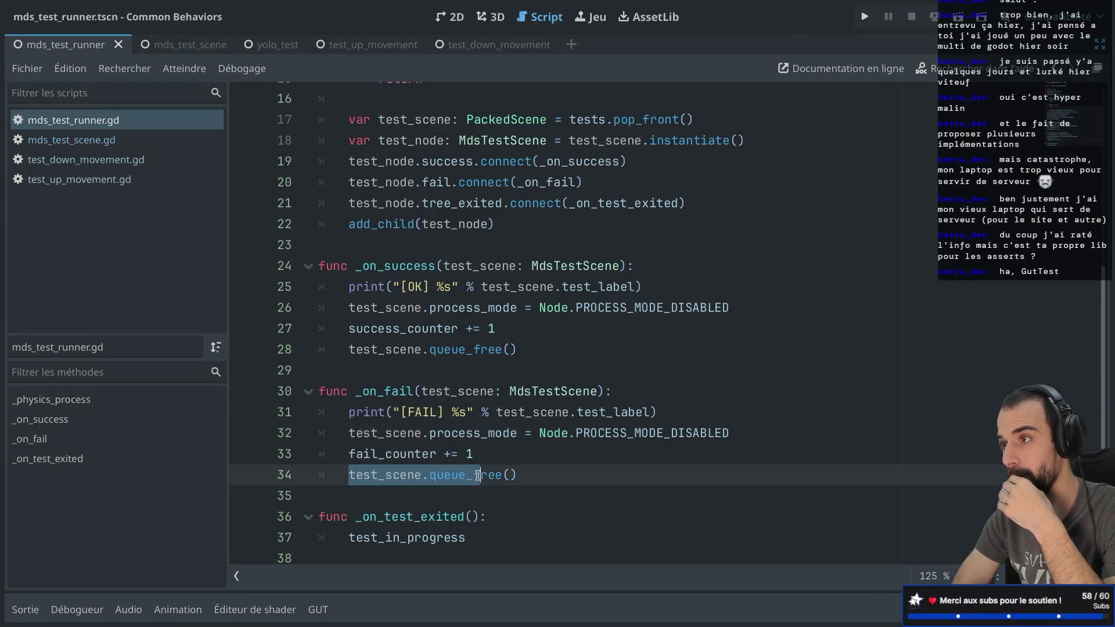
scroll(465, 404, "up", 3)
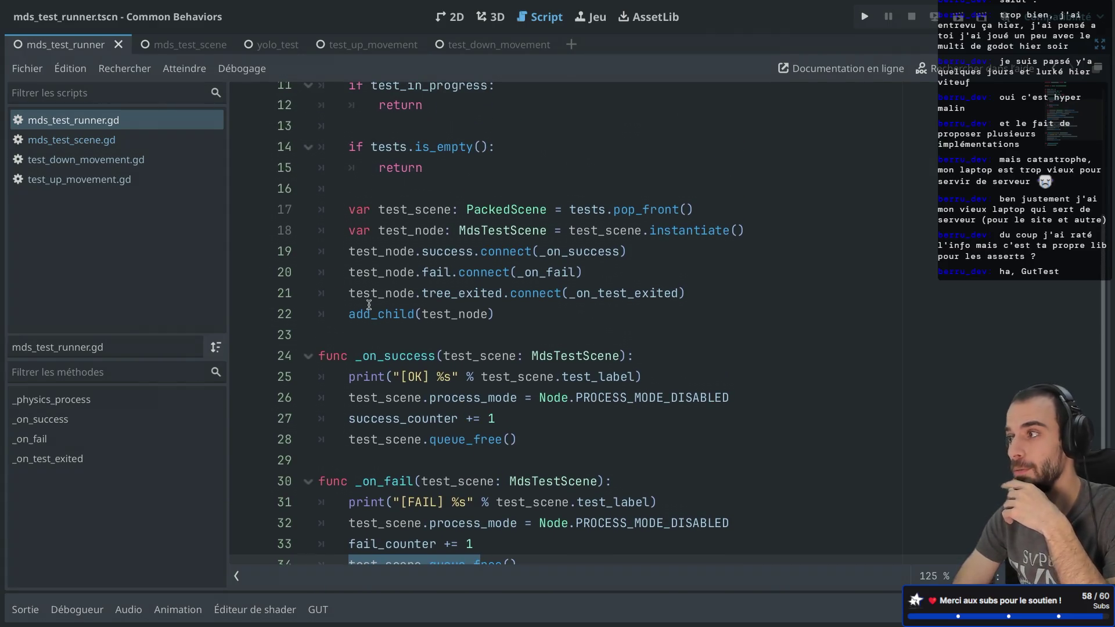
mouse_move(369, 304)
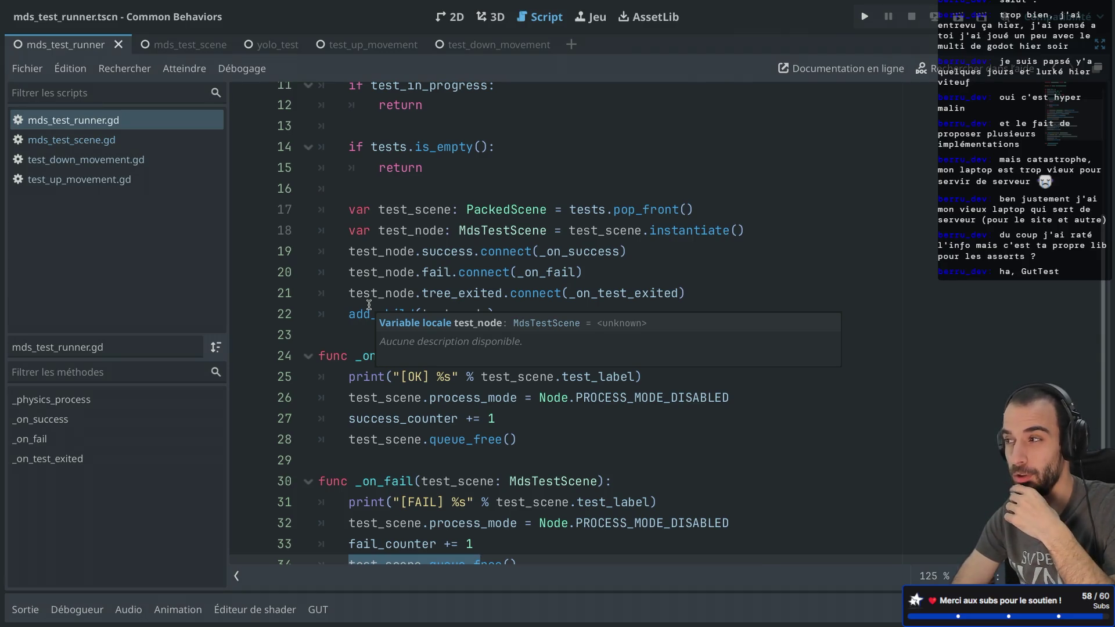
- Examine the test_node tree_exited connection on line 21
double_click(356, 294)
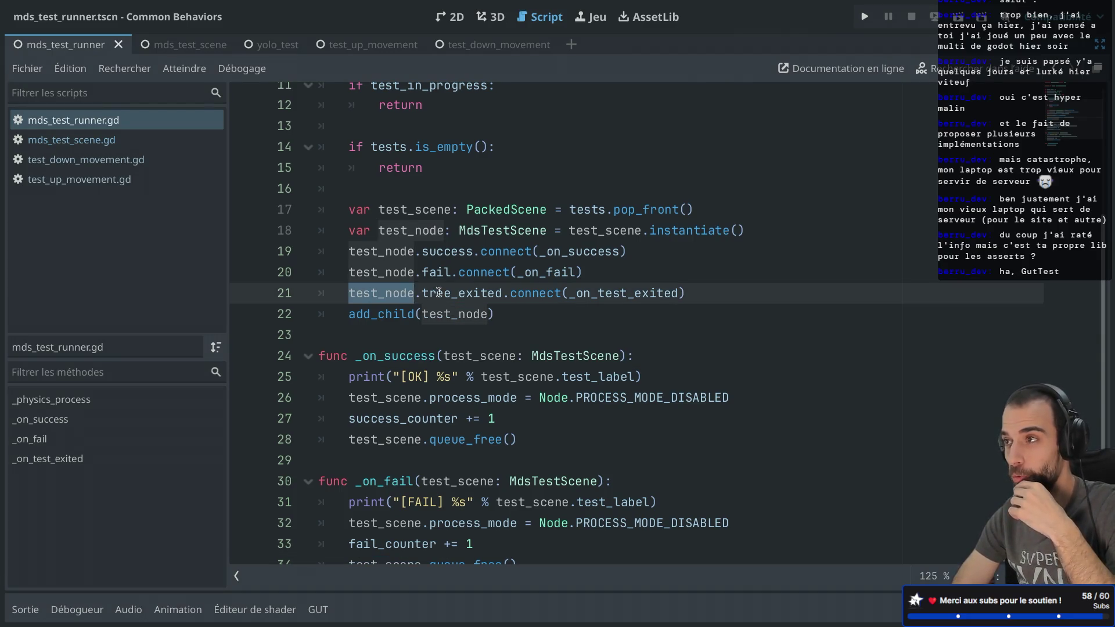
double_click(457, 290)
mouse_move(458, 290)
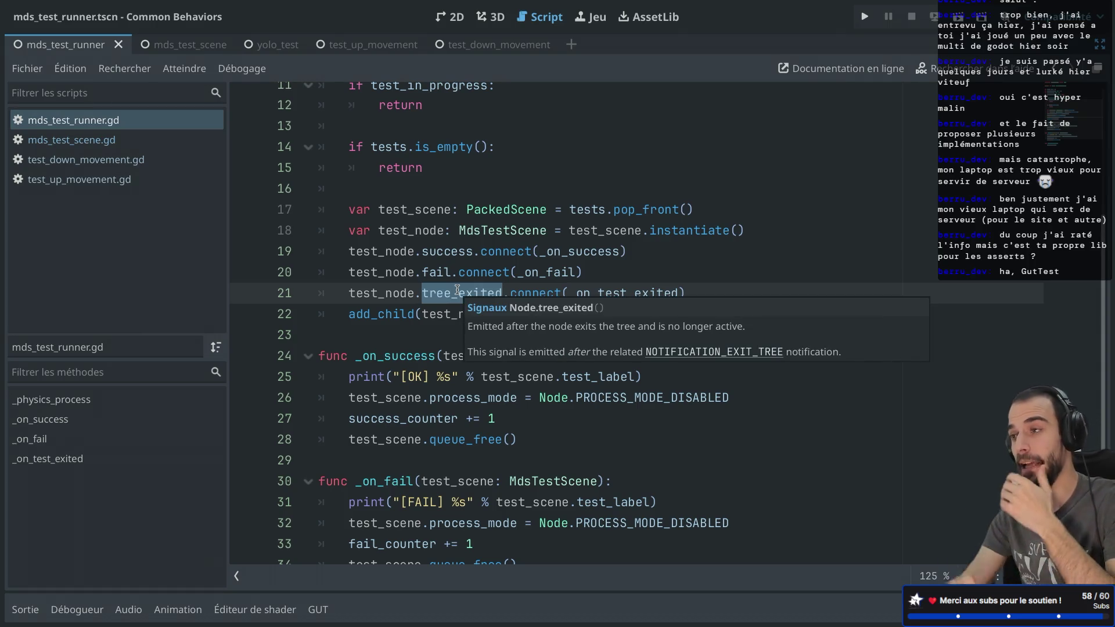
scroll(457, 290, "down", 3)
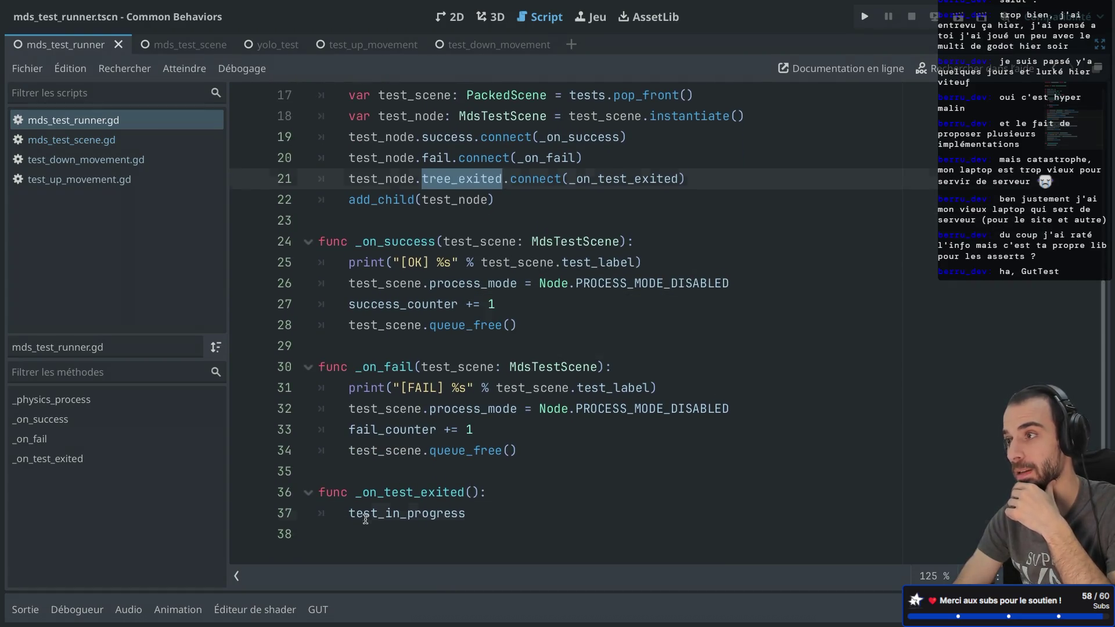
- Make line 37 read test_in_progress = false
double_click(365, 519)
left_click(491, 513)
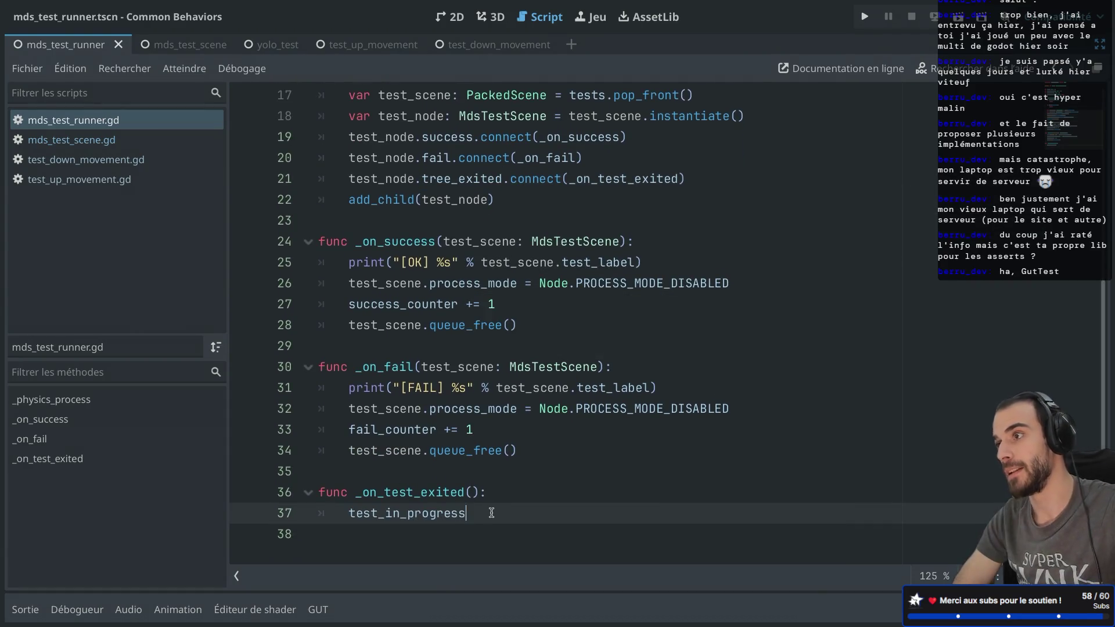
scroll(492, 475, "up", 5)
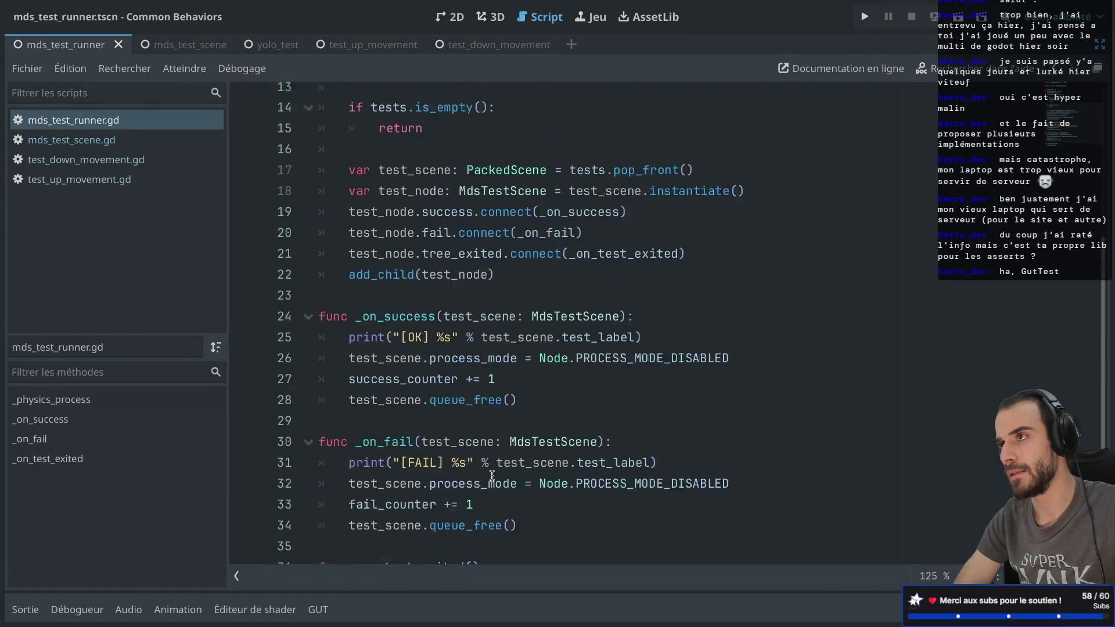
scroll(492, 475, "down", 5)
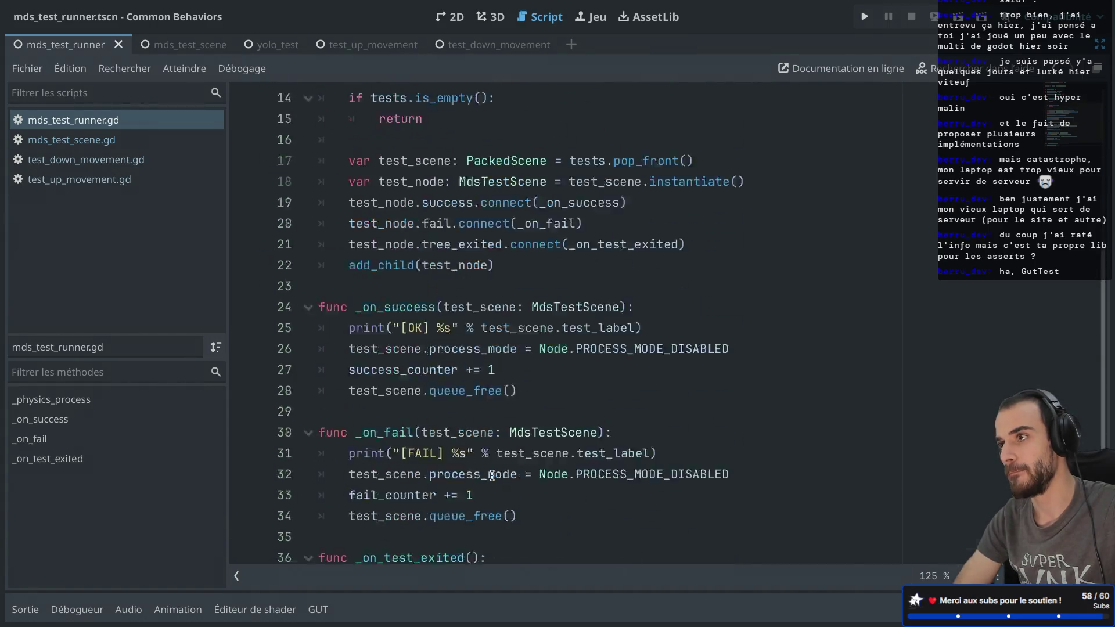
type("= false")
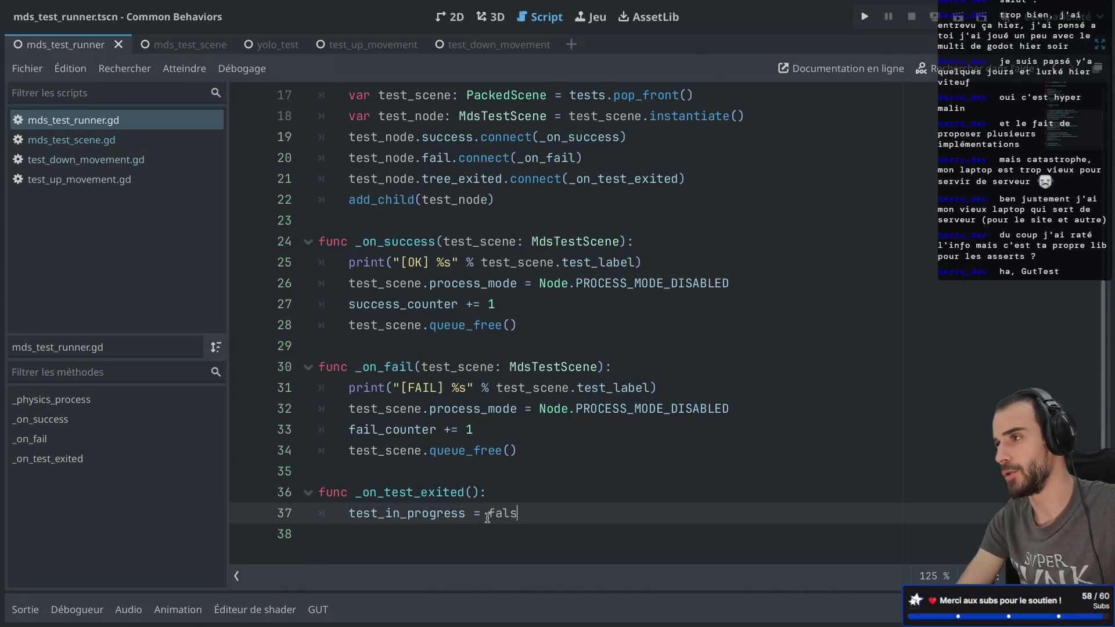
left_click(516, 439)
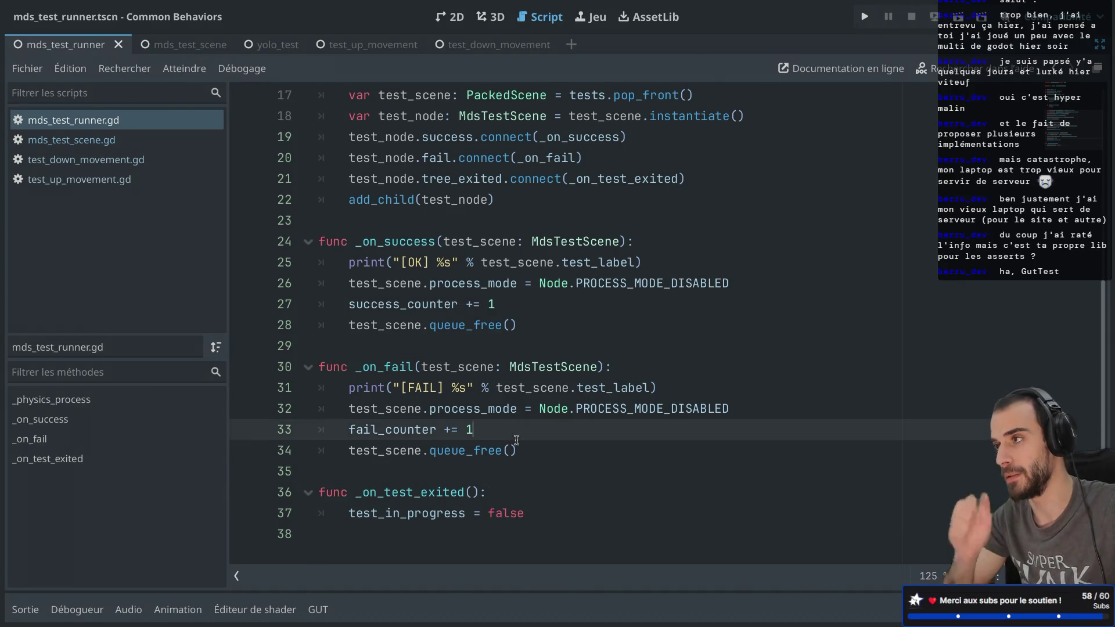
double_click(385, 513)
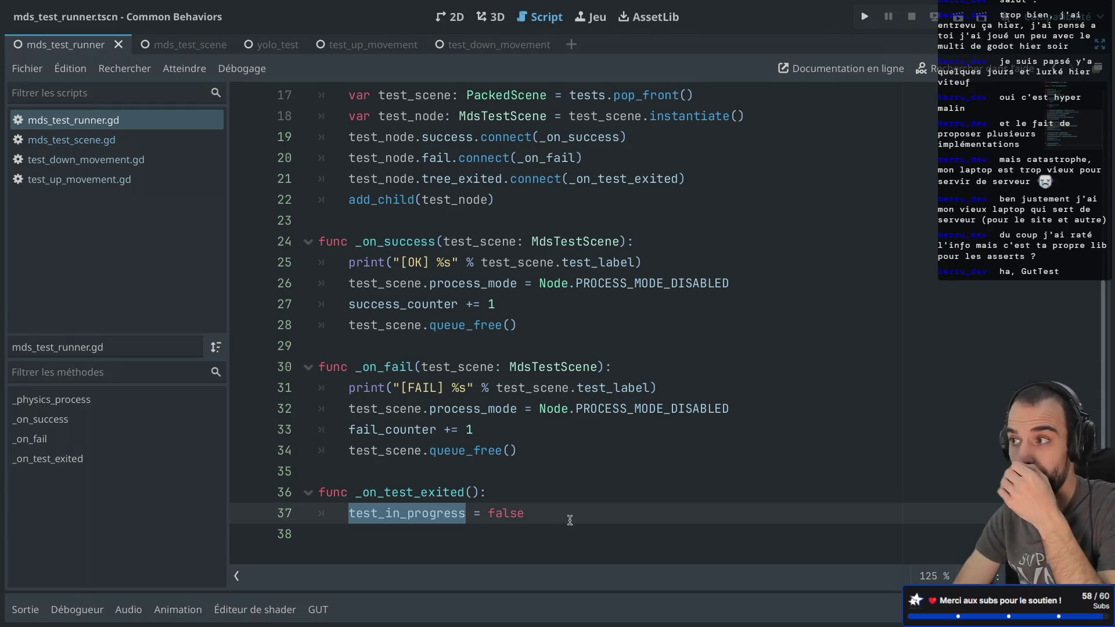
scroll(494, 443, "up", 3)
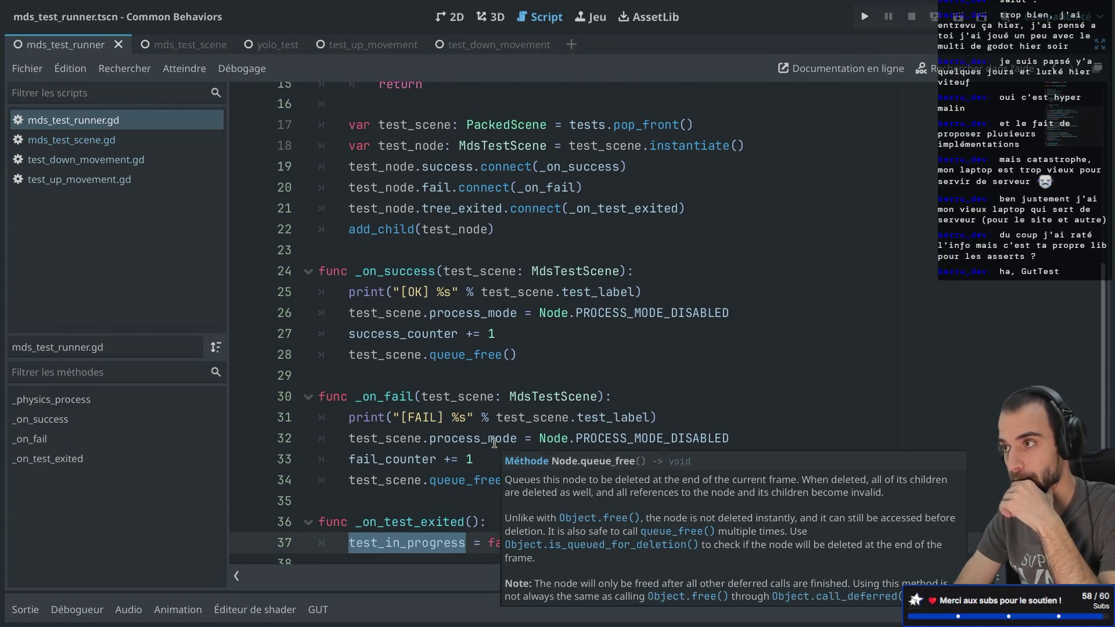
scroll(414, 332, "down", 2)
scroll(414, 342, "up", 3)
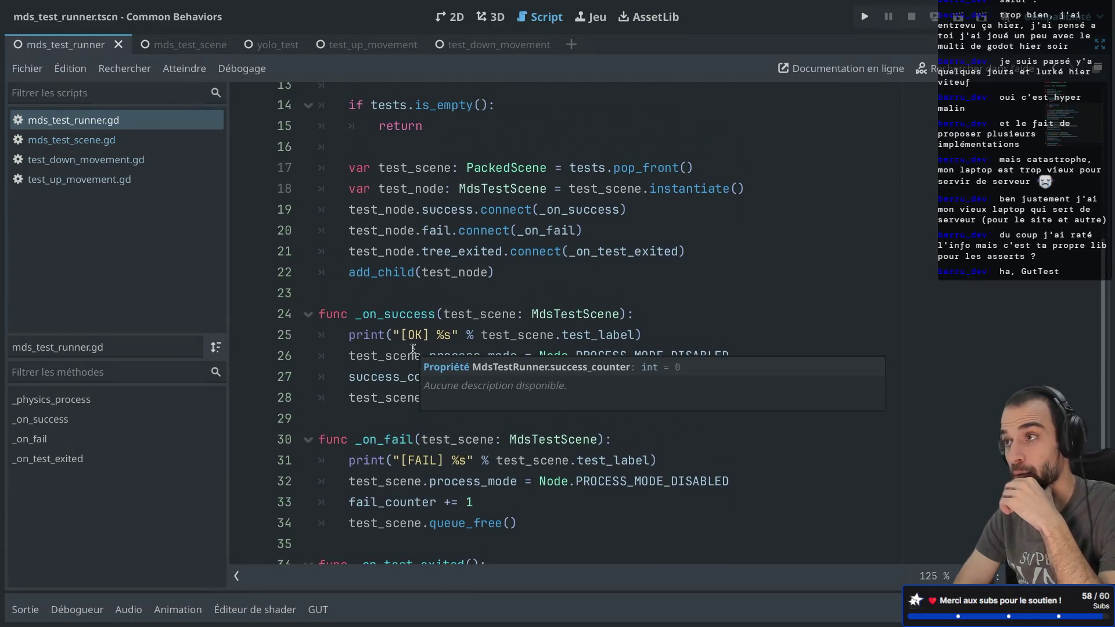
scroll(413, 349, "up", 5)
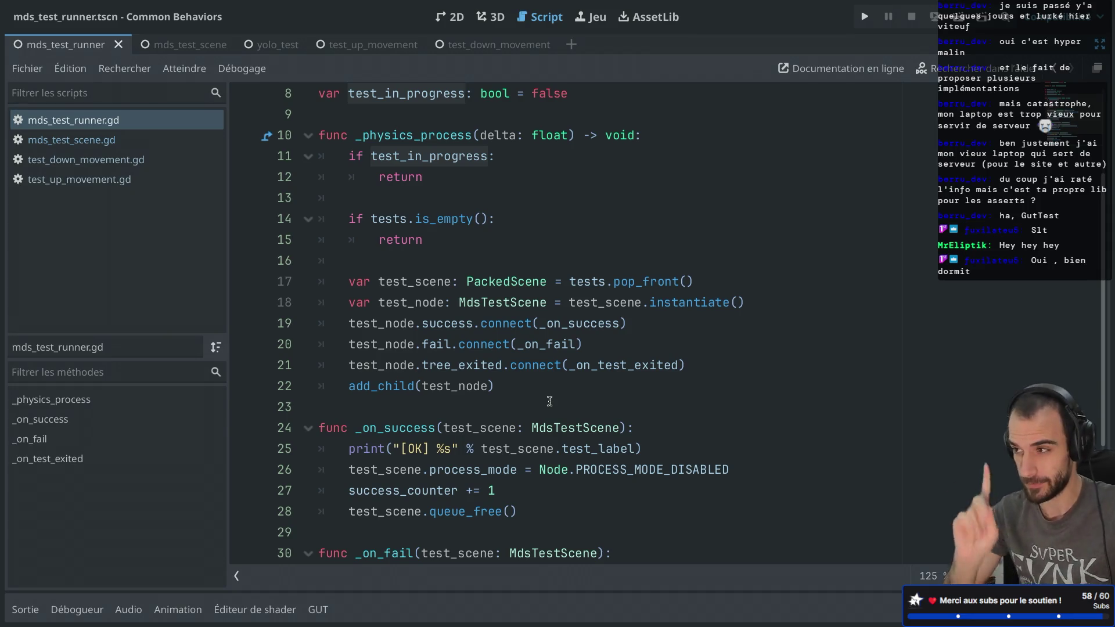
- Run the full GUT suite, widen the log, confirm 8 passed and test_pick_input failed, then close the game window
left_click(318, 609)
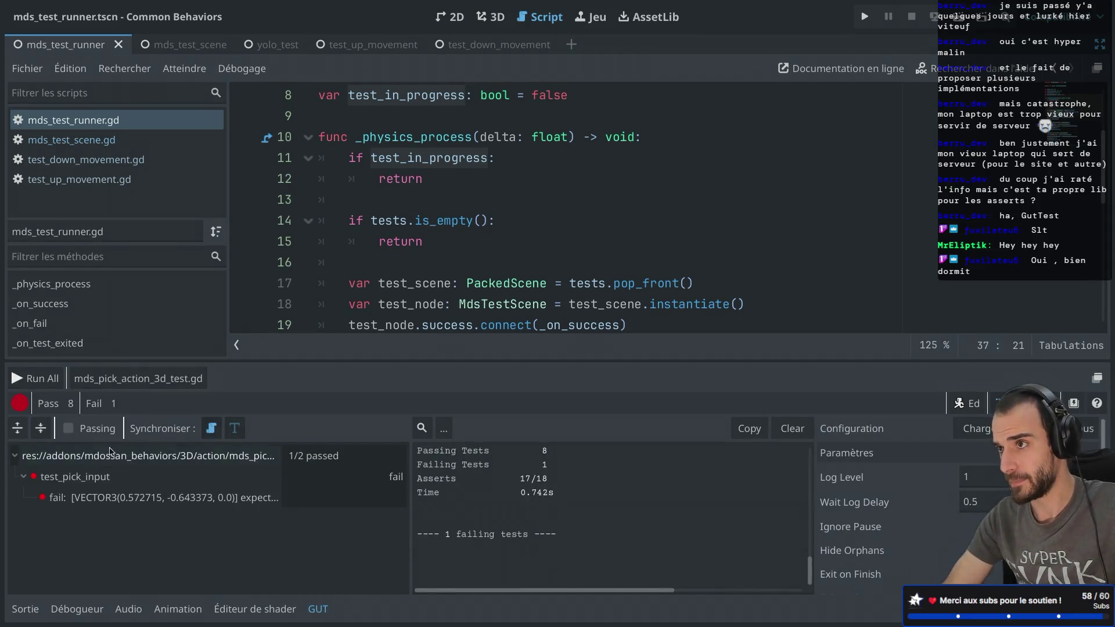
left_click(35, 379)
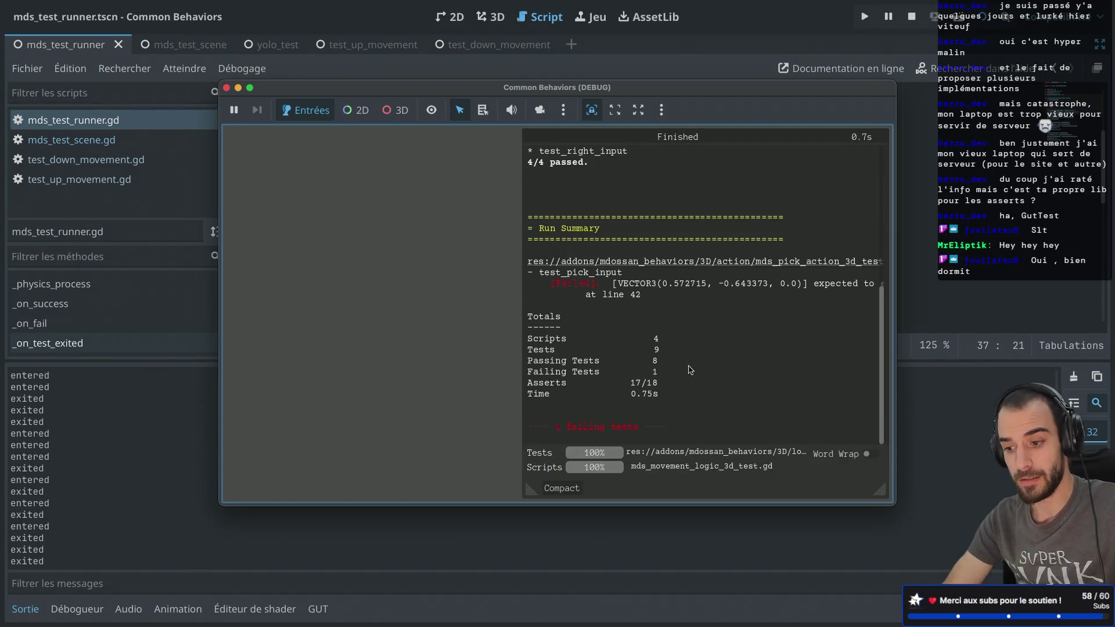
scroll(653, 355, "up", 5)
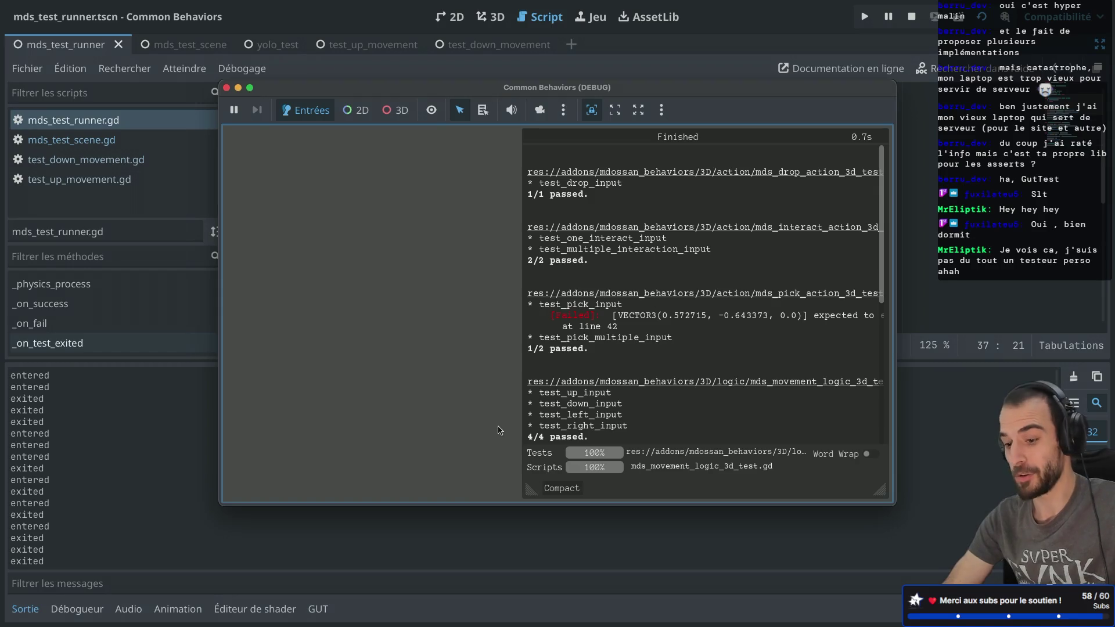
left_click_drag(530, 489, 267, 502)
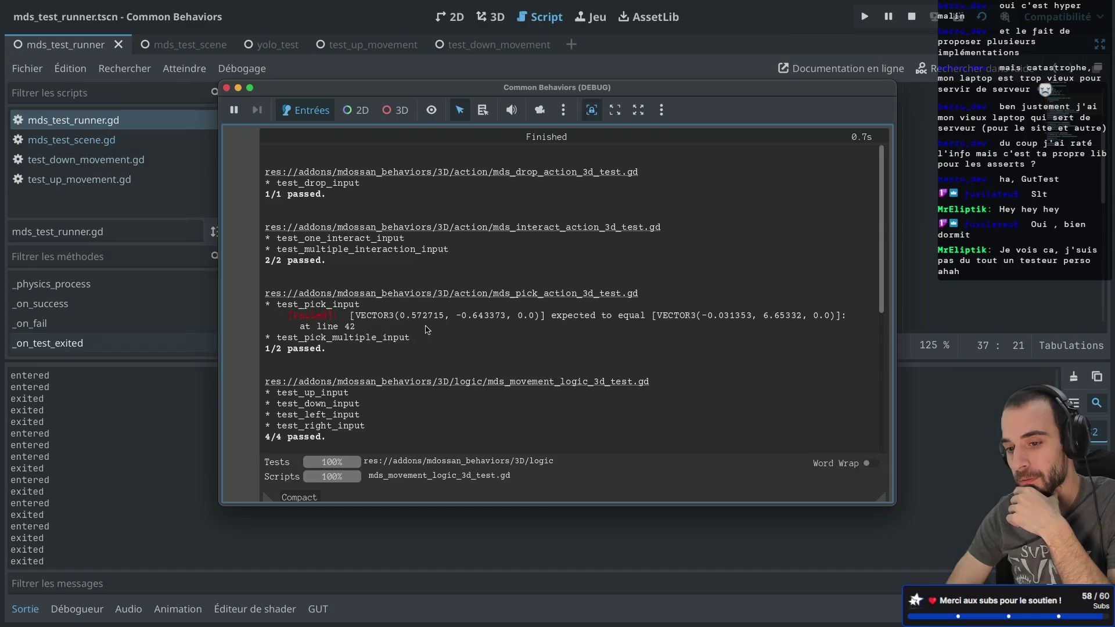
scroll(427, 330, "down", 5)
scroll(426, 329, "up", 5)
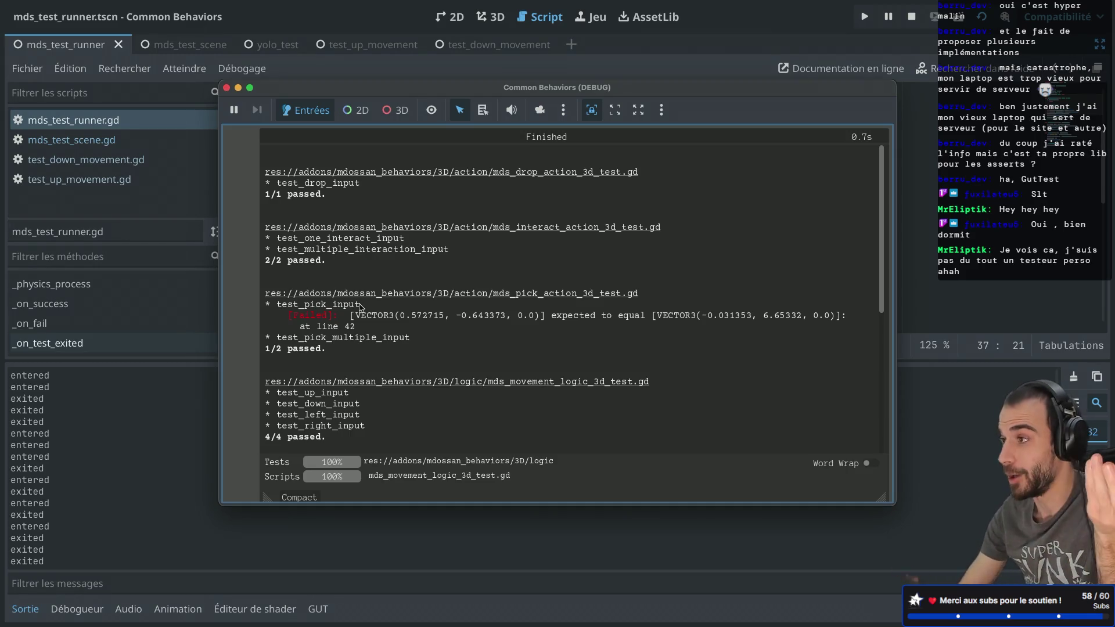
left_click(534, 292)
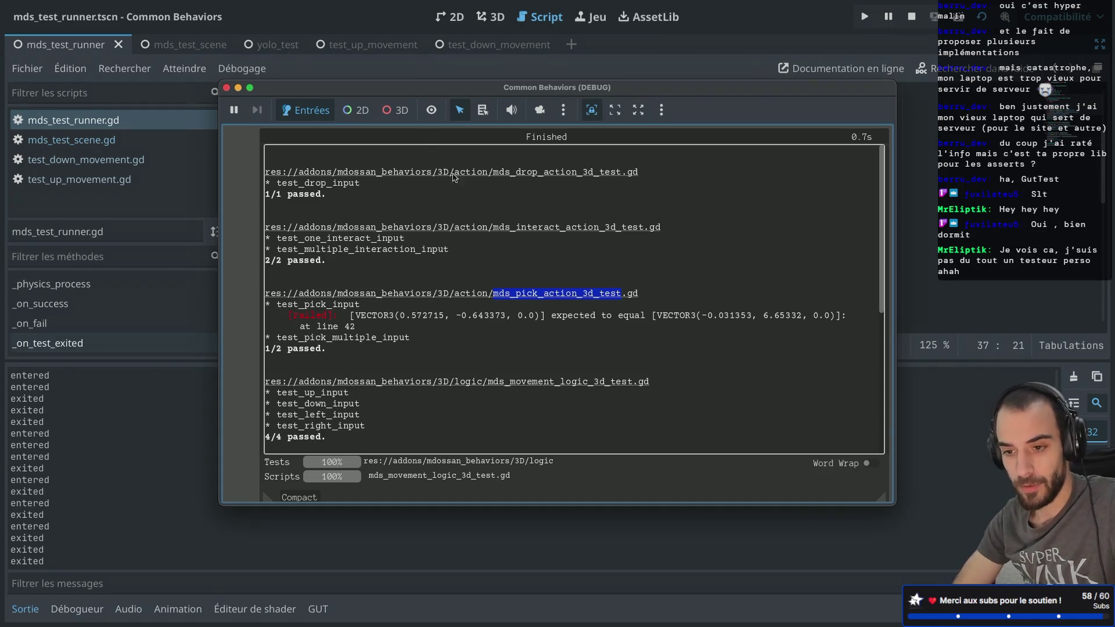
left_click(227, 87)
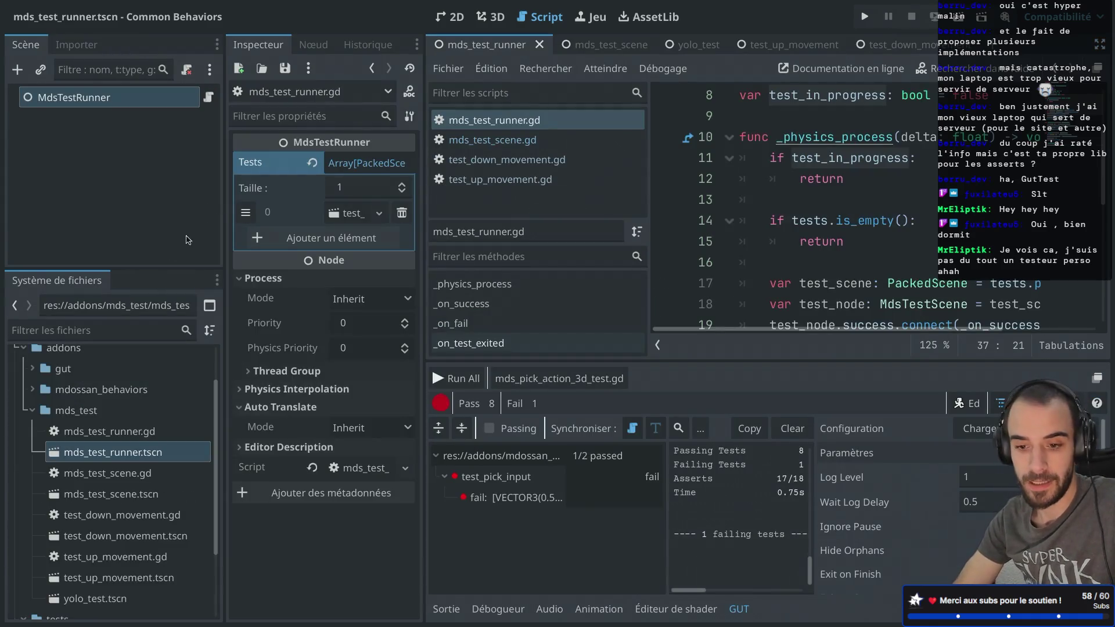
- Filter files for pick_ac, open mds_pick_action_3d_test.gd, and run only its tests: 2/2 pass
left_click(78, 329)
type("pick_ac")
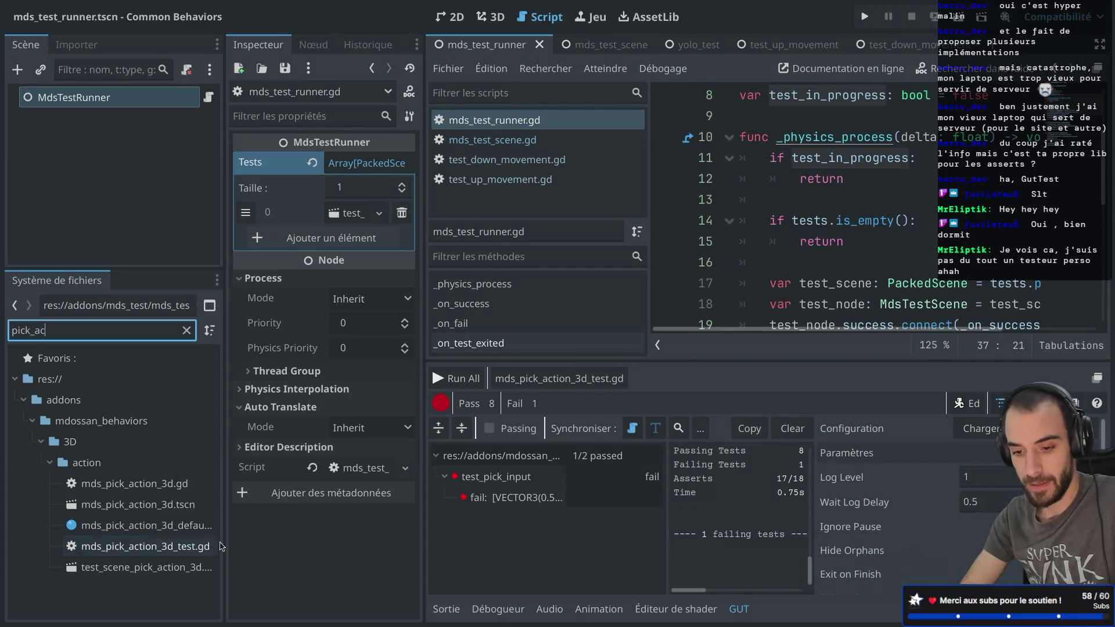
double_click(155, 548)
key("ctrl+shift+F11")
left_click(506, 241)
key("ctrl+shift+r")
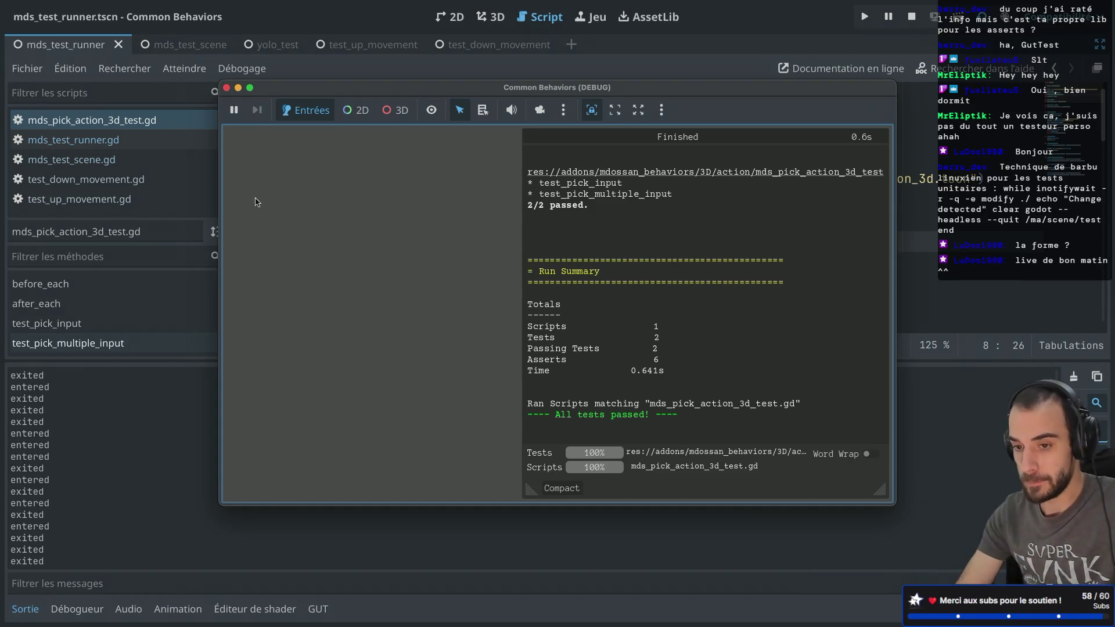
- Close the test window, restore the docks, clear the pick_ac filter, and open mds_test_runner.tscn in 3D
left_click(227, 87)
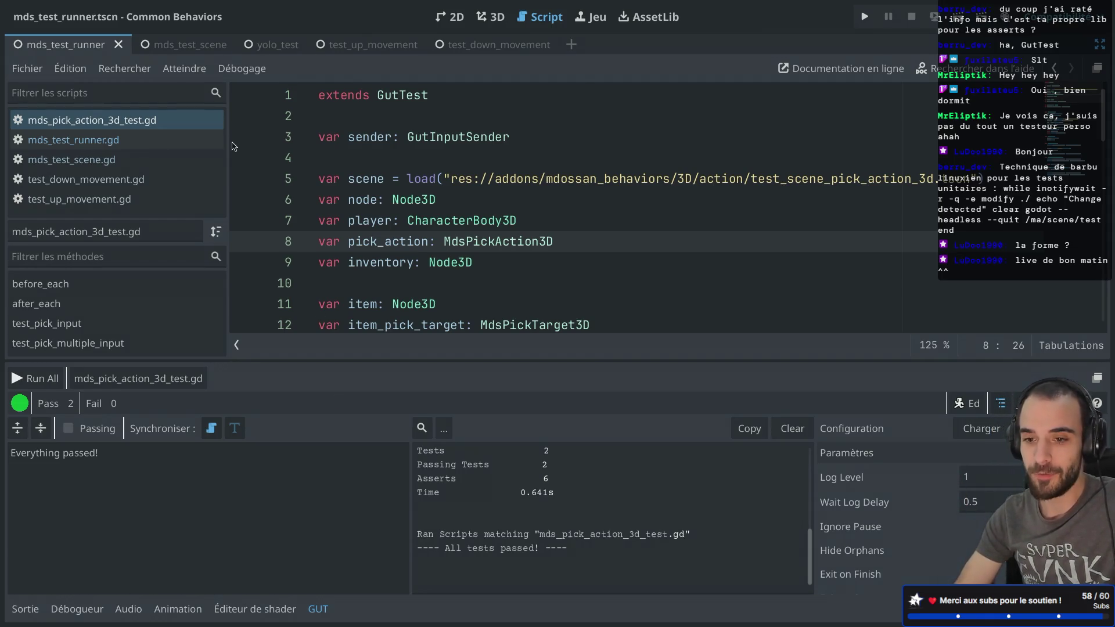
key("ctrl+shift+F11")
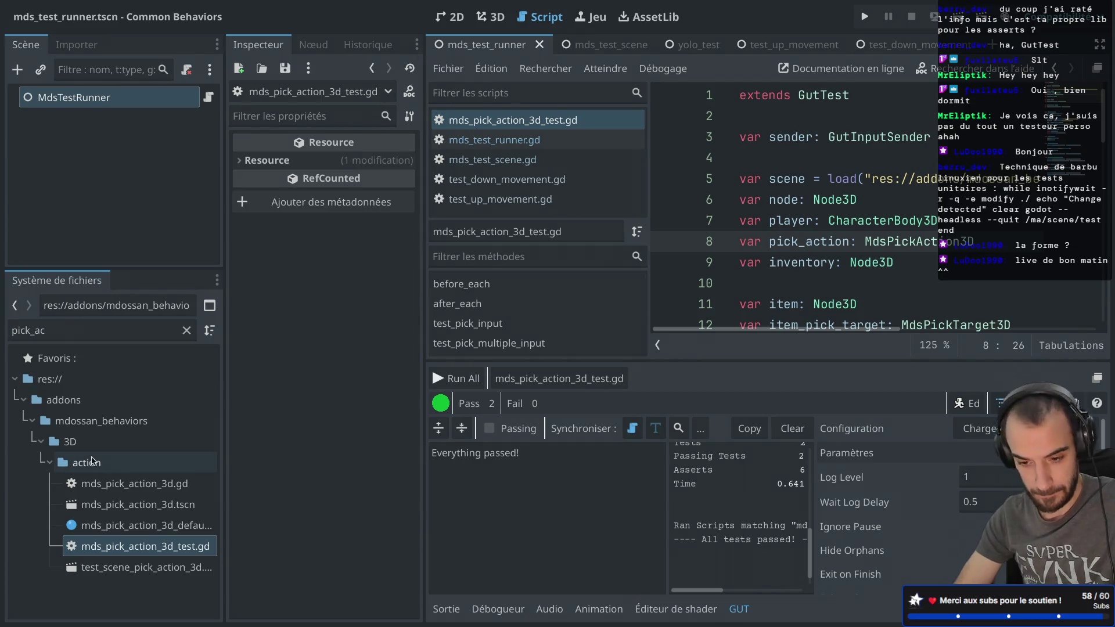
double_click(47, 330)
key("BackSpace")
scroll(121, 442, "up", 5)
left_click(42, 484)
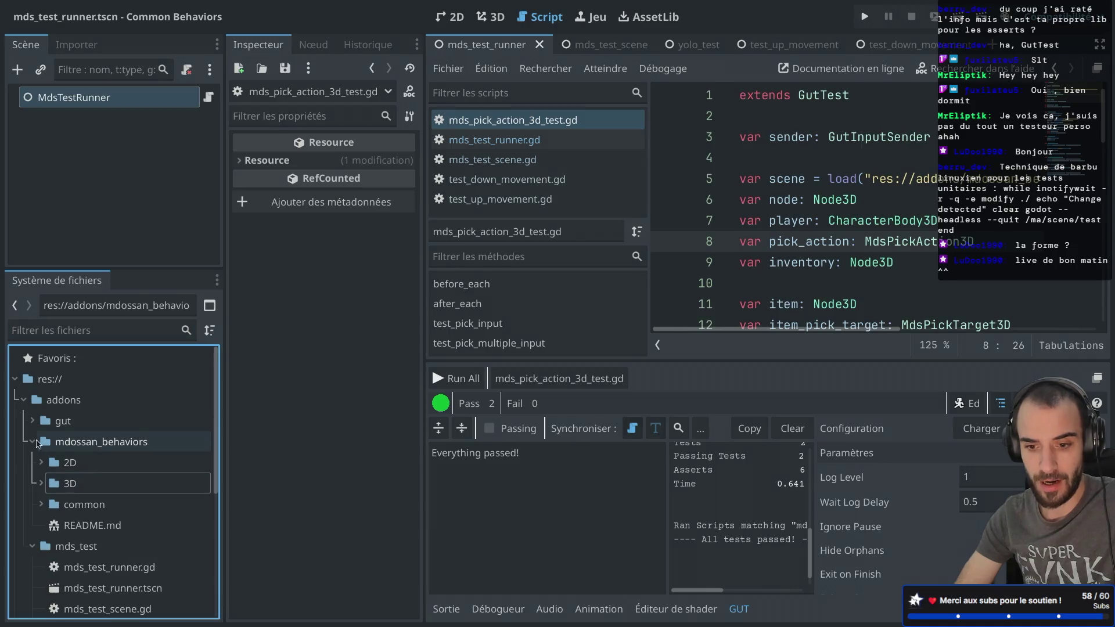
scroll(116, 465, "down", 3)
double_click(139, 416)
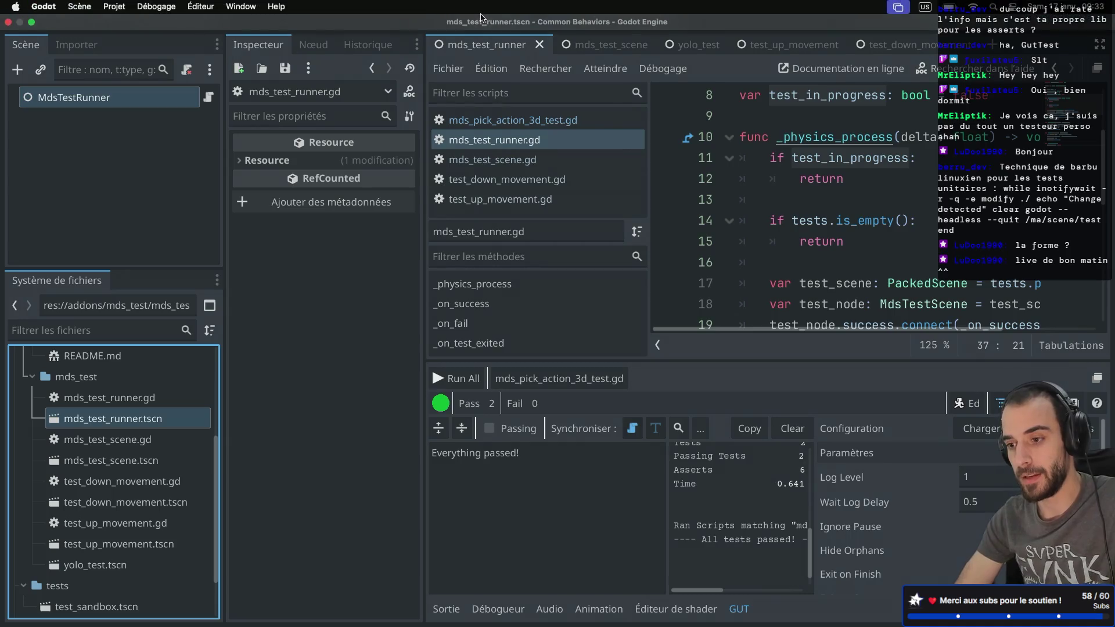
left_click(491, 17)
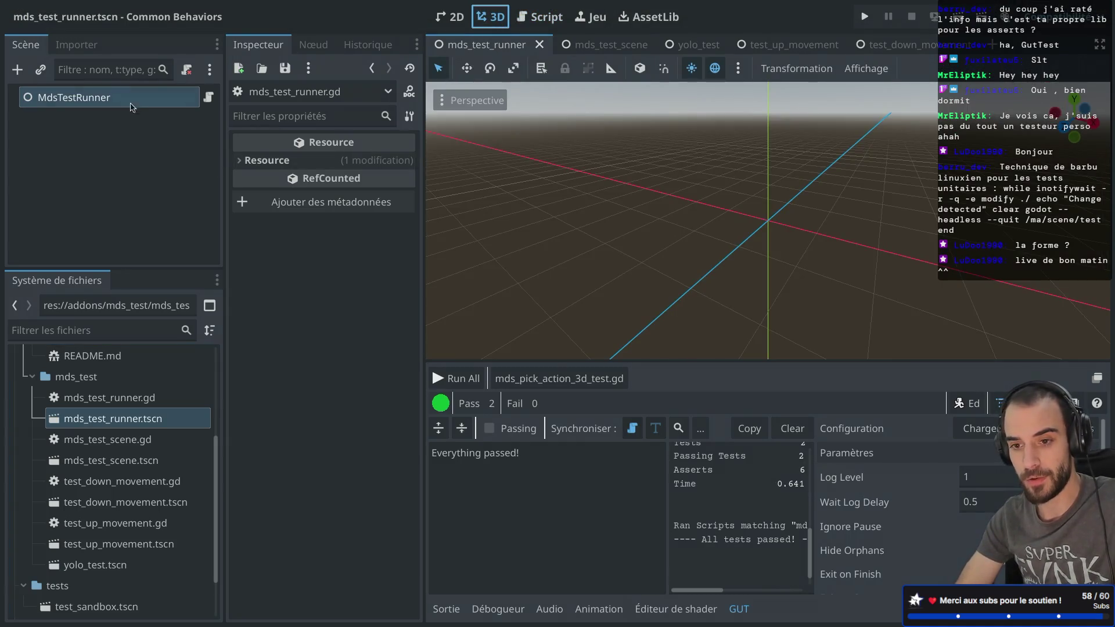
- Select MdsTestRunner to check its one-scene Tests array, then switch to the browser
left_click(135, 100)
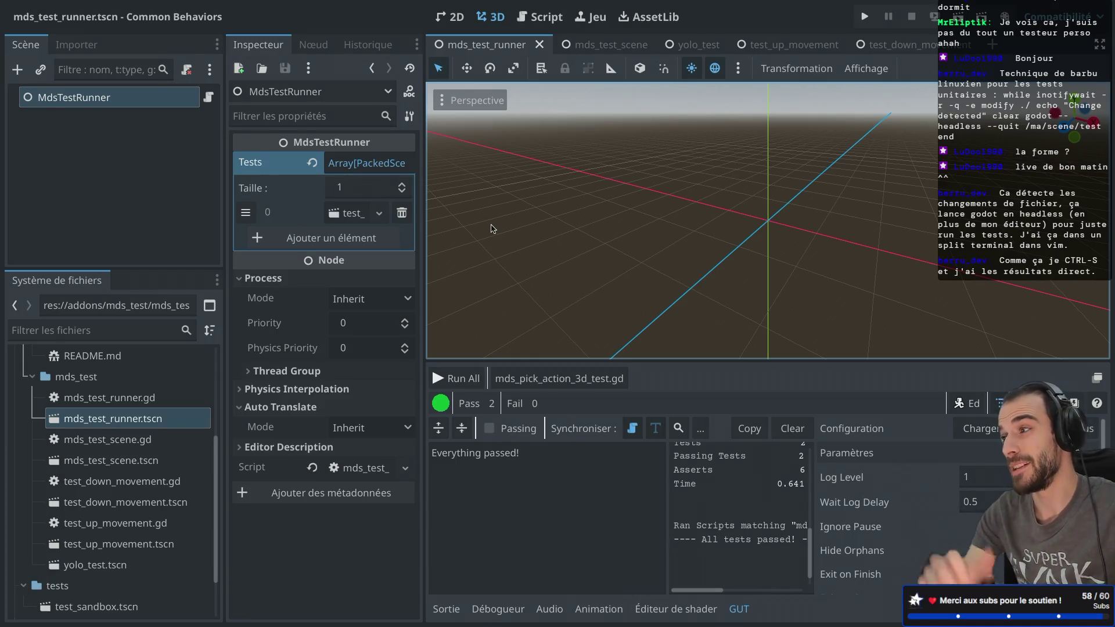
key("ctrl+alt+Right")
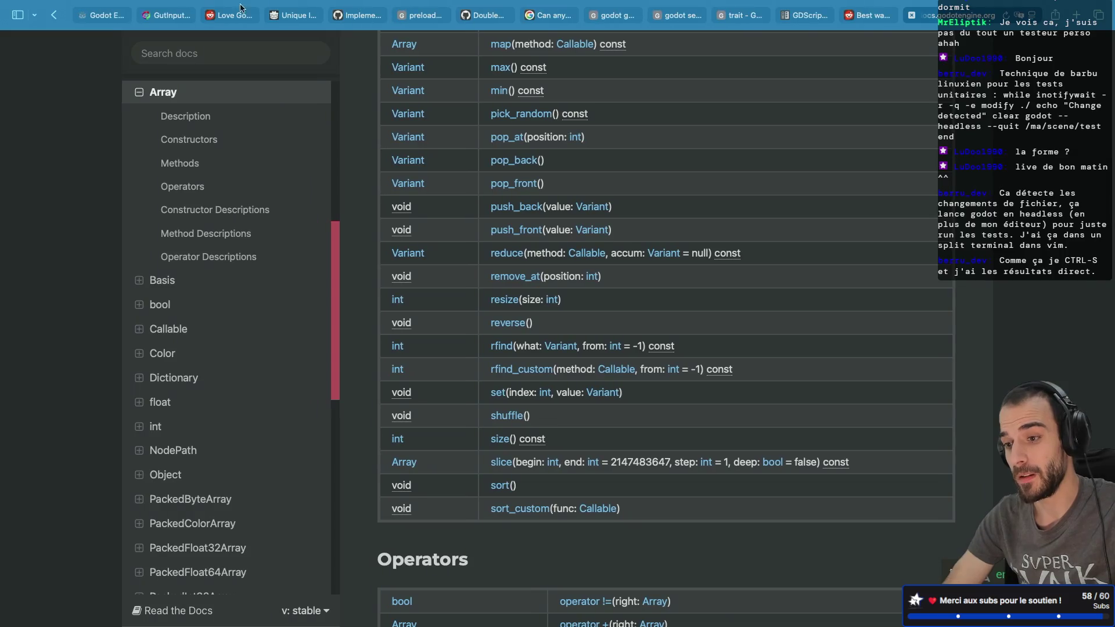
- Open itch.io in a new Safari tab
left_click(1076, 16)
type("itch")
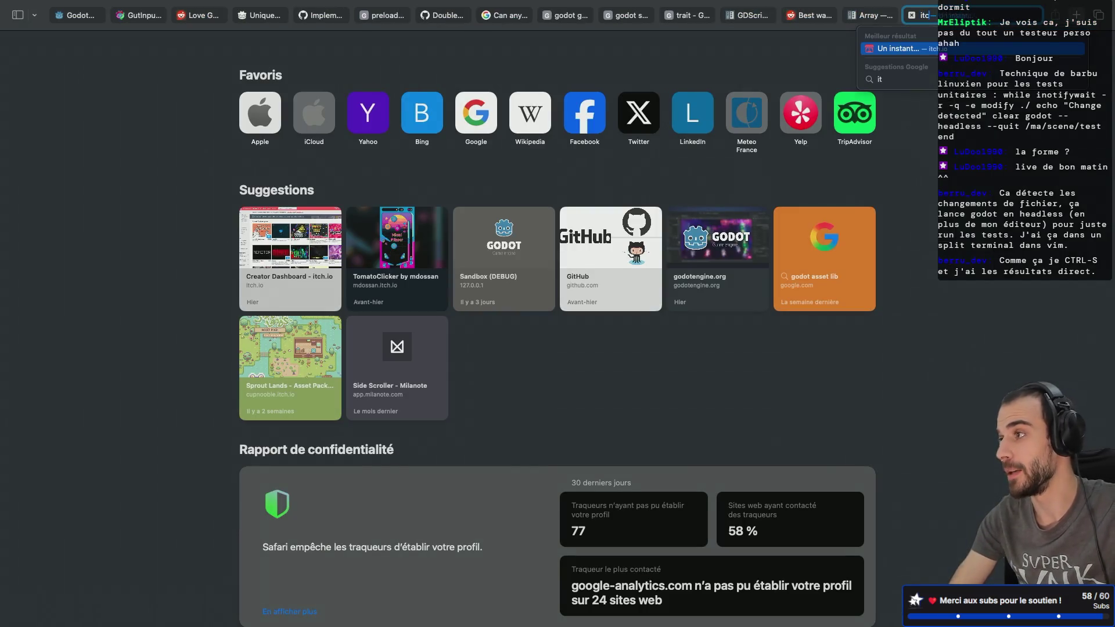
key("Return")
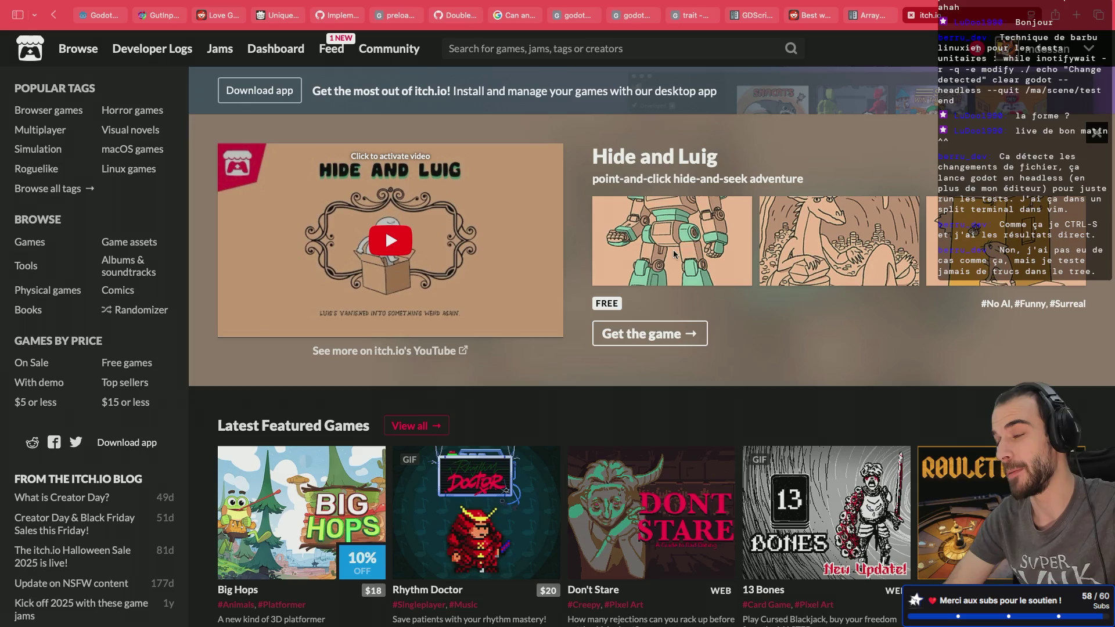
- In another new tab, search Google for 'test pyramid'
mouse_move(1074, 3)
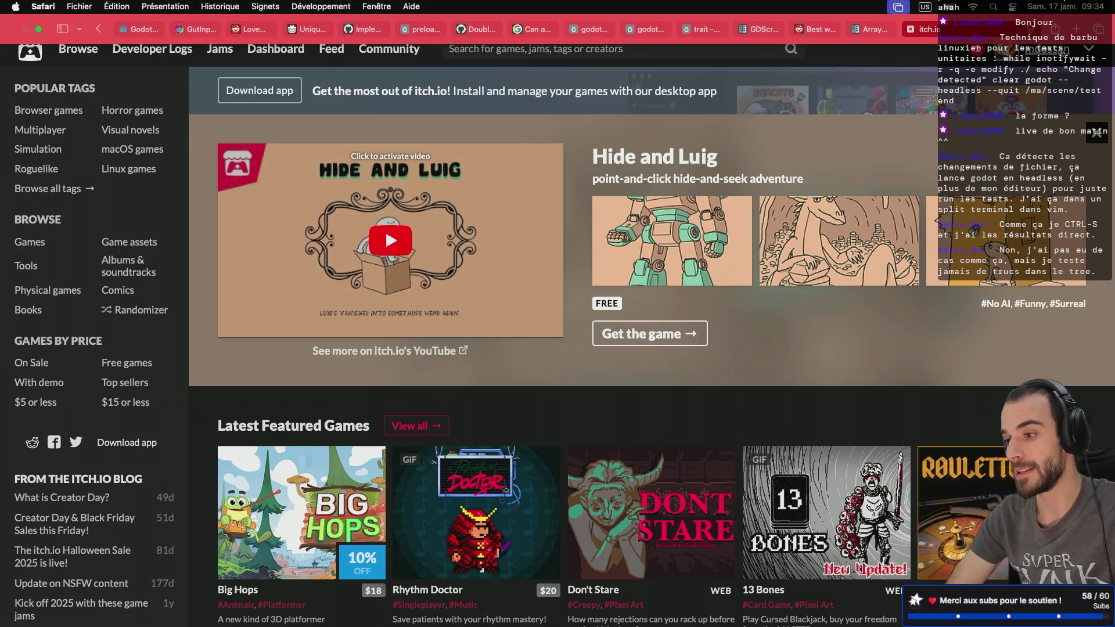
left_click(1075, 28)
type("test p")
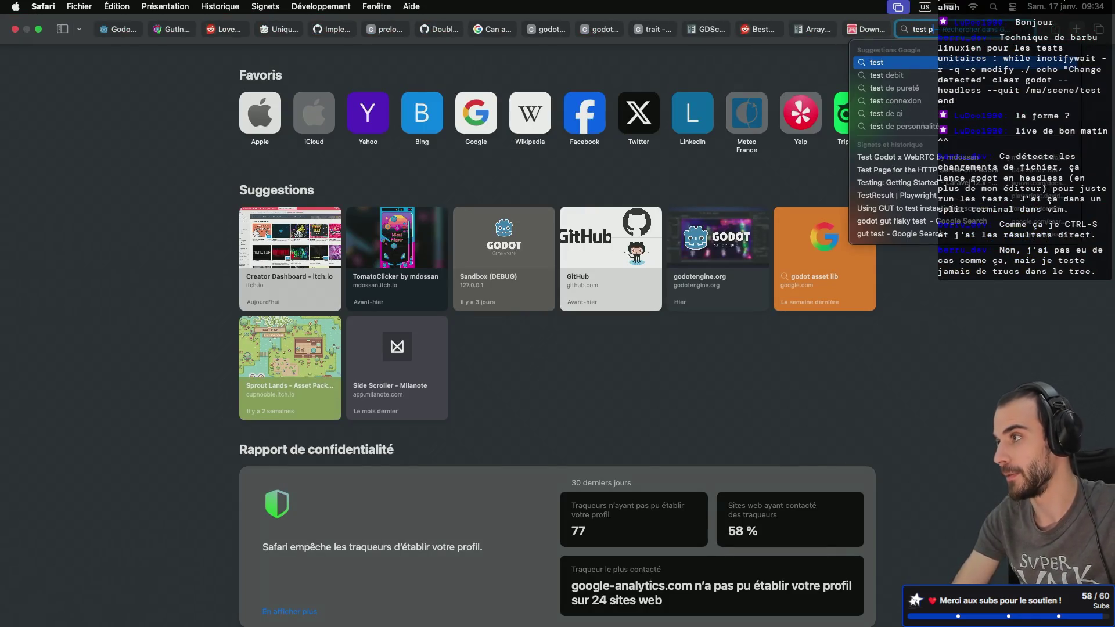
type("yramid")
key("Return")
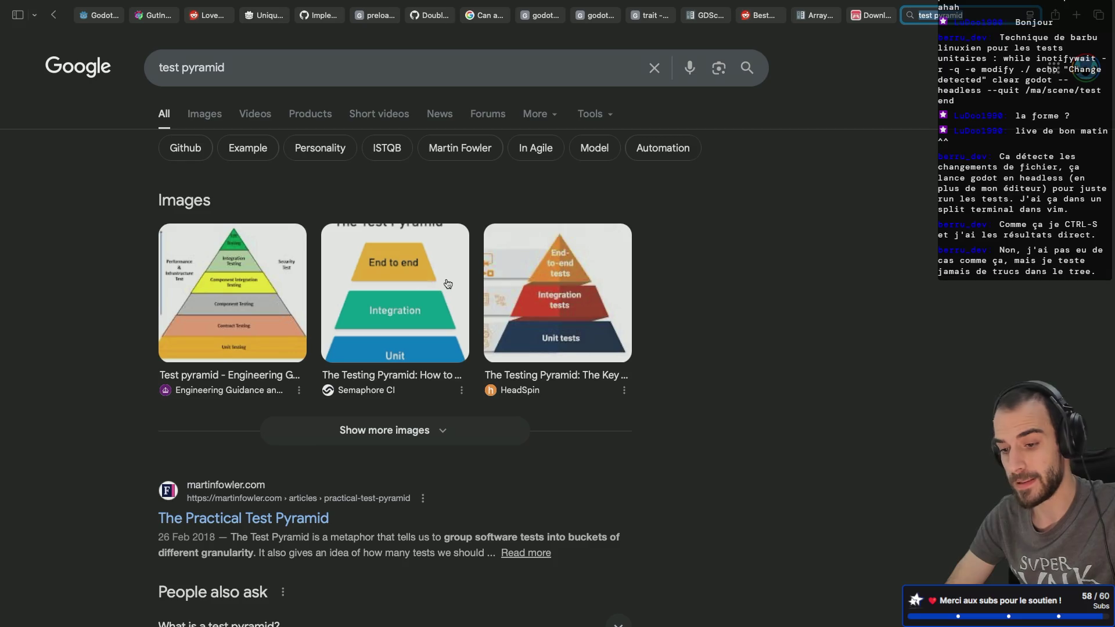
- Preview the HeadSpin testing-pyramid image, then select 'pyramid' in the search query
left_click(567, 309)
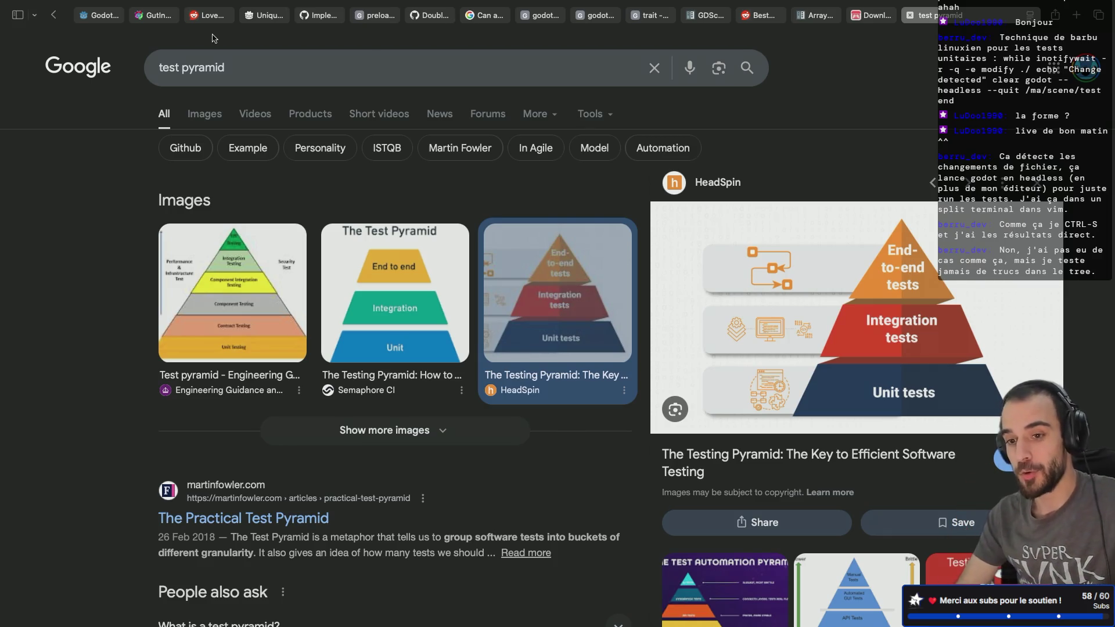
double_click(212, 68)
- Change the query to 'test ice cream cone' and run the search
type("ice")
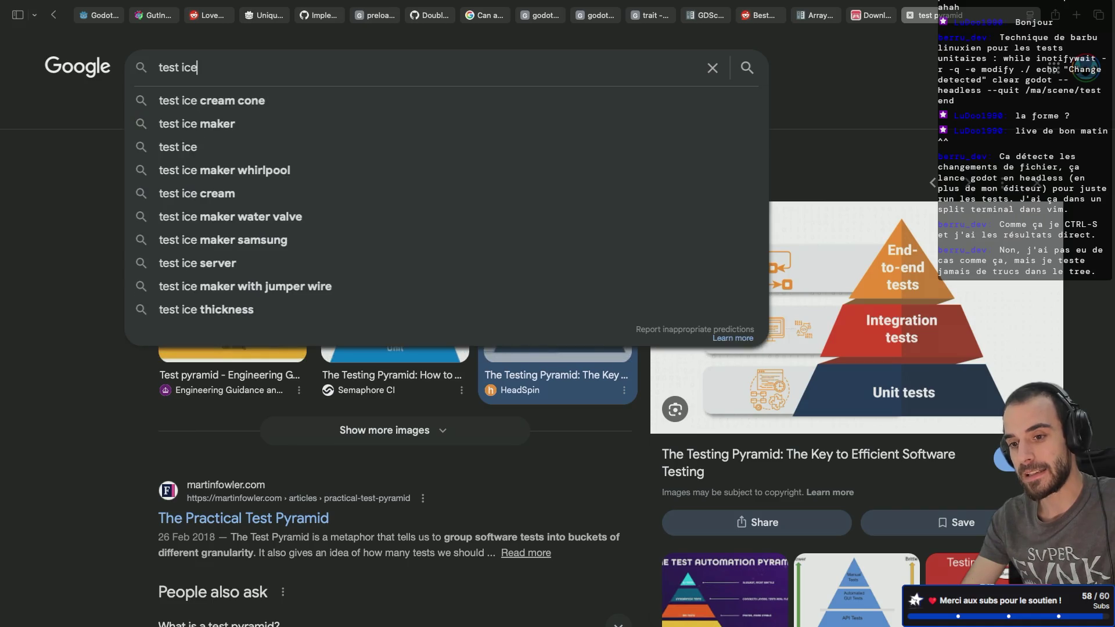
key("Down")
key("Return")
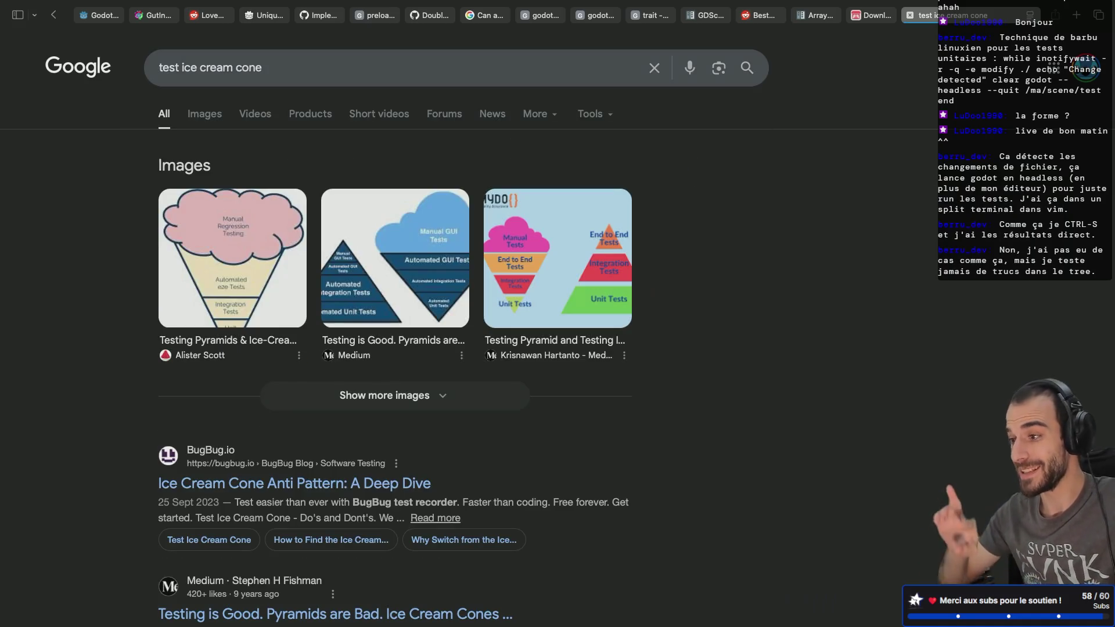
- Preview the ice cream cone and testing pyramid images, then go to the itch.io tab
left_click(227, 232)
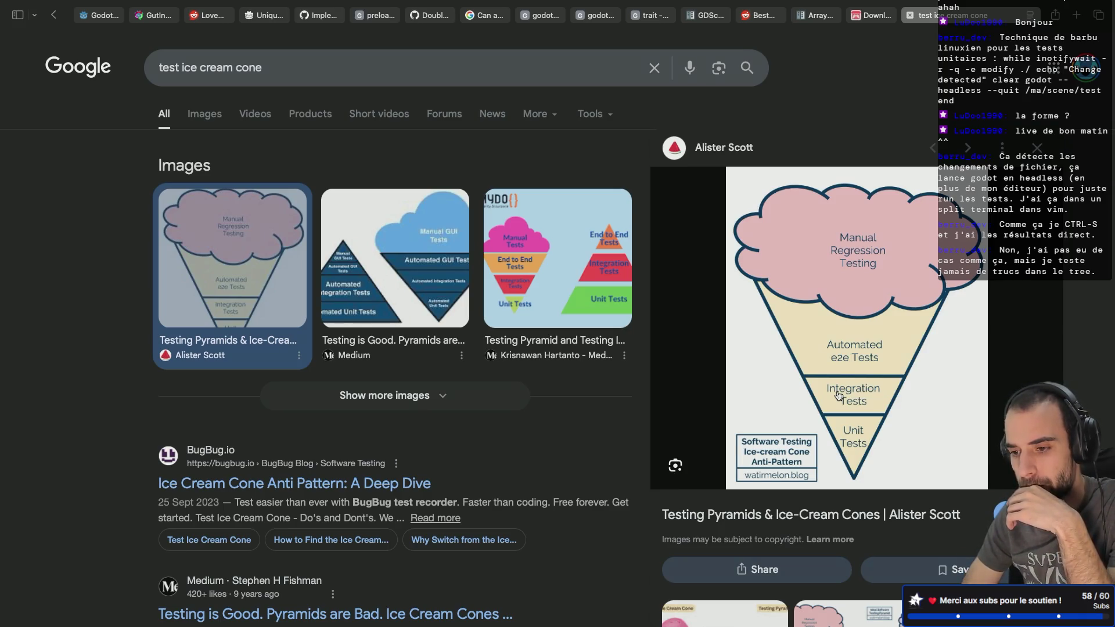
left_click(559, 285)
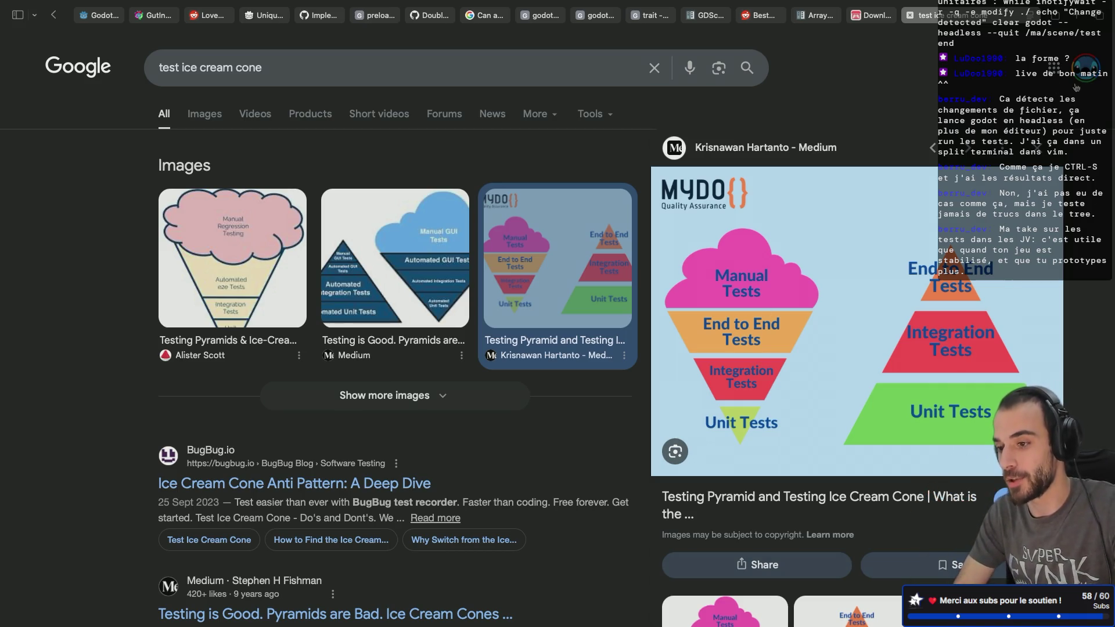
left_click(863, 22)
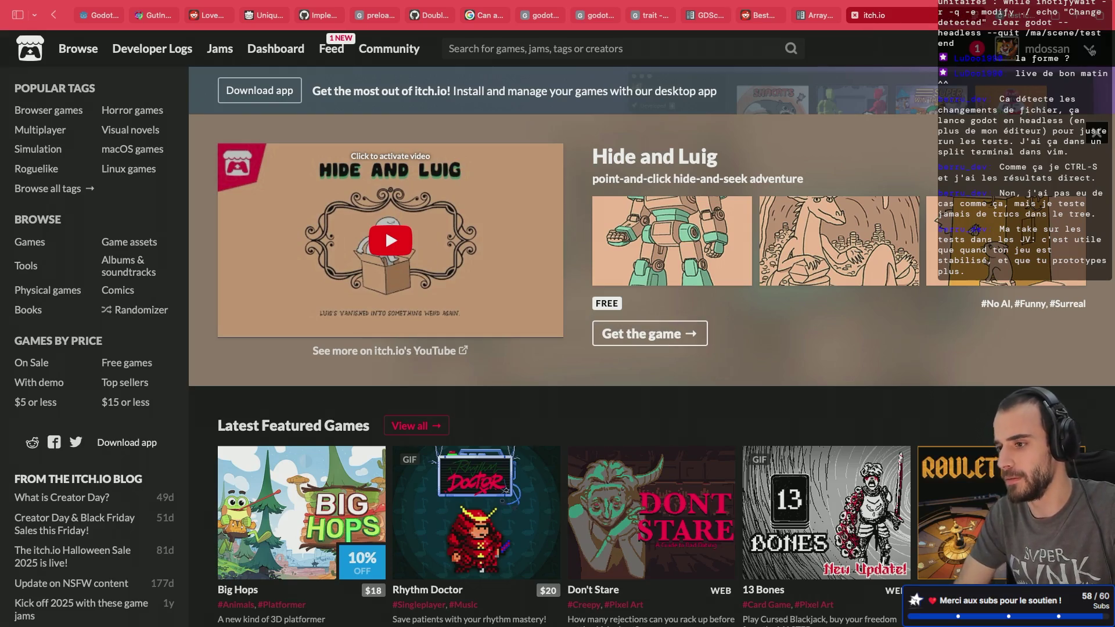
- Open the Miami Flipper 1987 game page from the itch.io Creator Dashboard
left_click(1087, 49)
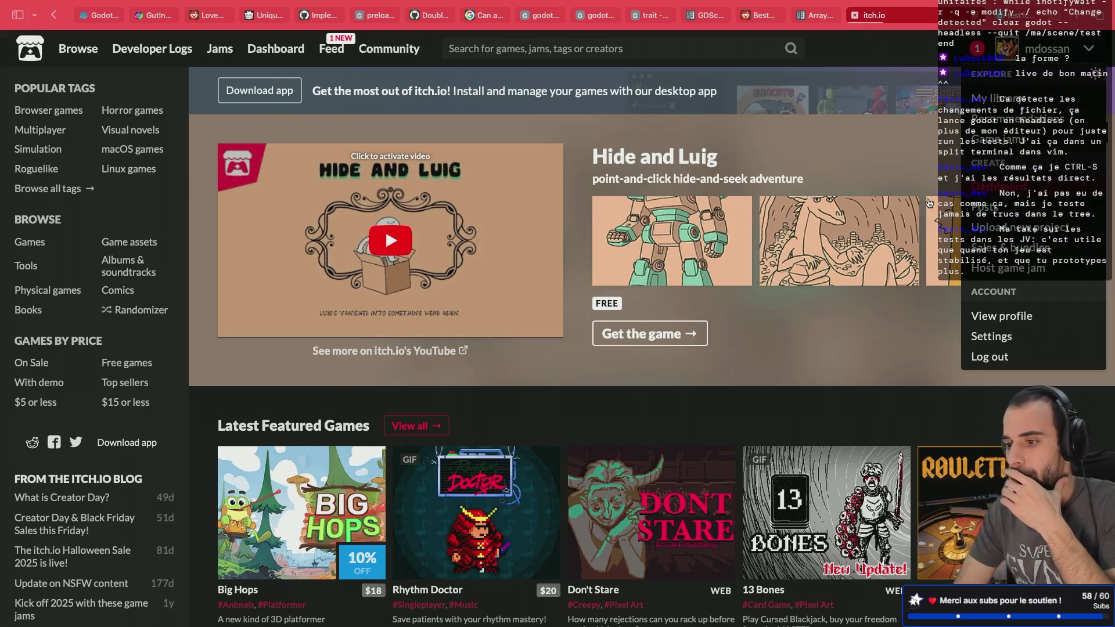
left_click(1016, 195)
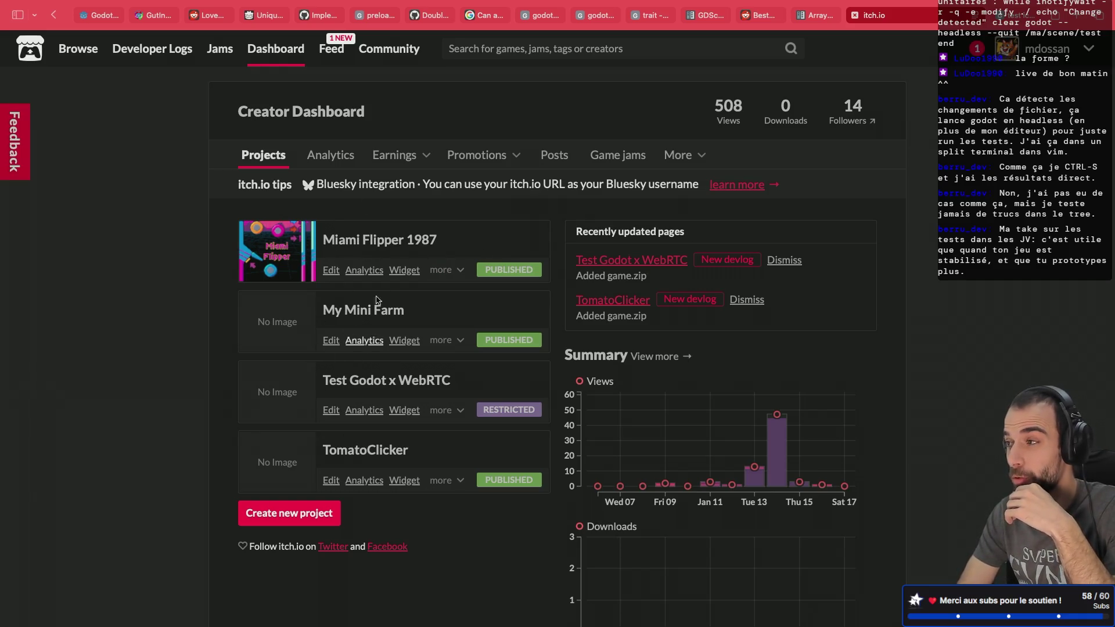
left_click(387, 243)
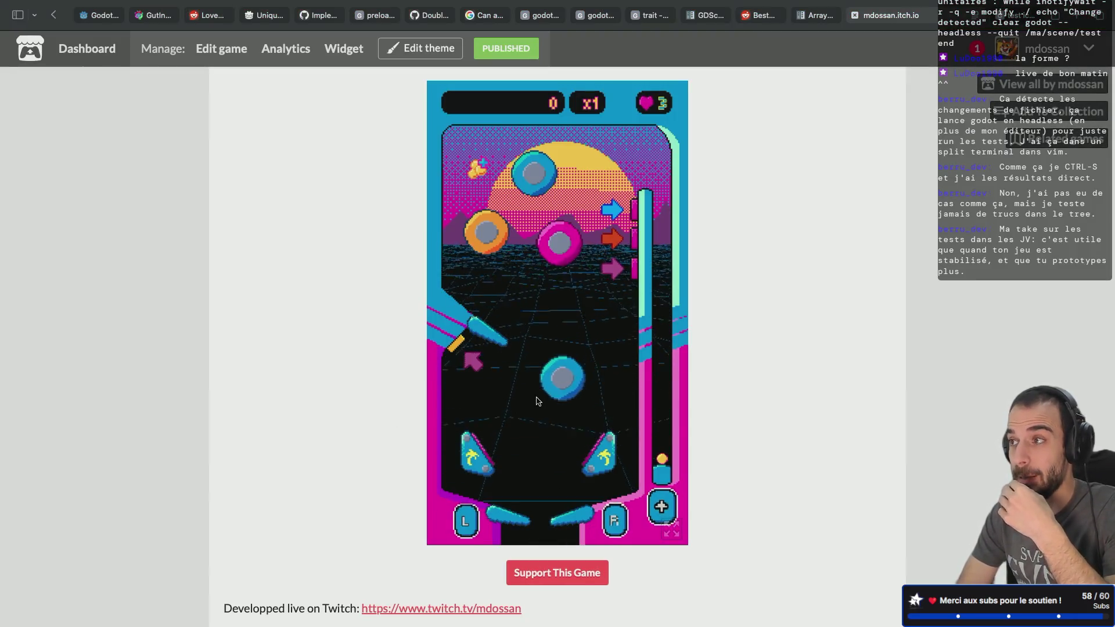
key("space")
key("Right")
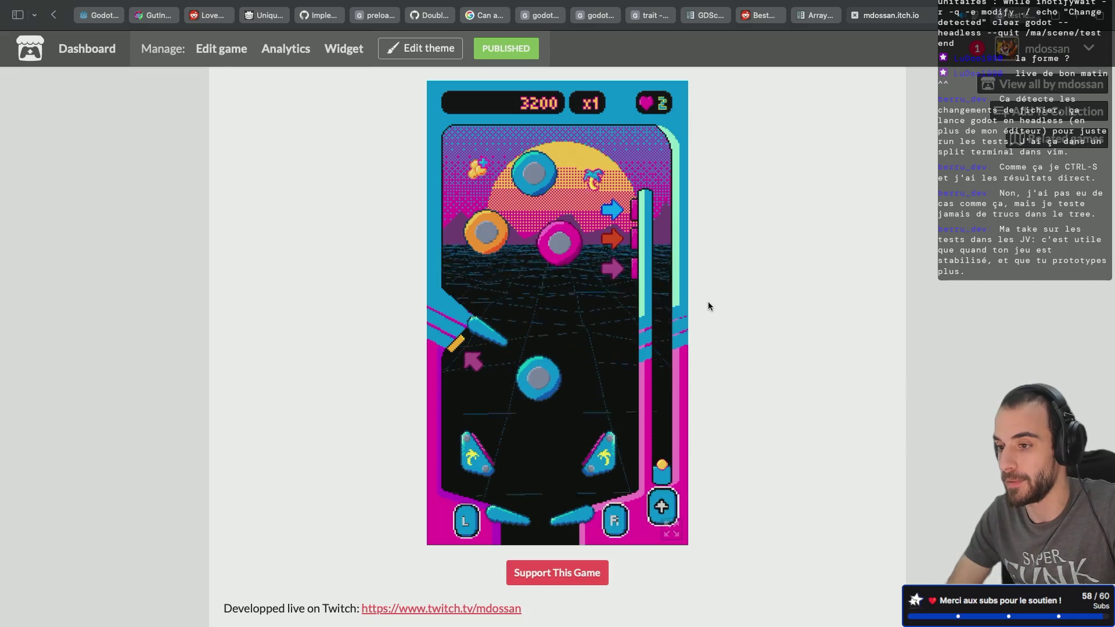
left_click(885, 15)
key("ctrl+Left")
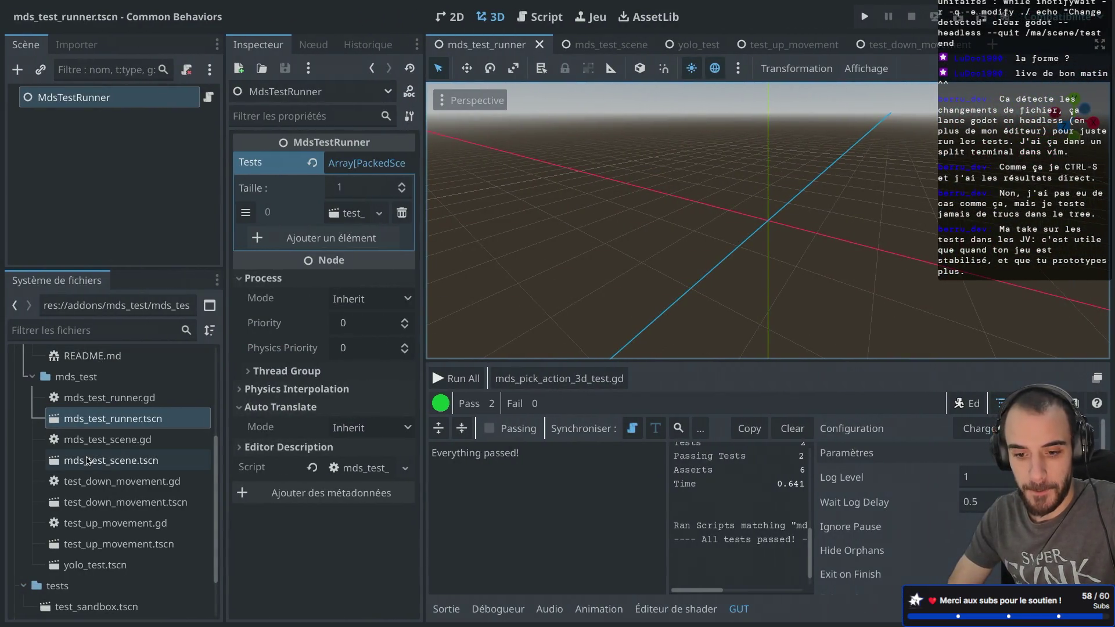
- Filter the FileSystem dock by 'sand' and open test_sandbox.tscn
scroll(87, 460, "up", 5)
scroll(88, 461, "up", 4)
left_click(81, 329)
type("sand")
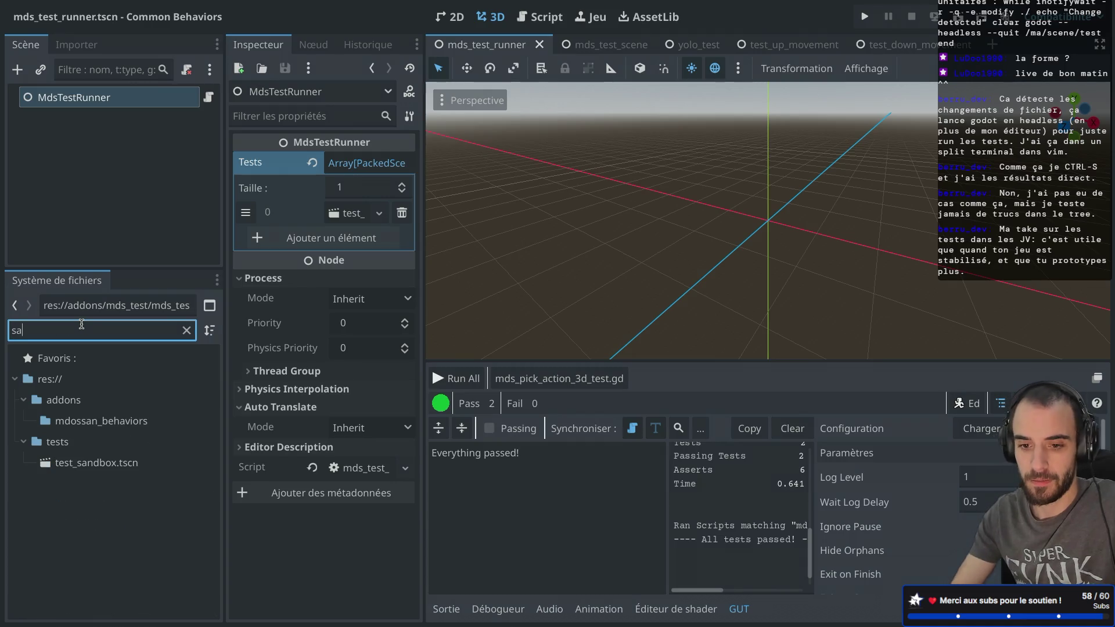
double_click(97, 421)
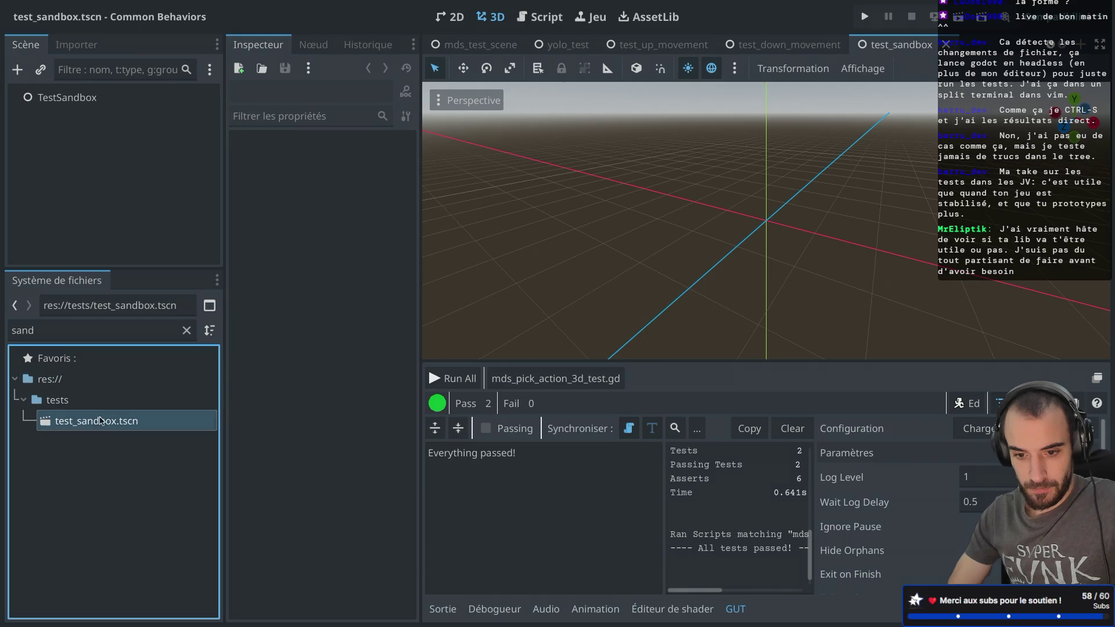
- Clear the 'sand' file filter, hide Godot with Cmd+H, and bring up Spotlight
double_click(42, 330)
key("BackSpace")
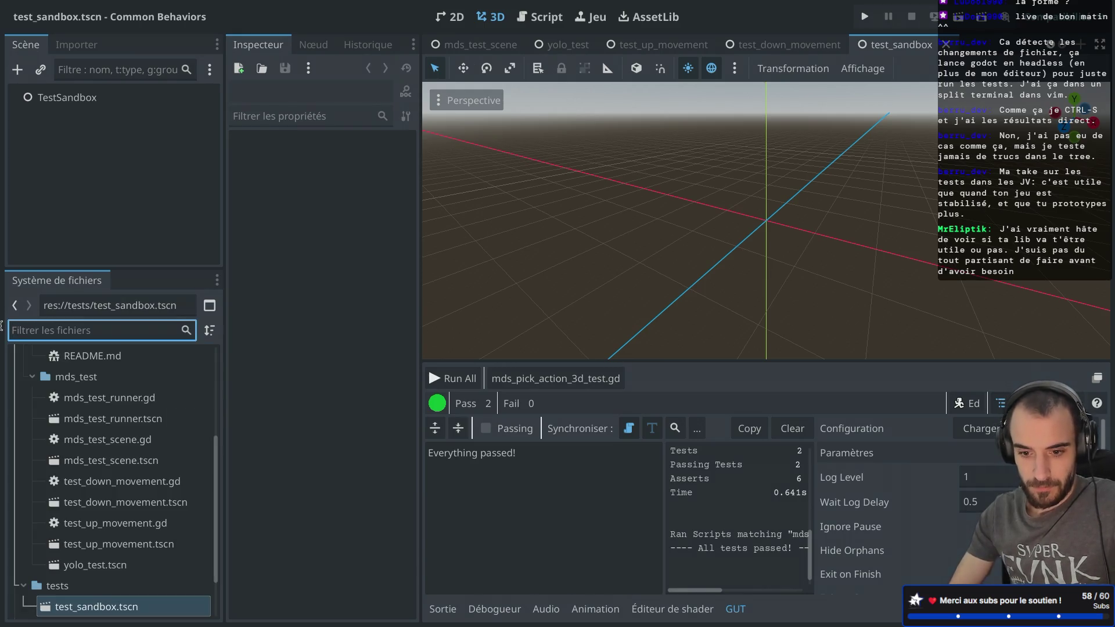
scroll(65, 514, "down", 2)
scroll(64, 513, "up", 6)
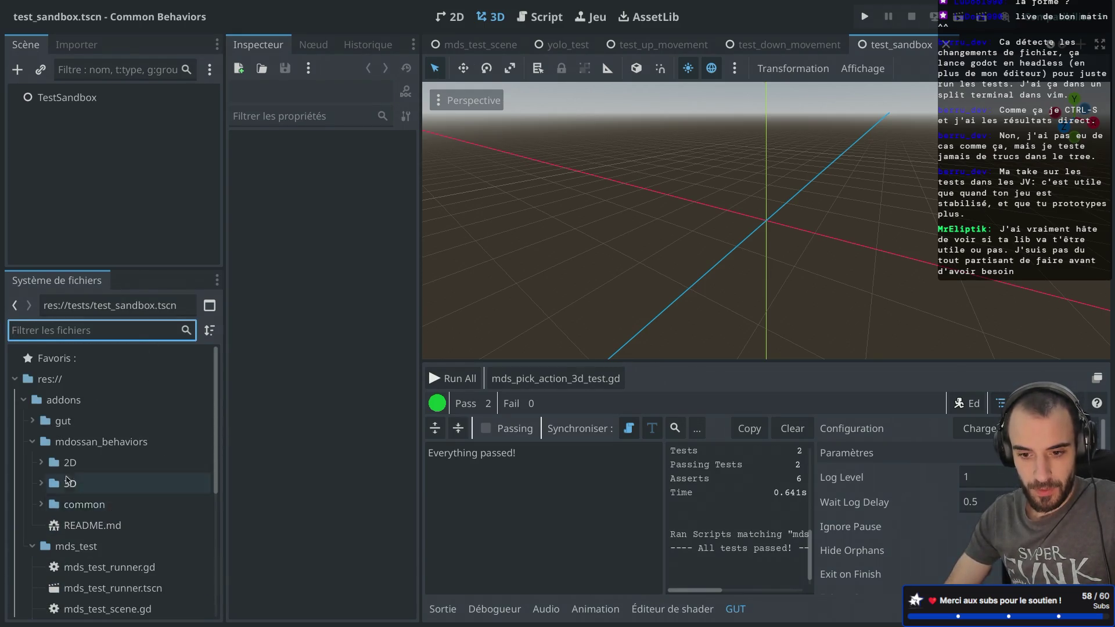
scroll(62, 462, "down", 5)
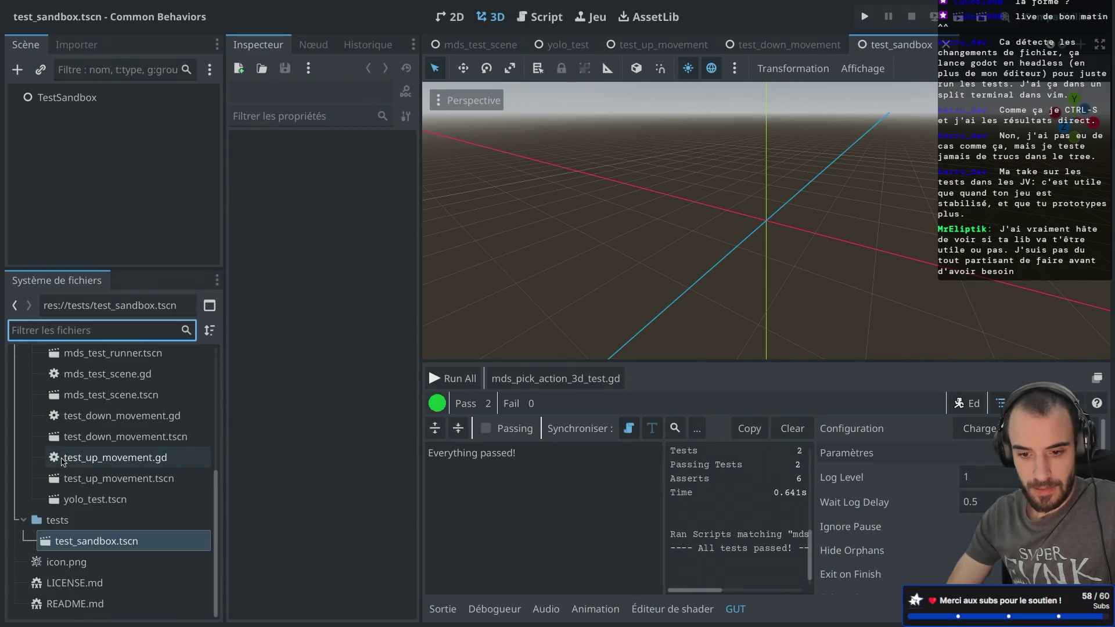
scroll(63, 461, "up", 5)
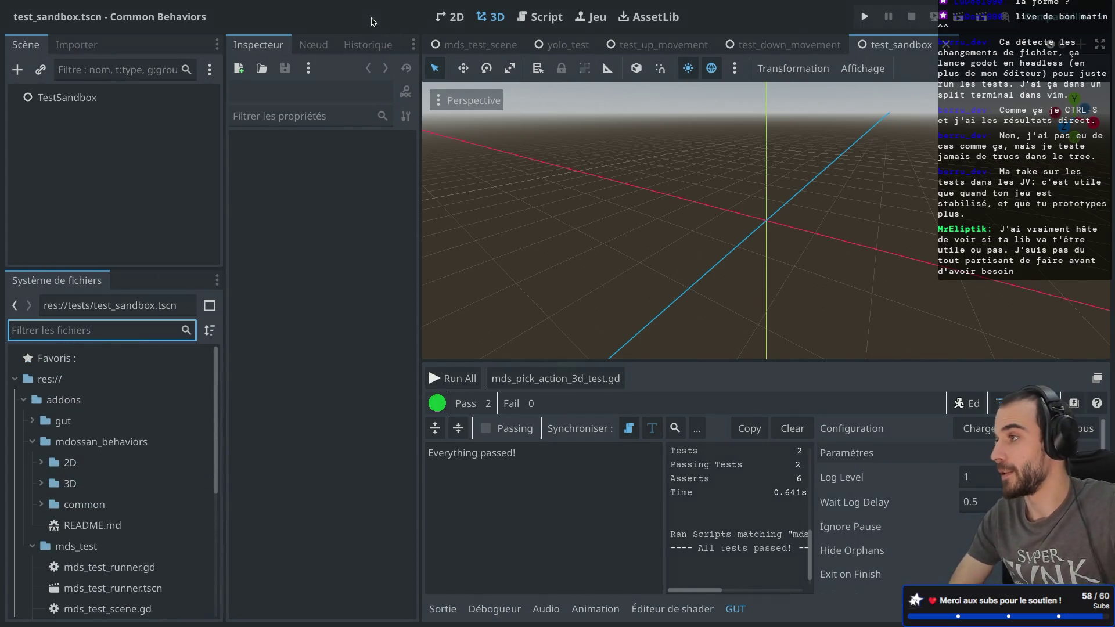
key("super+h")
key("super+space")
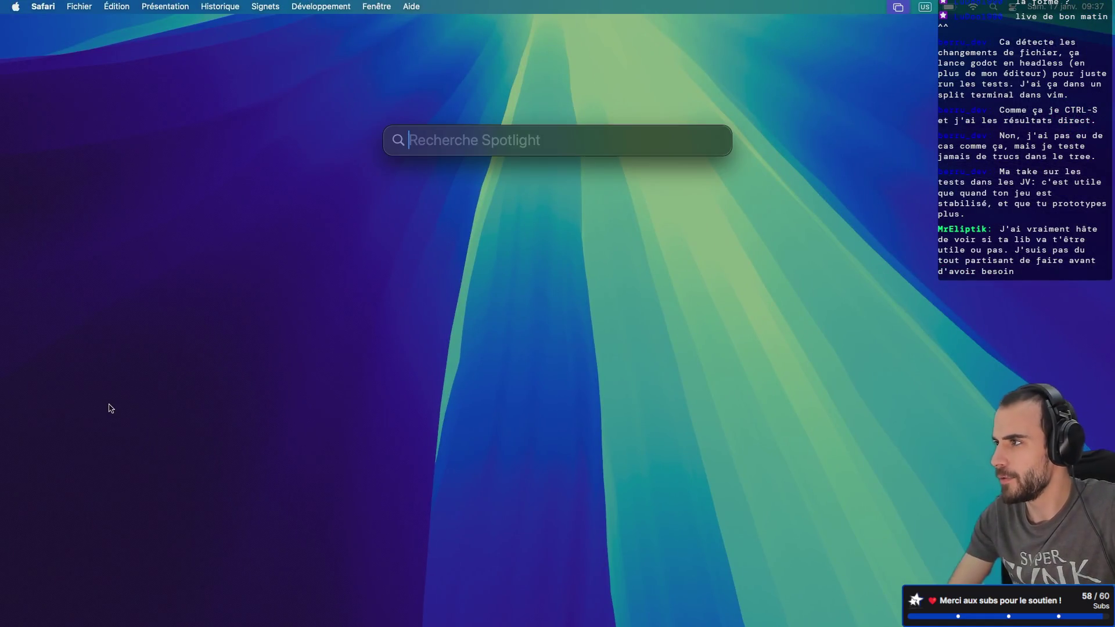
- Launch Godot from Spotlight and open the SideScroller project in the Project Manager
type("godot")
key("Return")
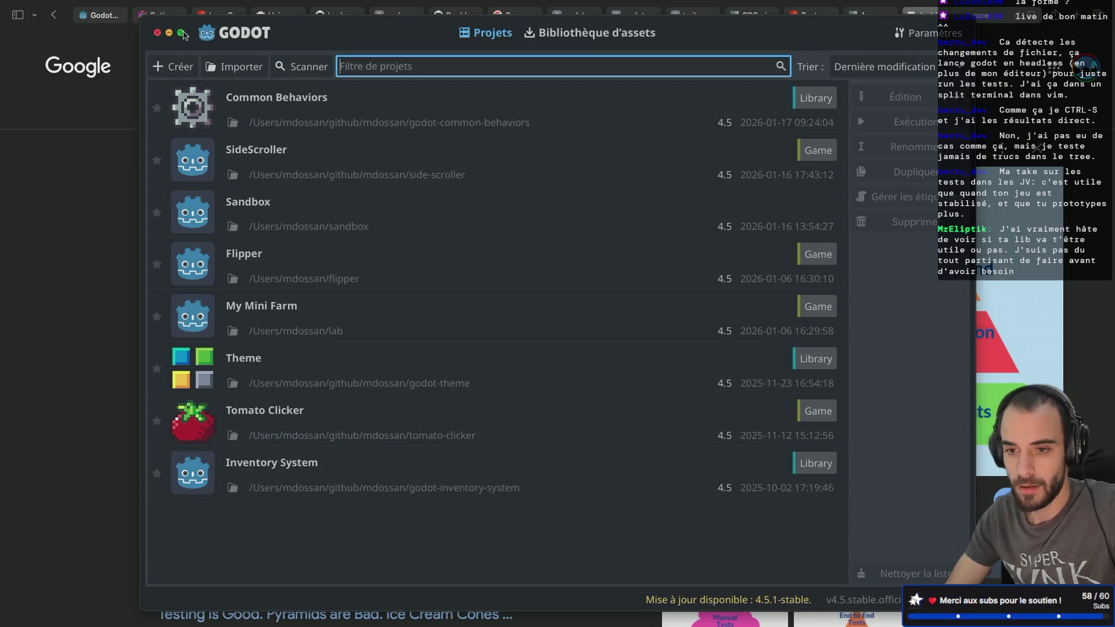
left_click(181, 32)
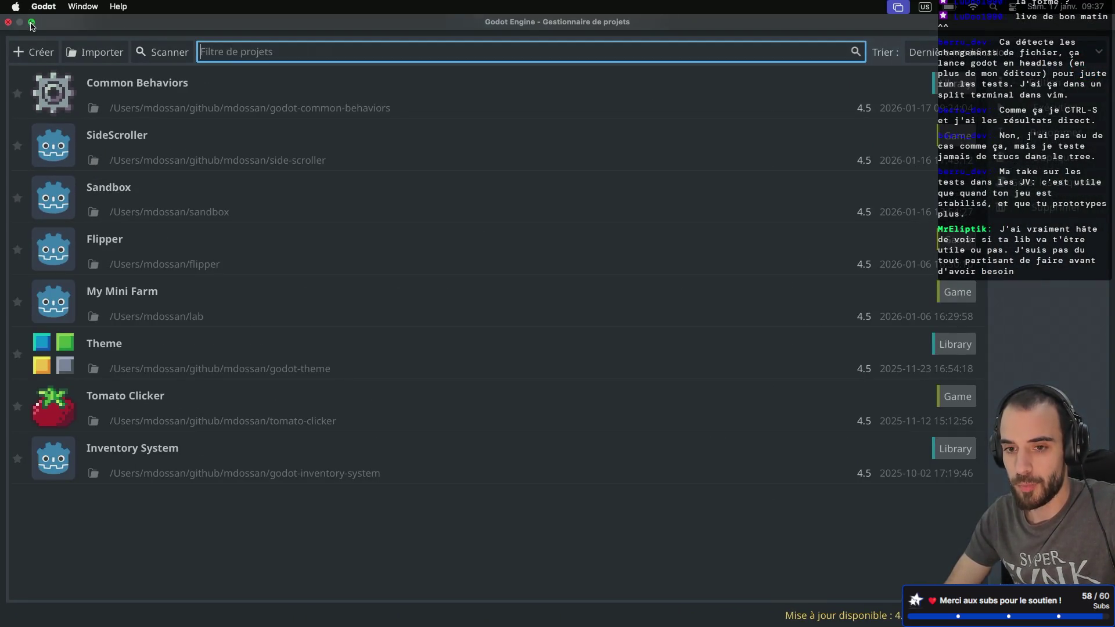
left_click(35, 24)
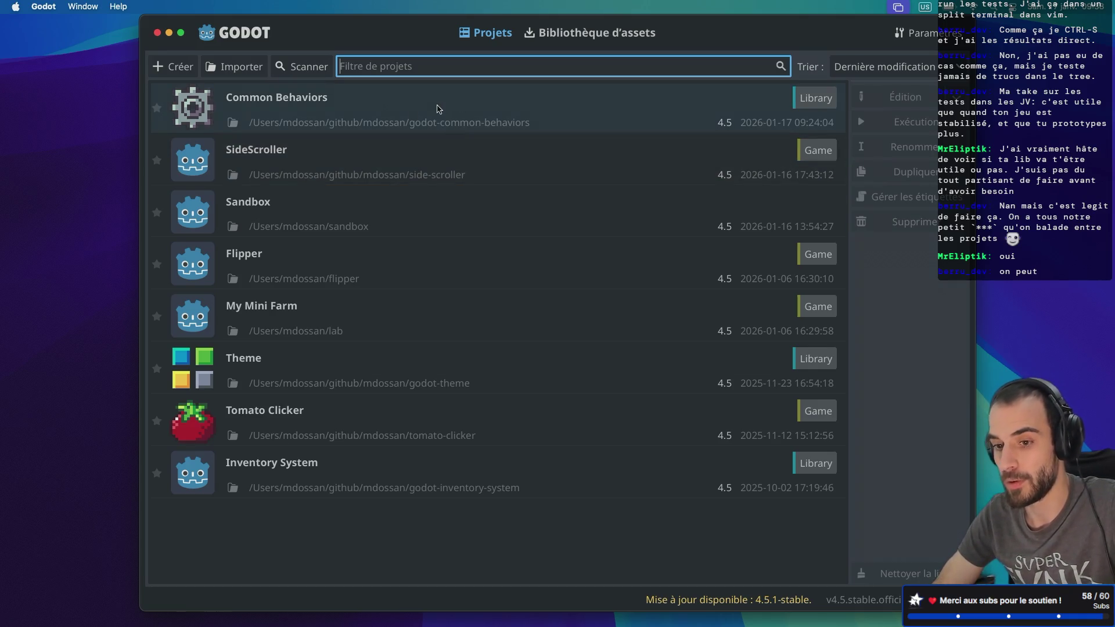
double_click(357, 149)
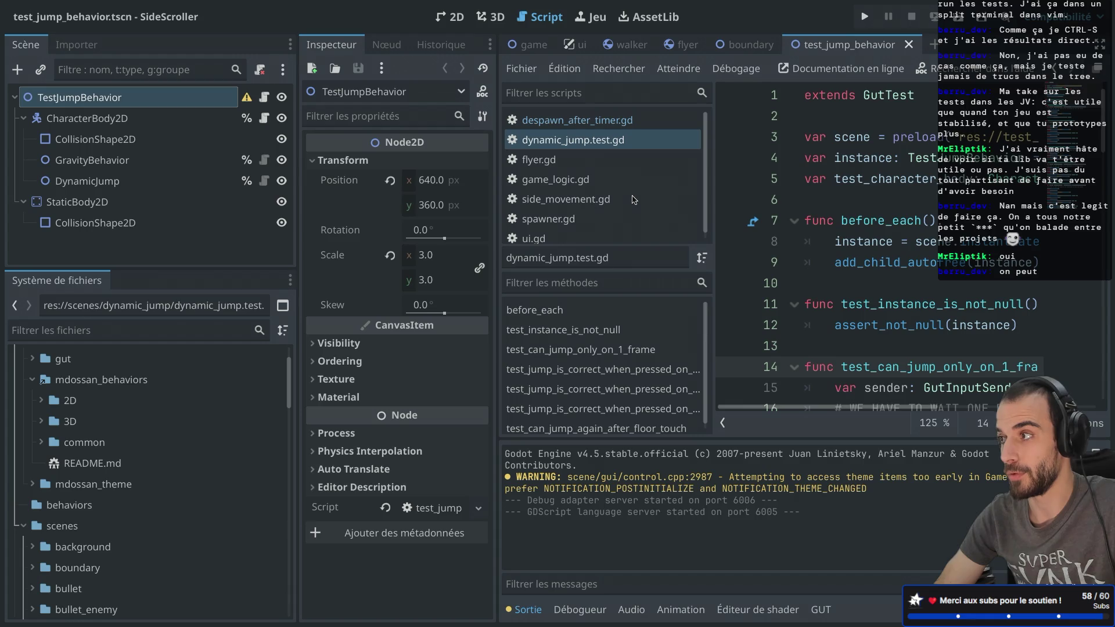
- Switch between desktop spaces and bring the Godot editor into view from the Dock
key("ctrl+Left")
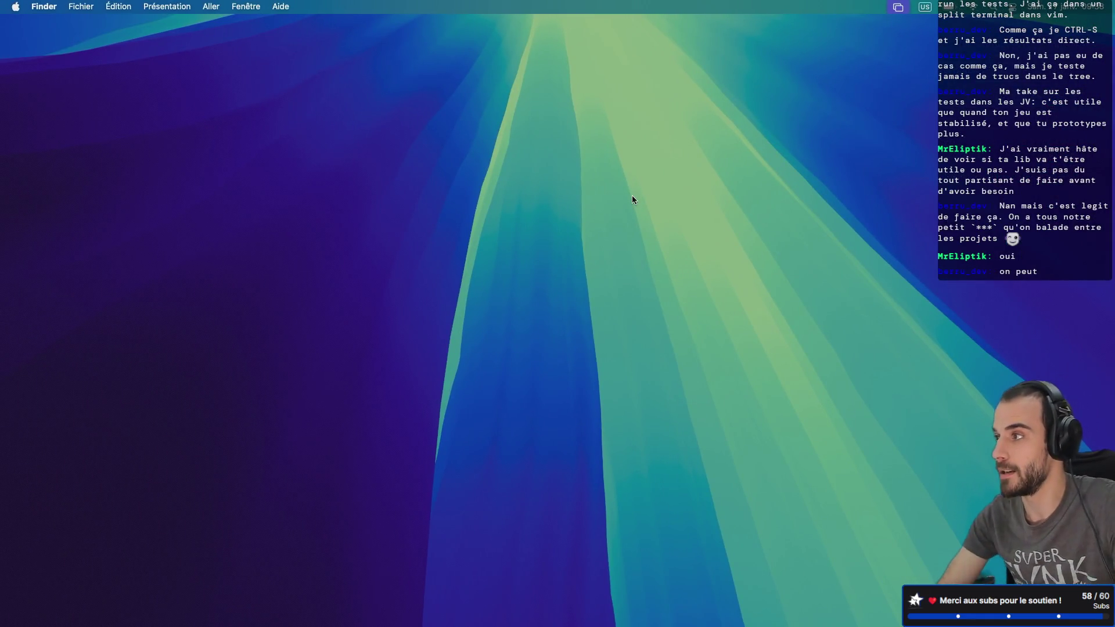
key("ctrl+Right")
key("ctrl+Left")
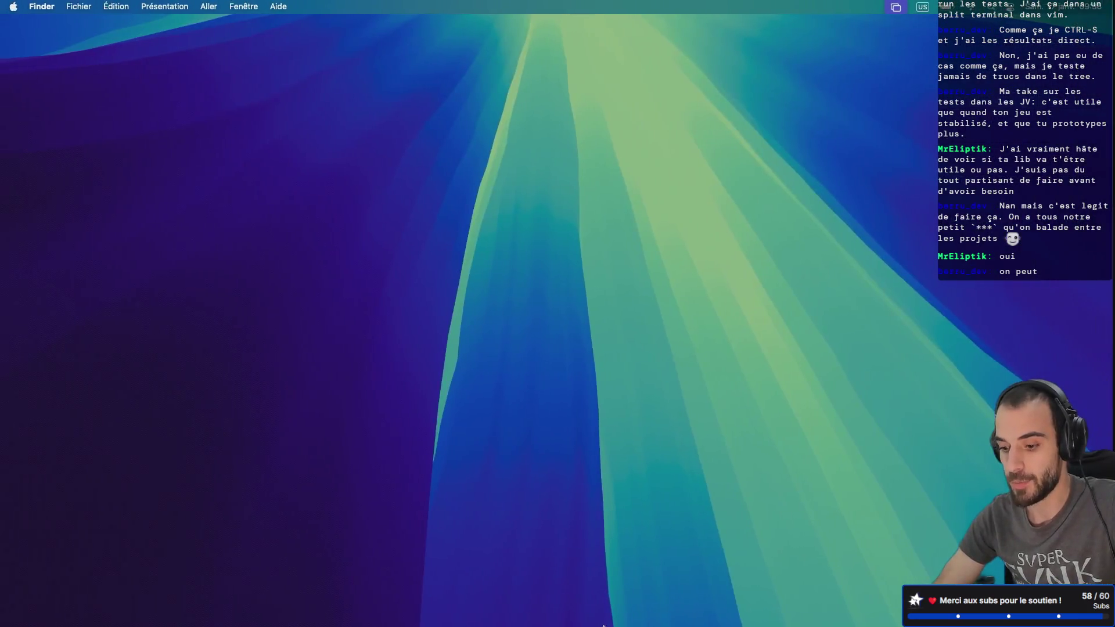
mouse_move(609, 624)
left_click(654, 601)
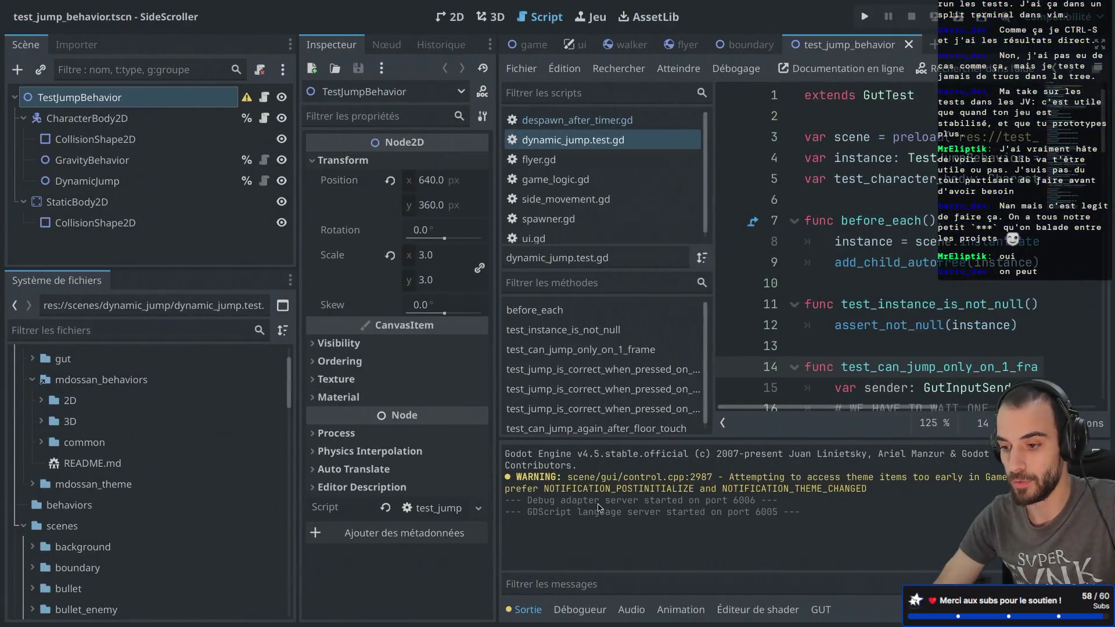
- Leave for the desktop and reactivate Godot through a Spotlight search for 'godot'
key("ctrl+Left")
key("super+space")
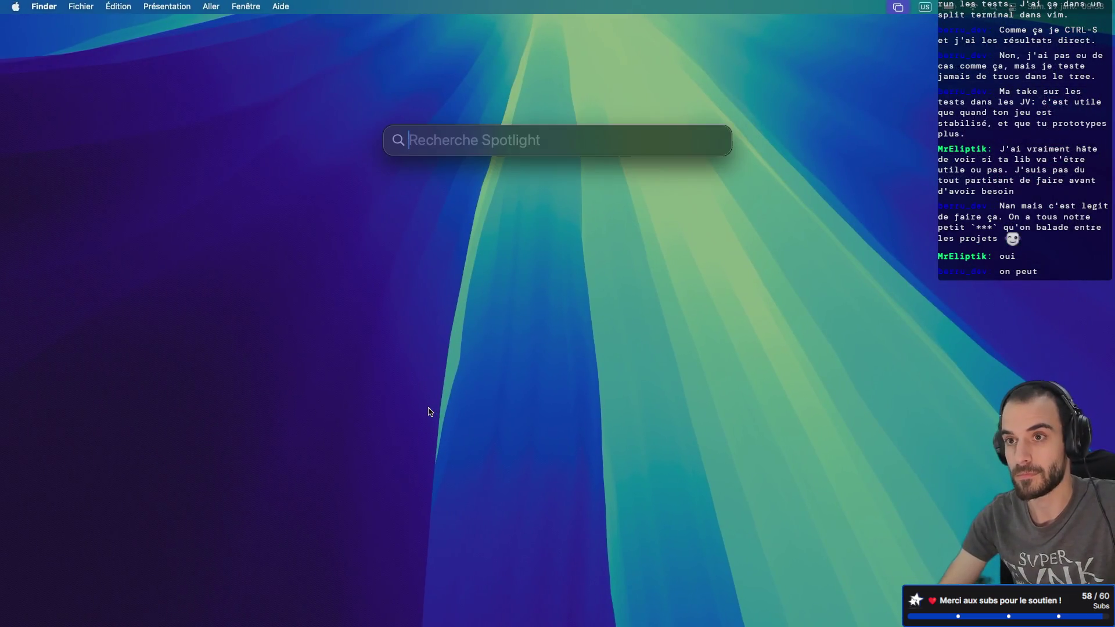
type("godot")
key("Return")
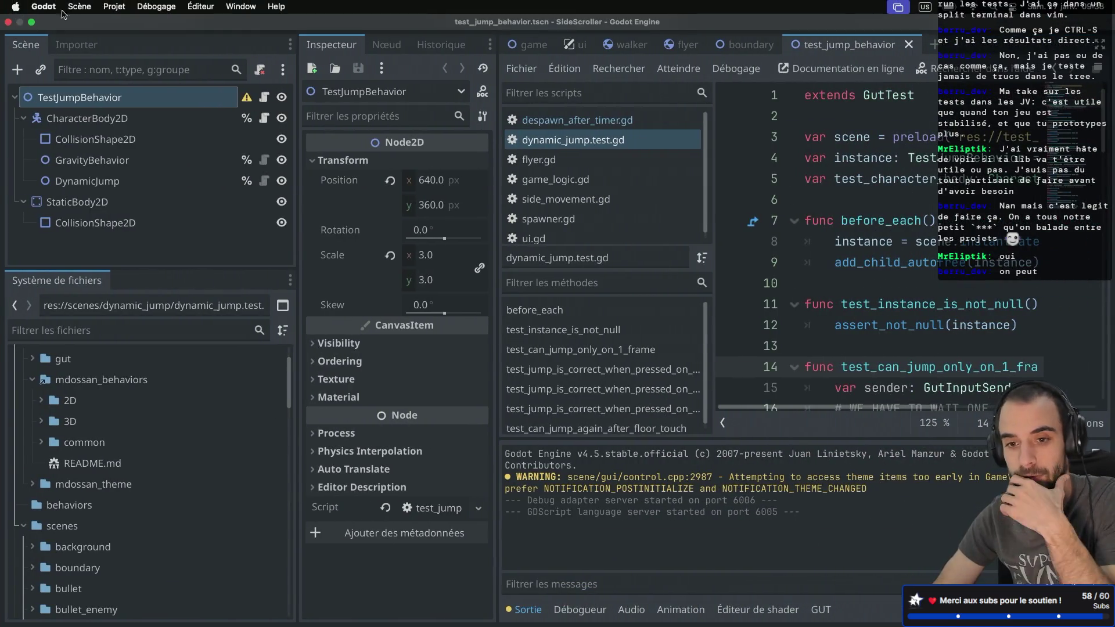
- Browse Godot's application menu, then dismiss it
left_click(41, 7)
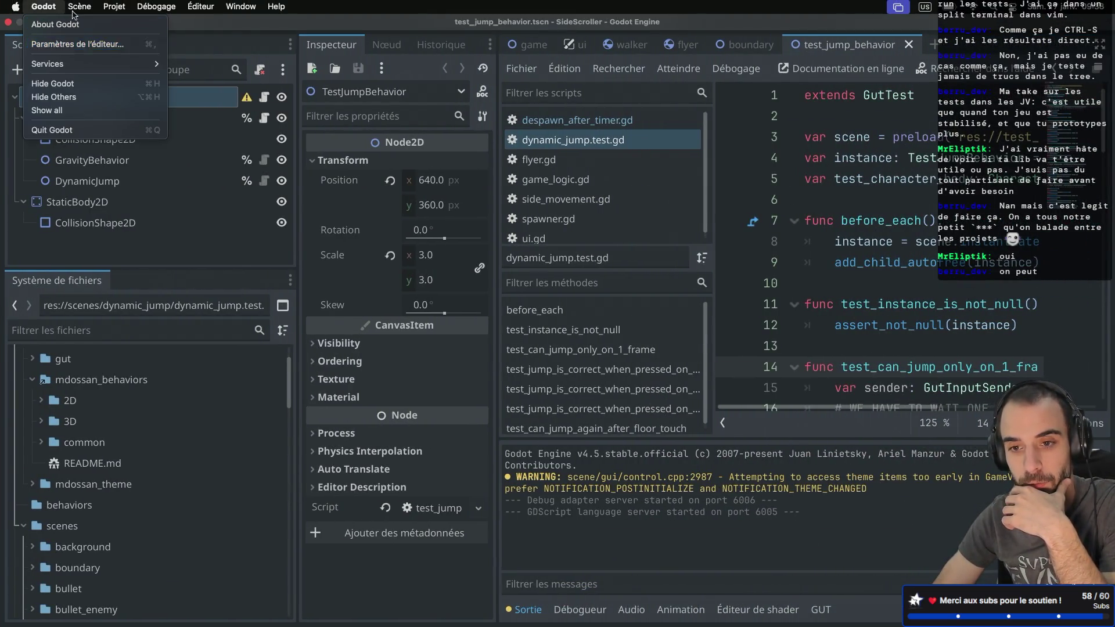
mouse_move(80, 6)
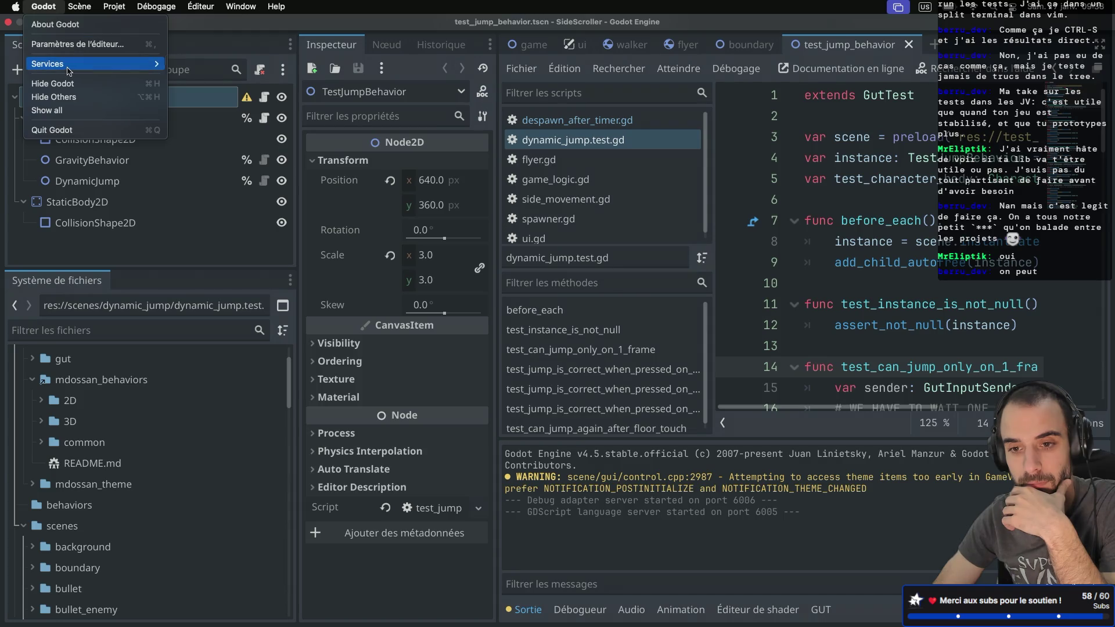
mouse_move(69, 70)
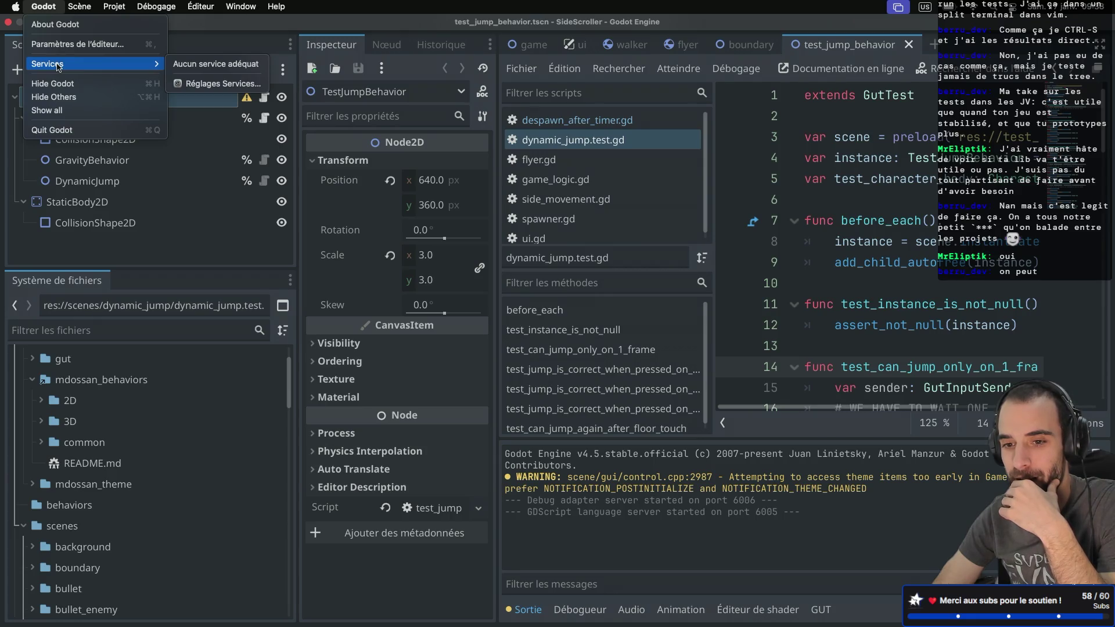
key("Escape")
- From the Dock's Godot window list, bring the test_jump_behavior.tscn – SideScroller window to front
key("F11")
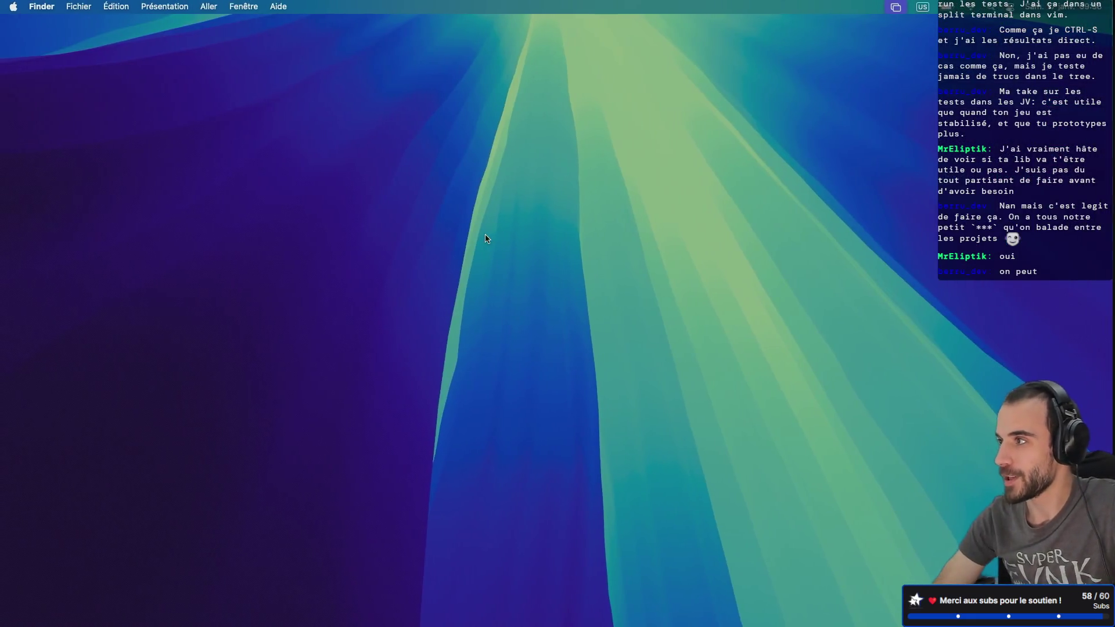
mouse_move(611, 603)
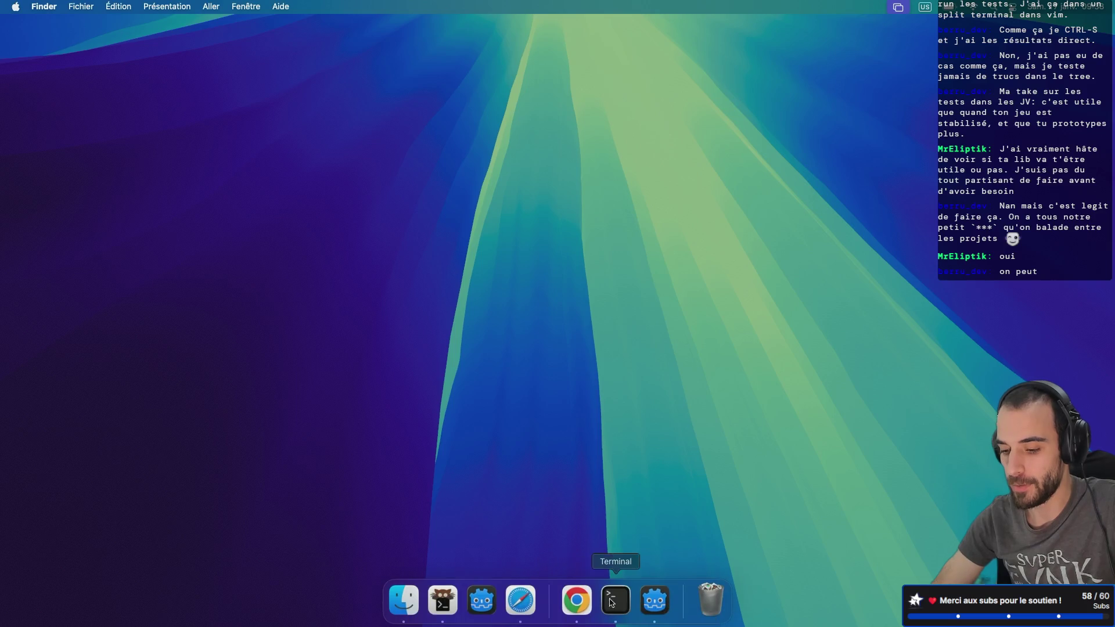
right_click(655, 601)
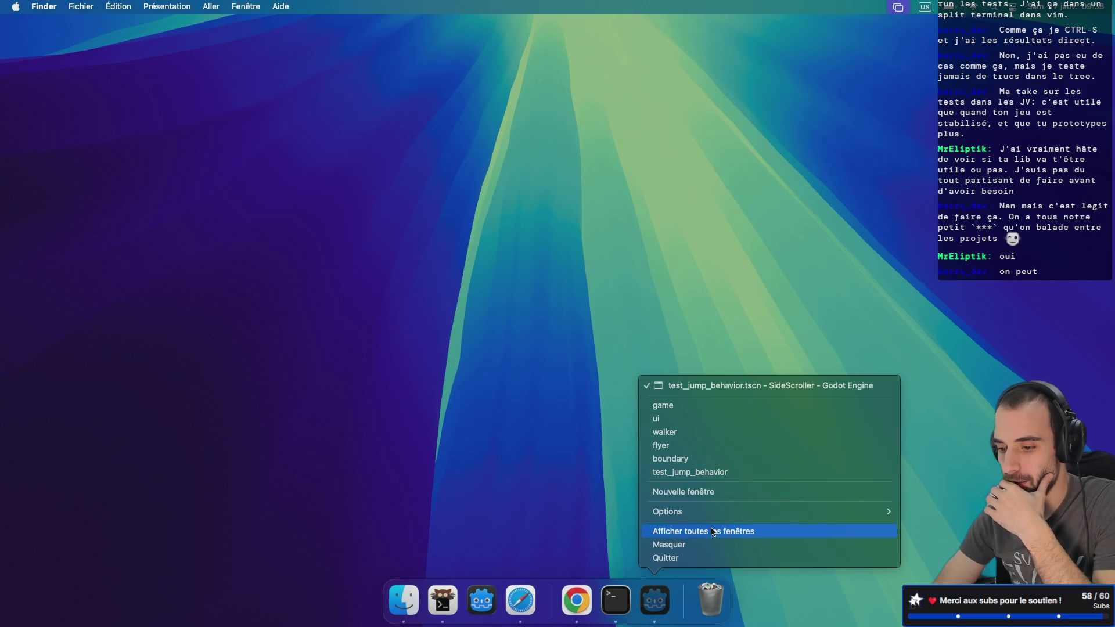
mouse_move(746, 510)
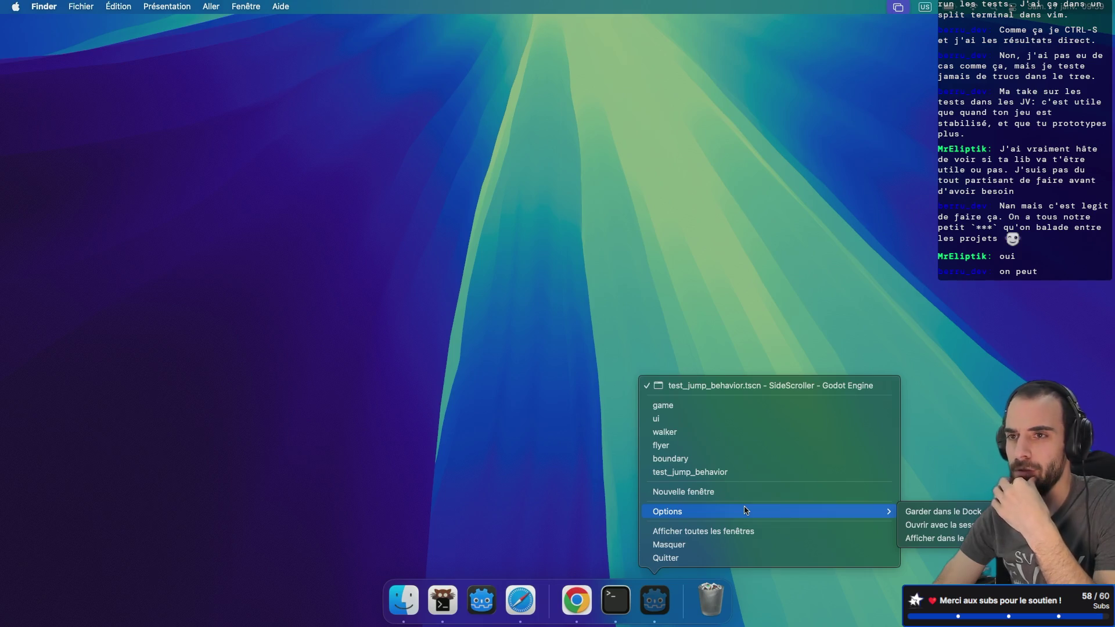
left_click(481, 601)
key("ctrl+Left")
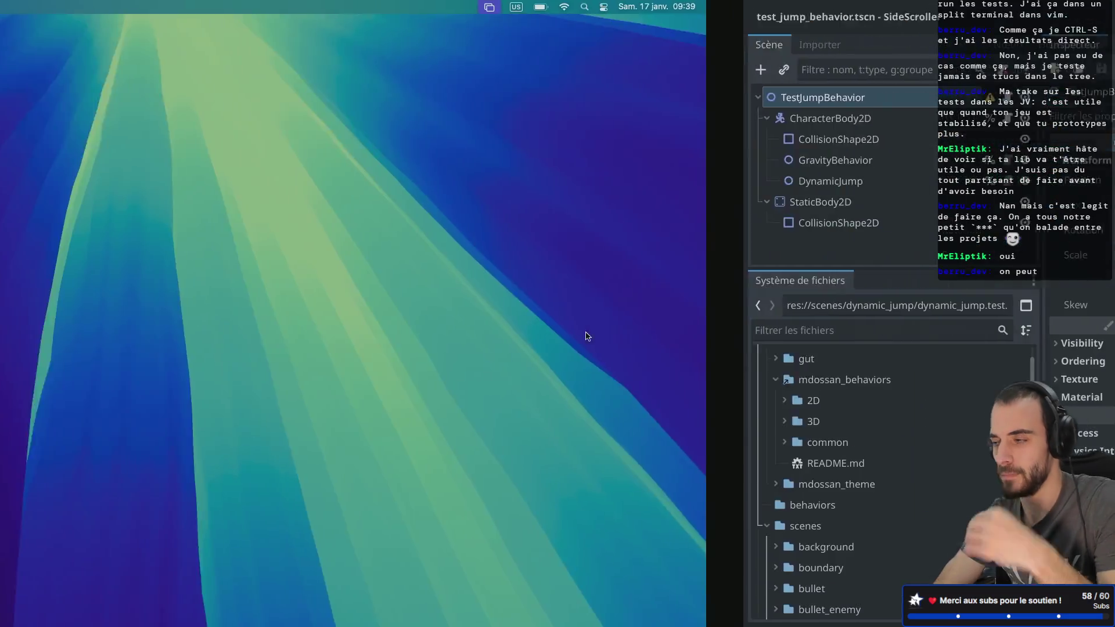
- In a new Safari tab, search for 'macos start multiple godot project'
key("ctrl+Right")
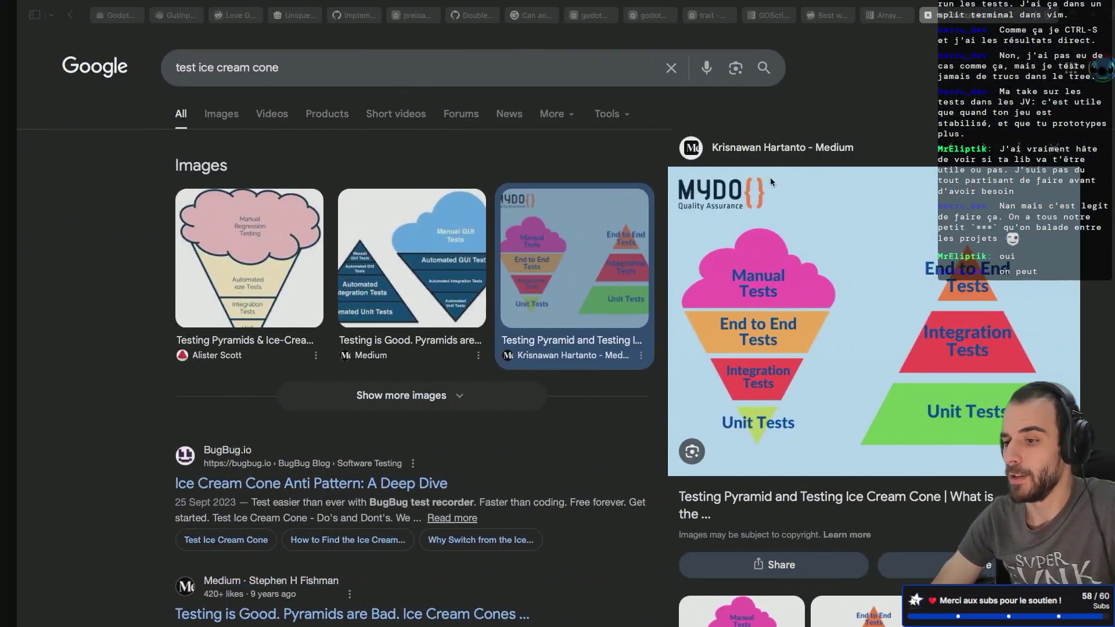
left_click(1079, 15)
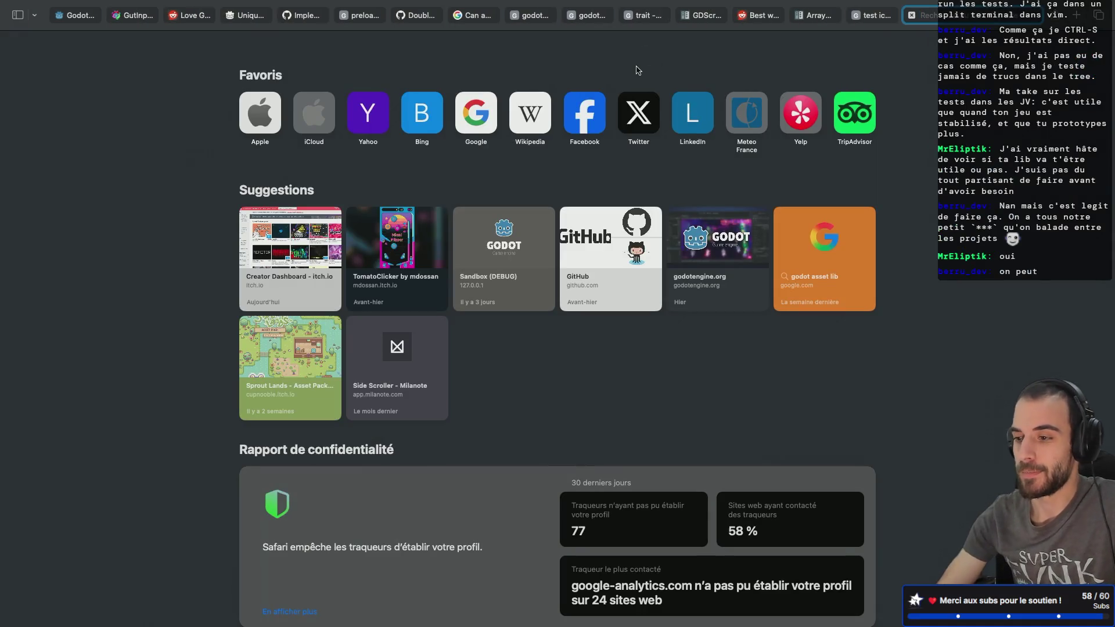
type("god")
key("BackSpace")
key("BackSpace")
key("BackSpace")
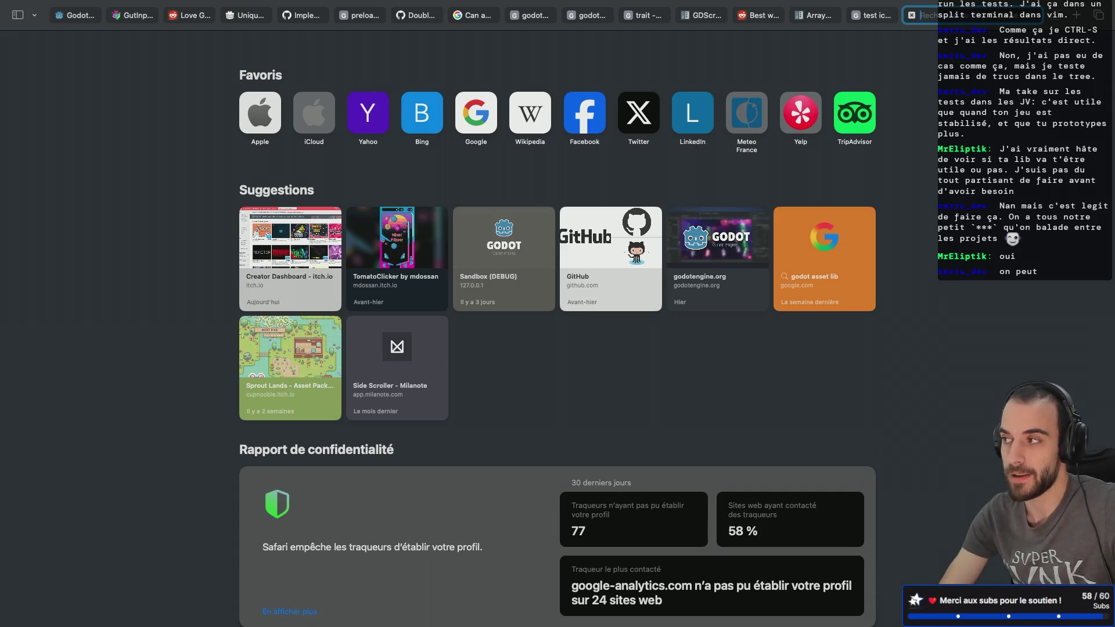
type("godo")
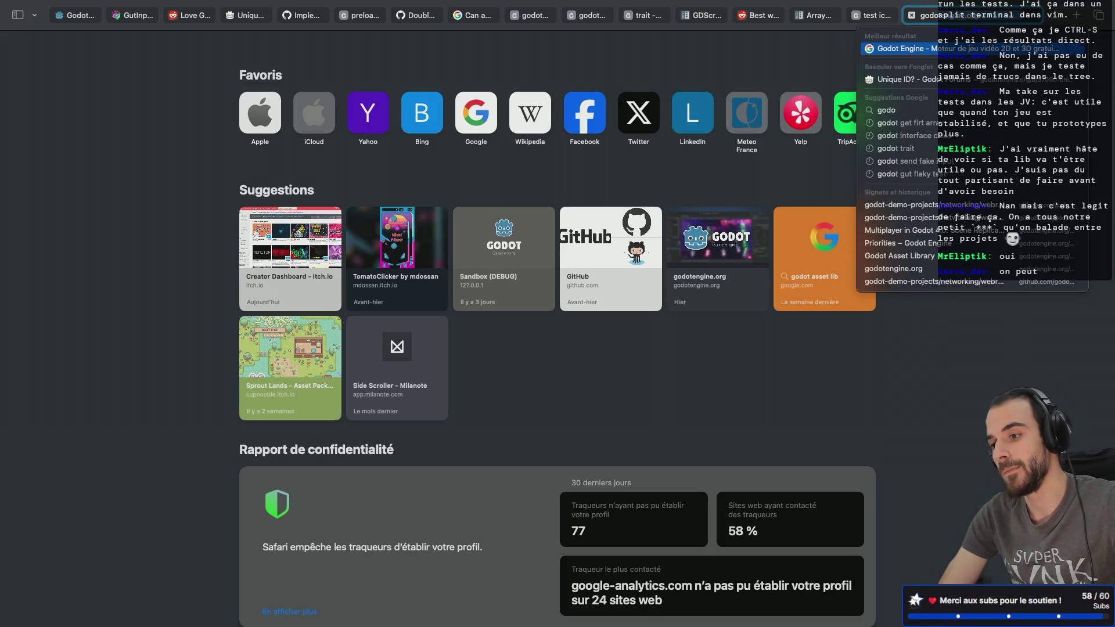
key("BackSpace")
key("BackSpace")
key("BackSpace")
type("macos")
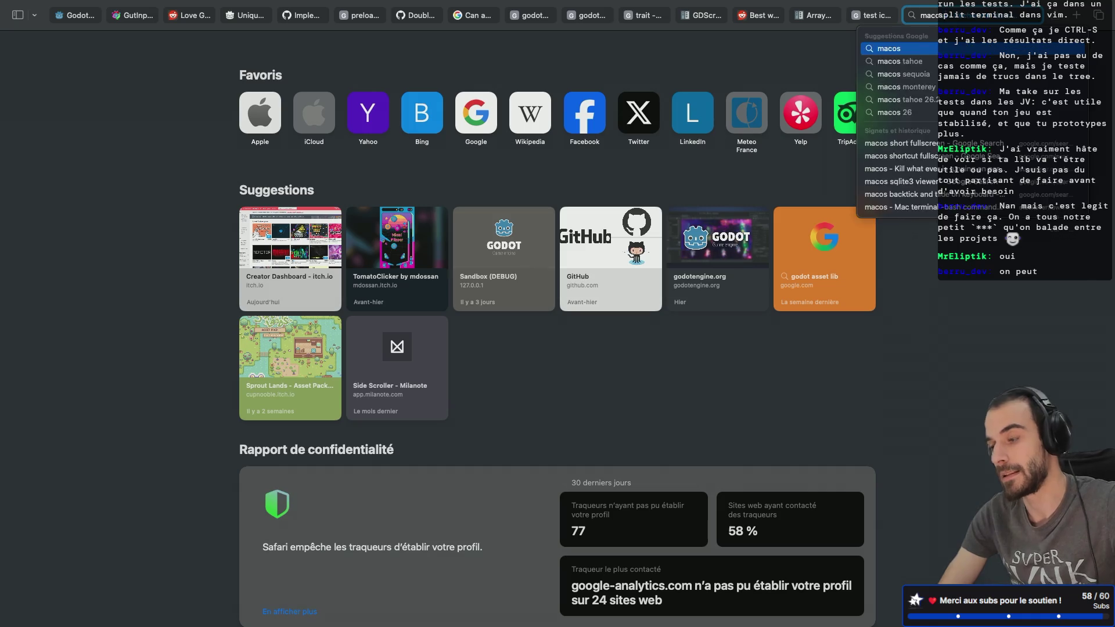
type(" start m")
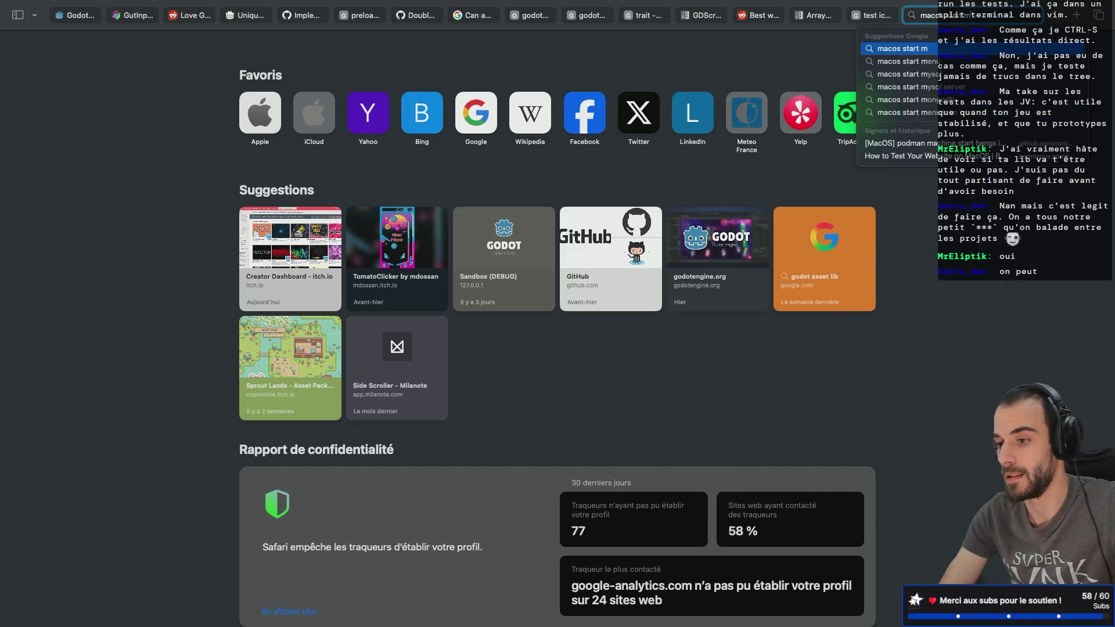
type("ultiple godot project")
key("Return")
- Open and read the Godot Forum thread 'Multiple Godot Projects at once!', then move to the desktop
left_click(213, 204)
scroll(444, 251, "down", 1)
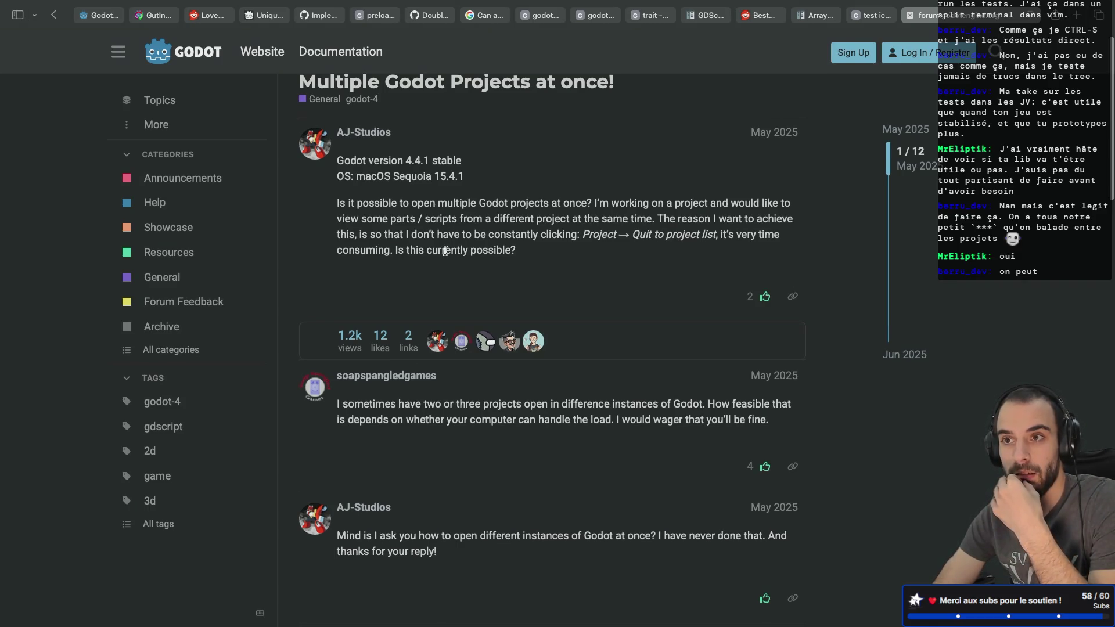
key("ctrl+Right")
key("ctrl+Right")
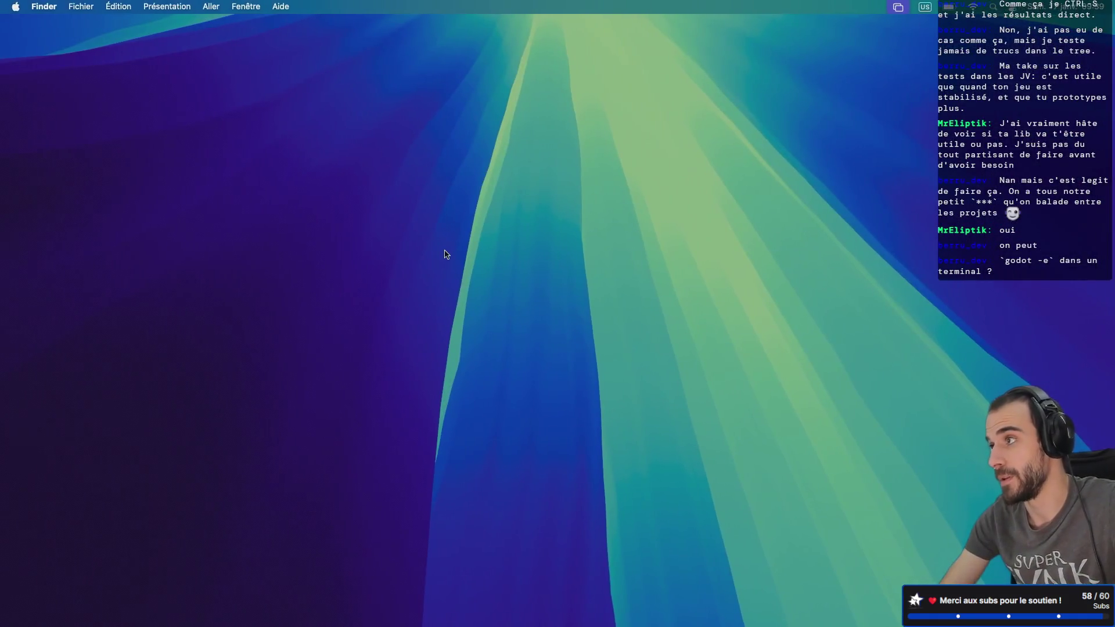
- Launch kitty from Spotlight and accept the Oh My Bash update with Y
key("super+space")
type("kitty")
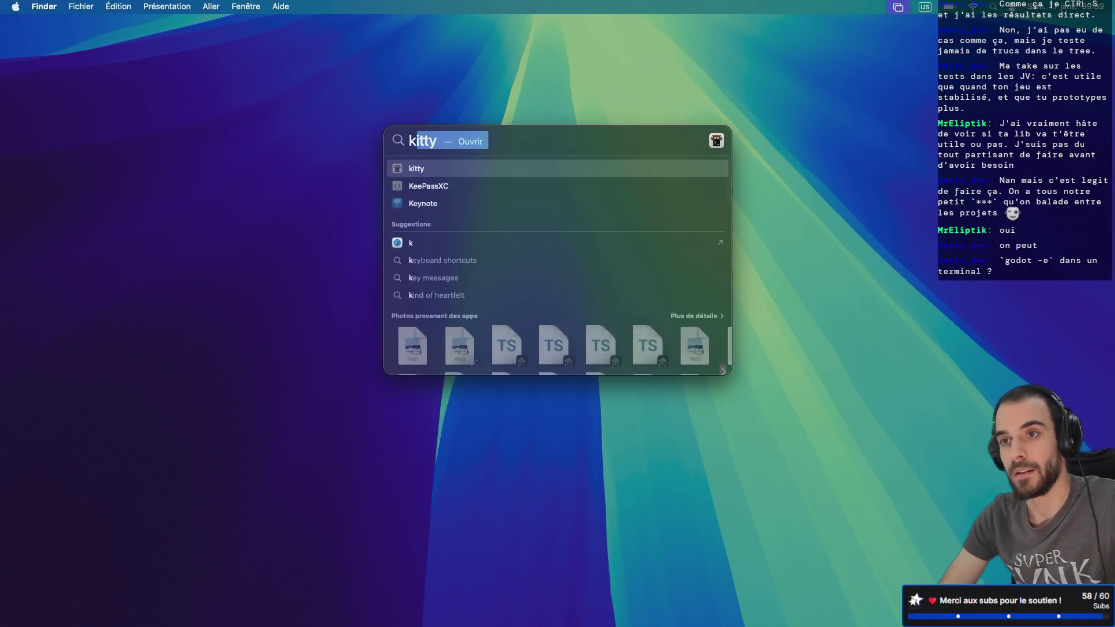
key("Return")
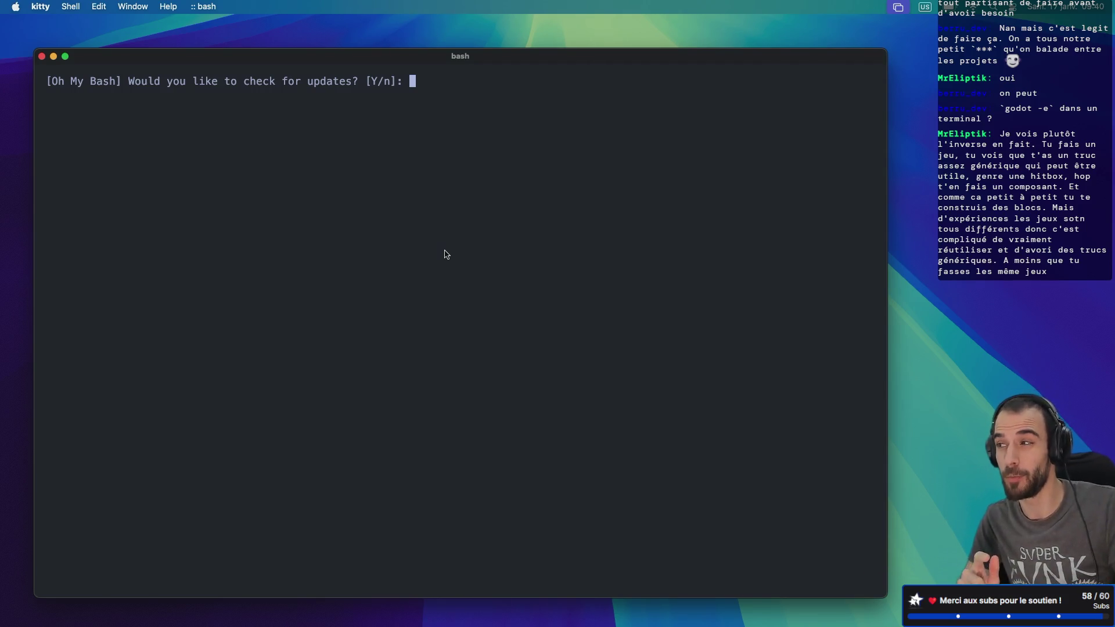
type("Y")
key("Return")
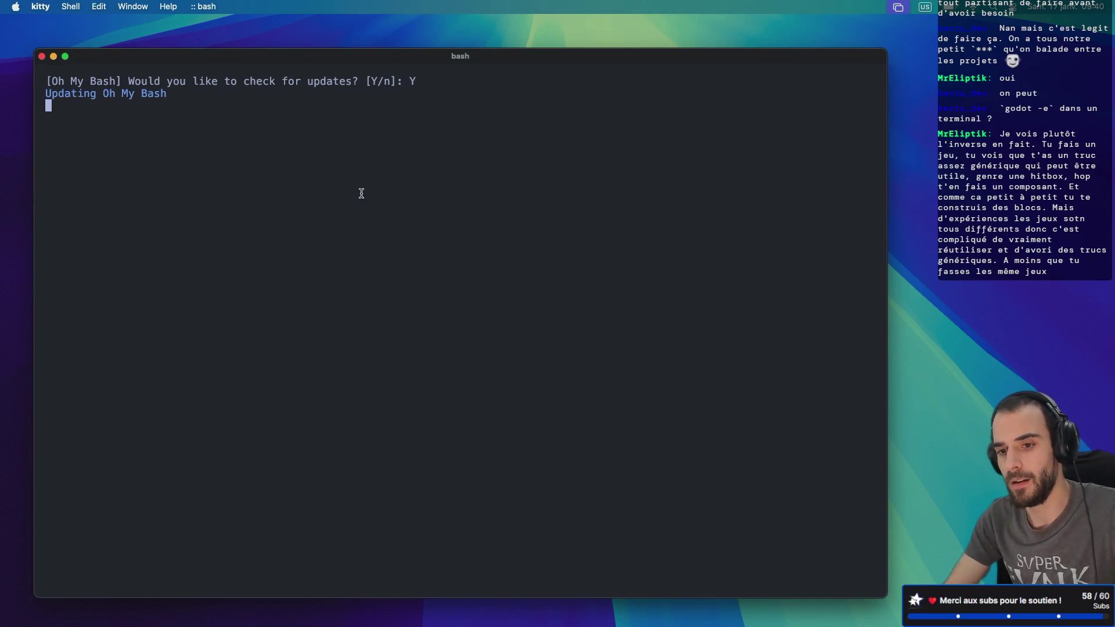
- Run `godot -e` and then `godot` in the terminal
type("godot")
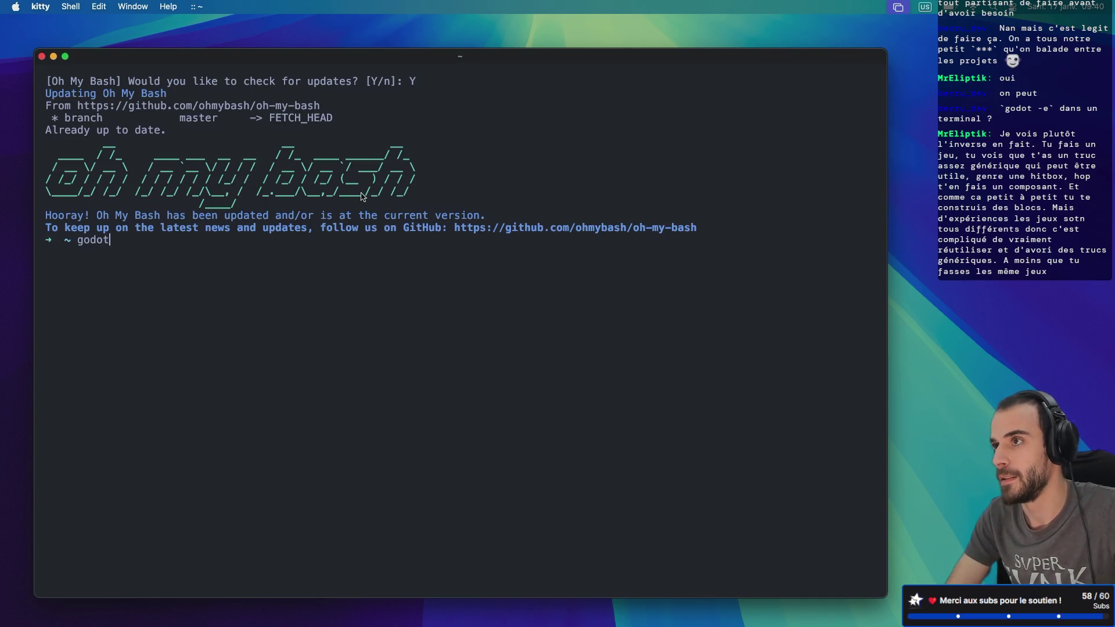
type(" -e")
key("Return")
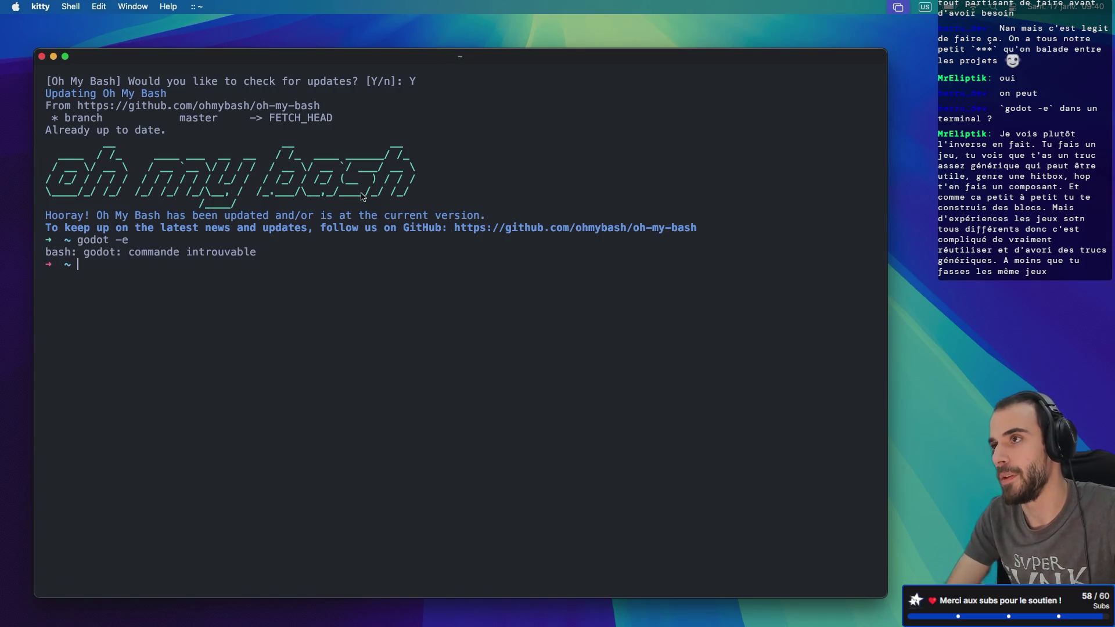
type("godot")
key("Return")
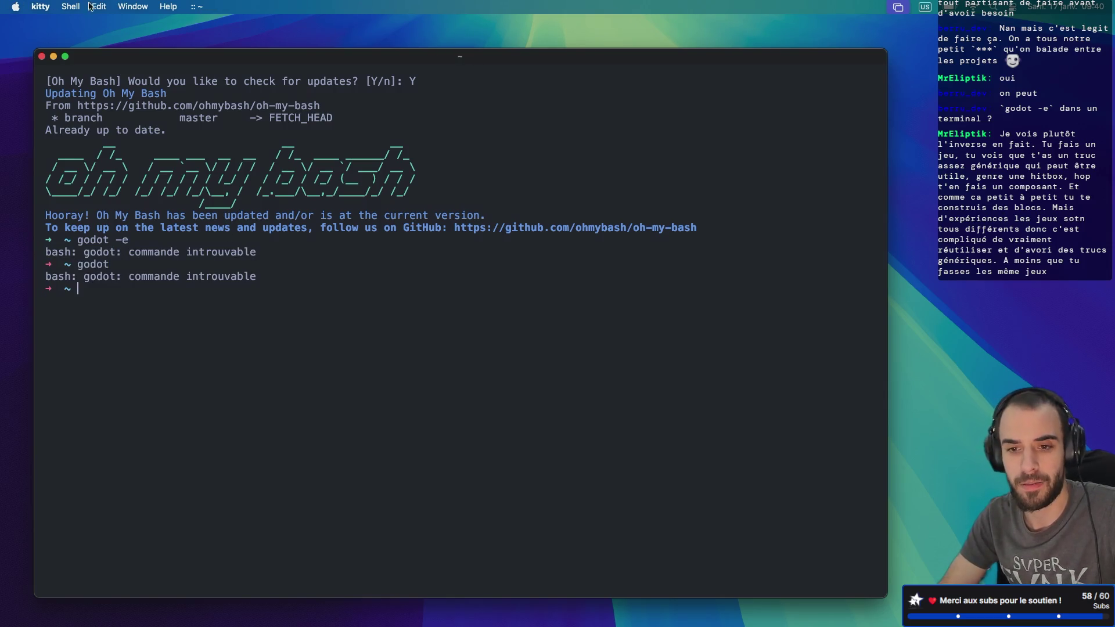
- Start another Godot instance from the Dock and open its project manager
mouse_move(520, 615)
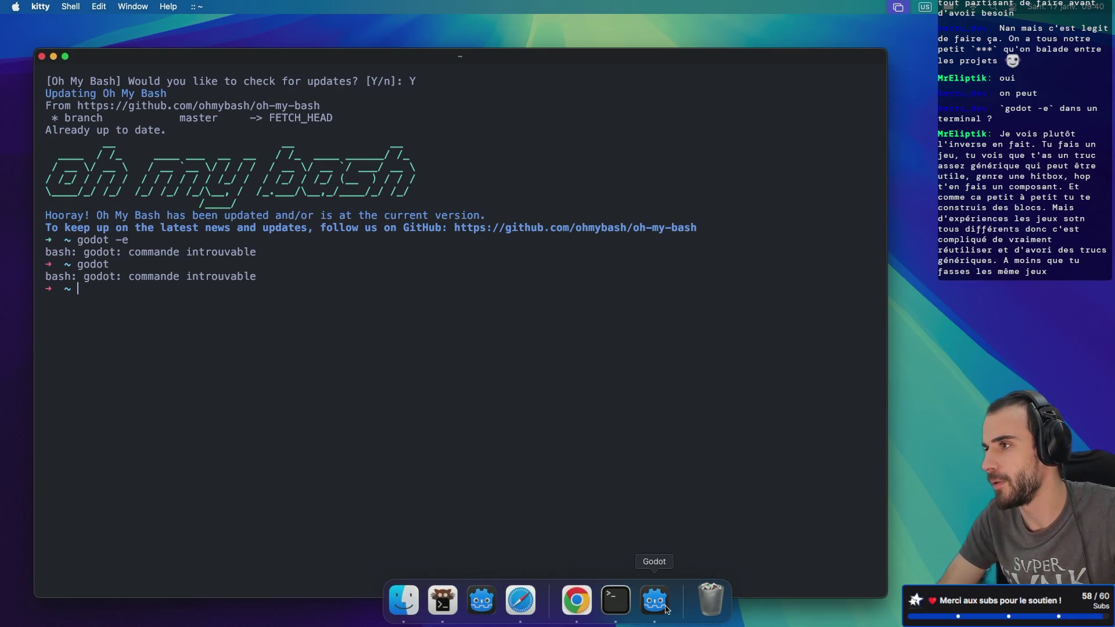
right_click(480, 608)
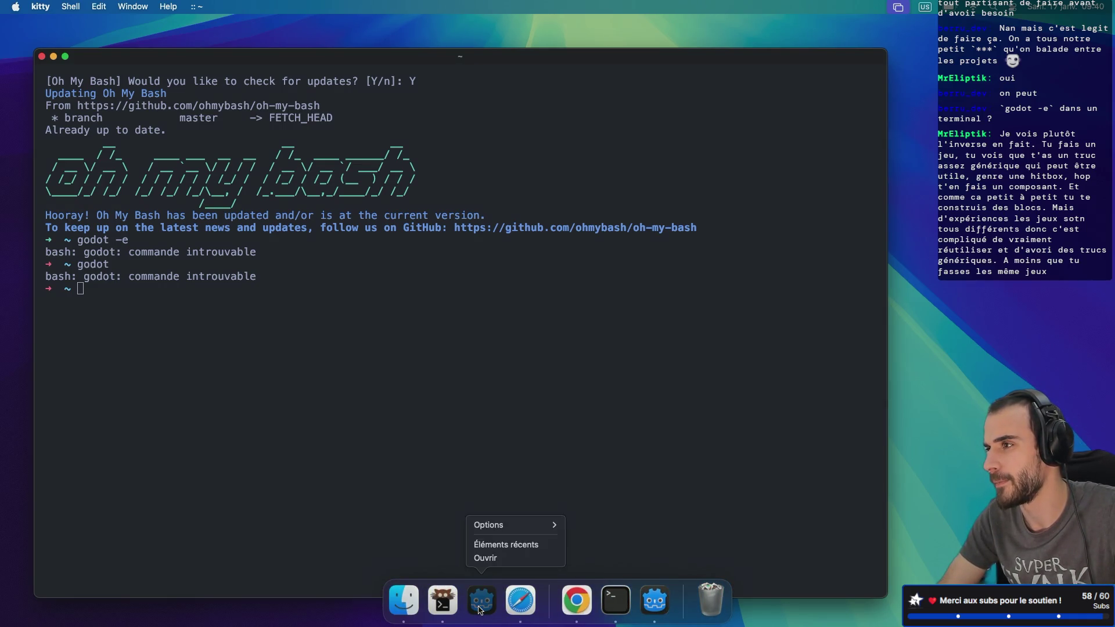
left_click(509, 558)
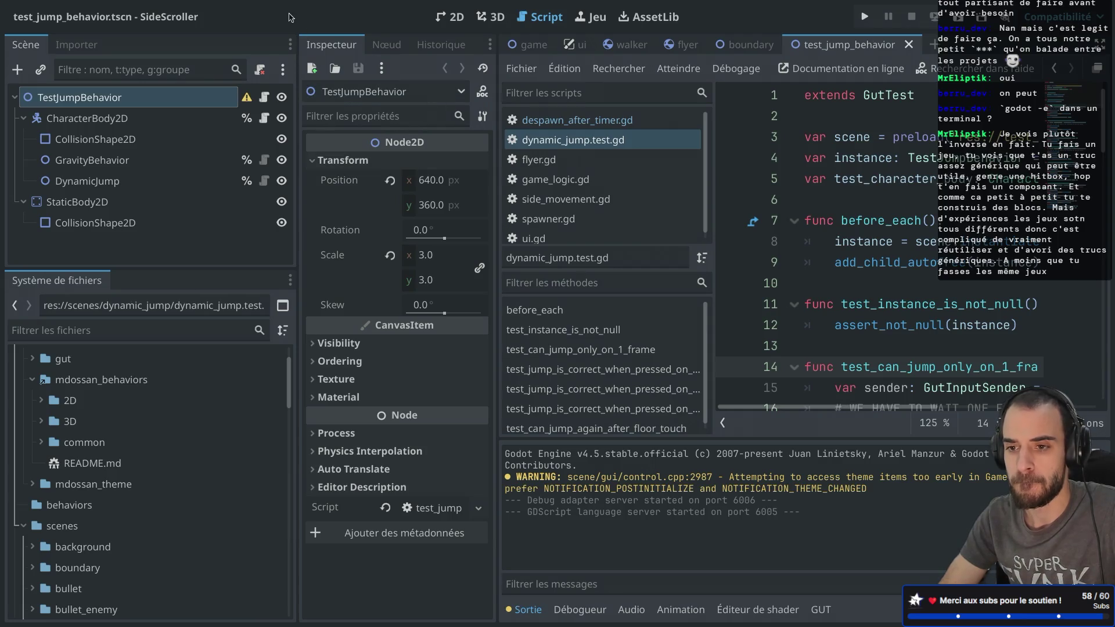
key("super+Tab")
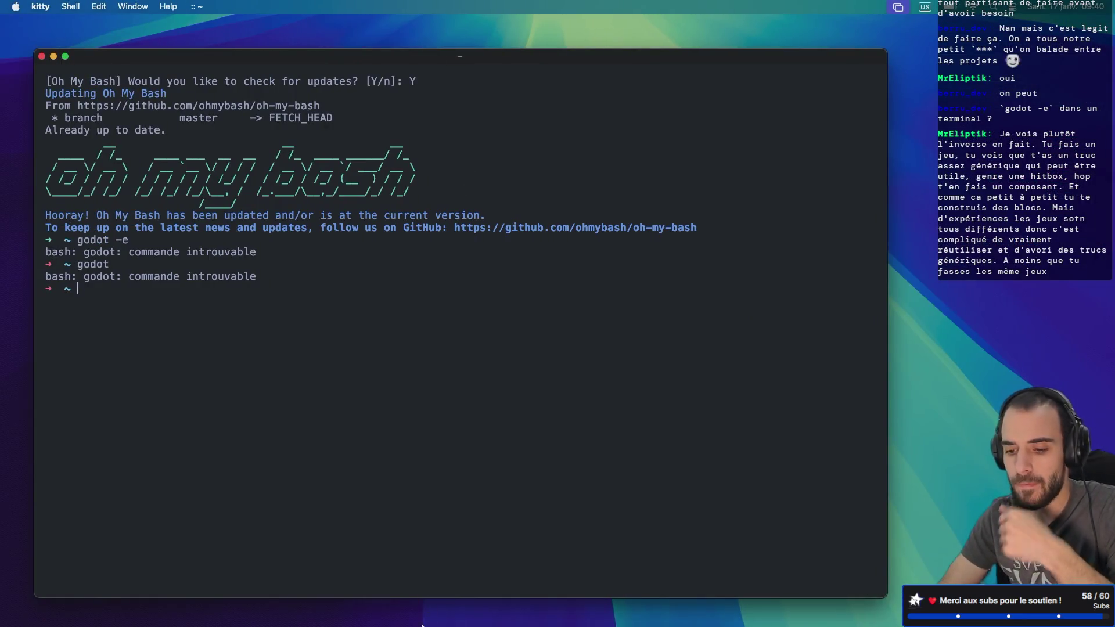
left_click(662, 608)
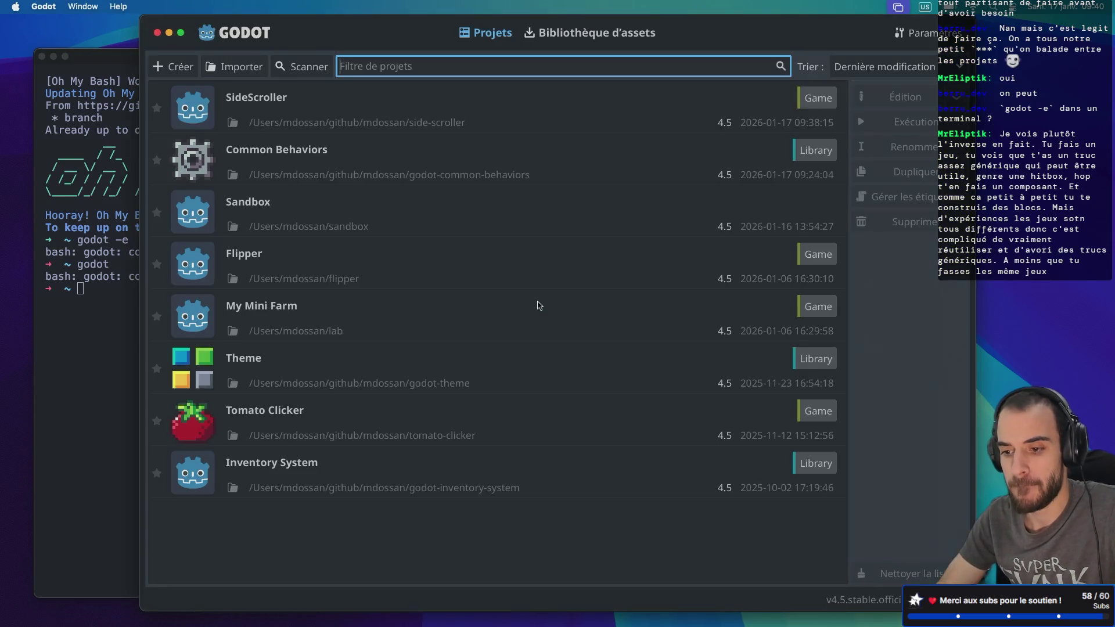
- Open the Sandbox project, run the game, and drop the held green cube
double_click(418, 230)
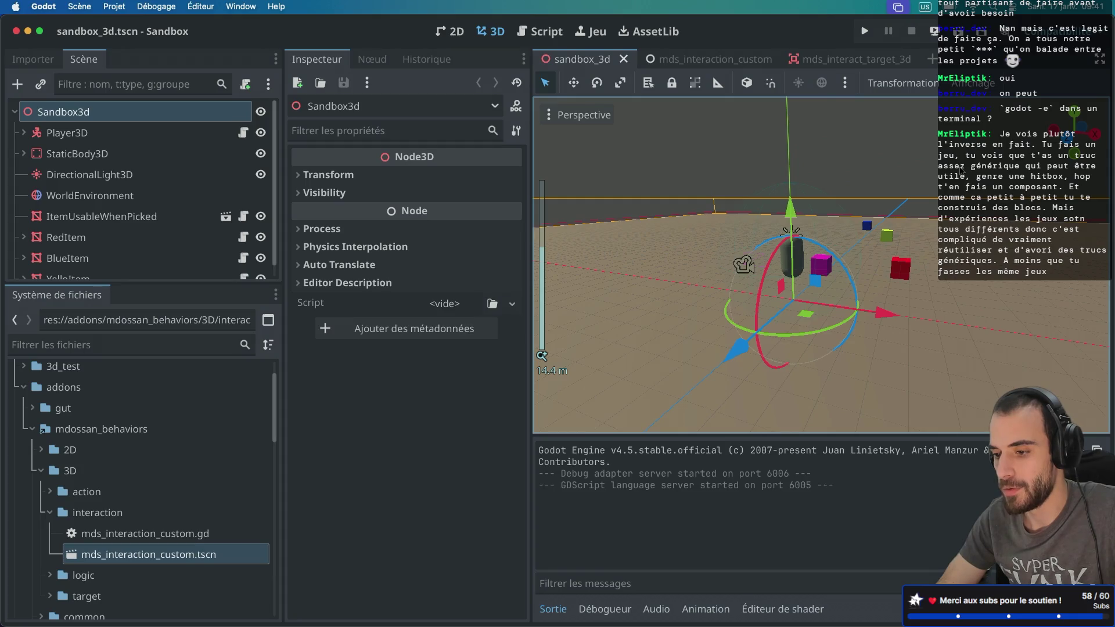
key("super+b")
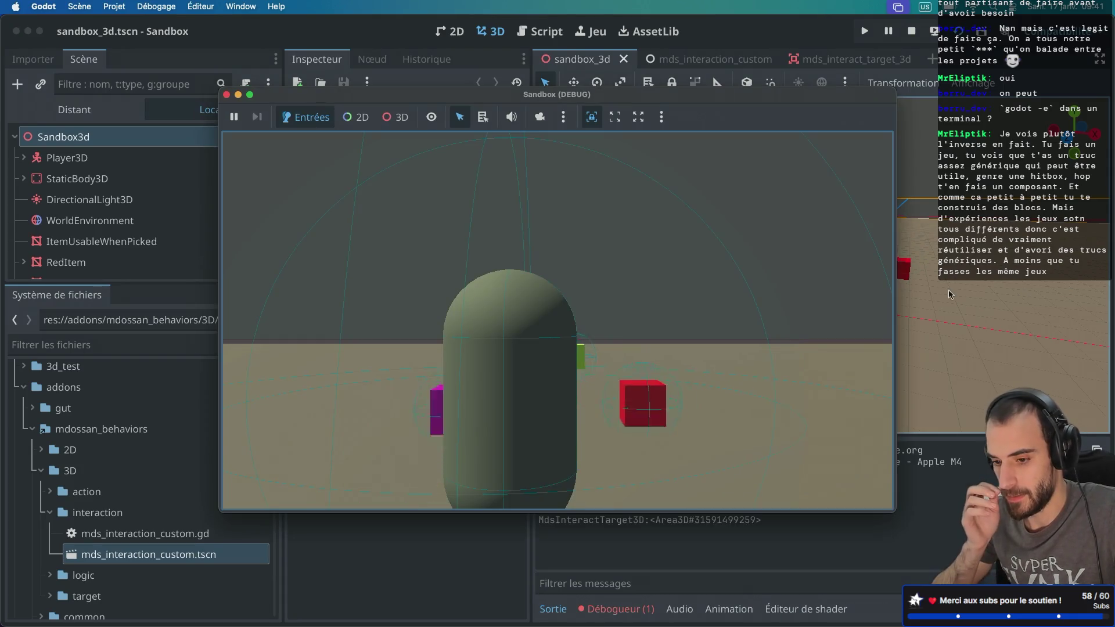
key("a")
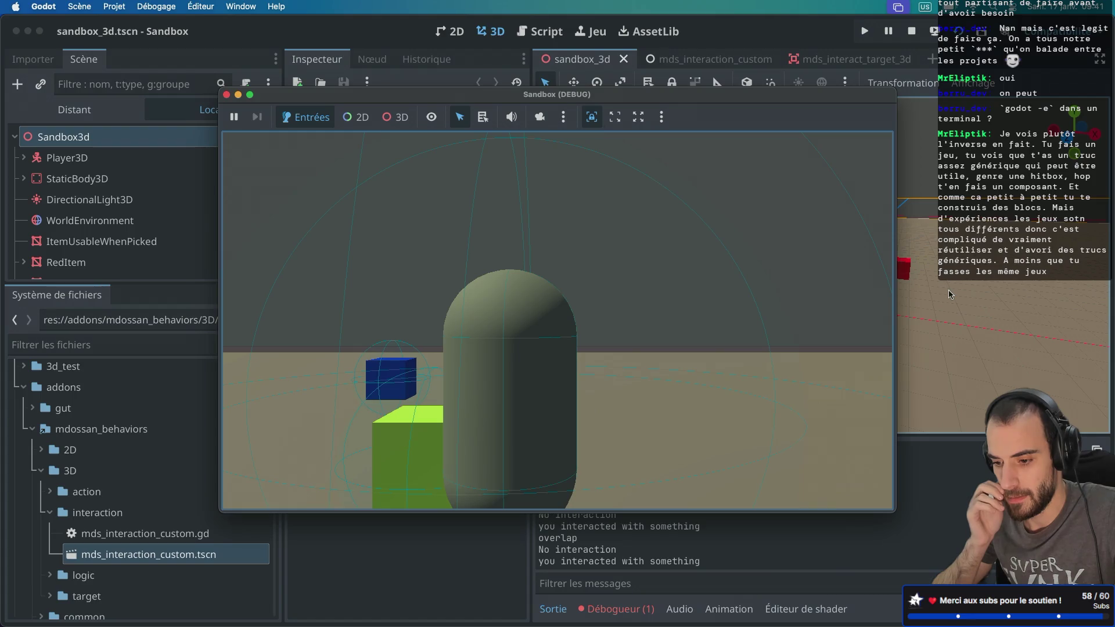
key("e")
key("s")
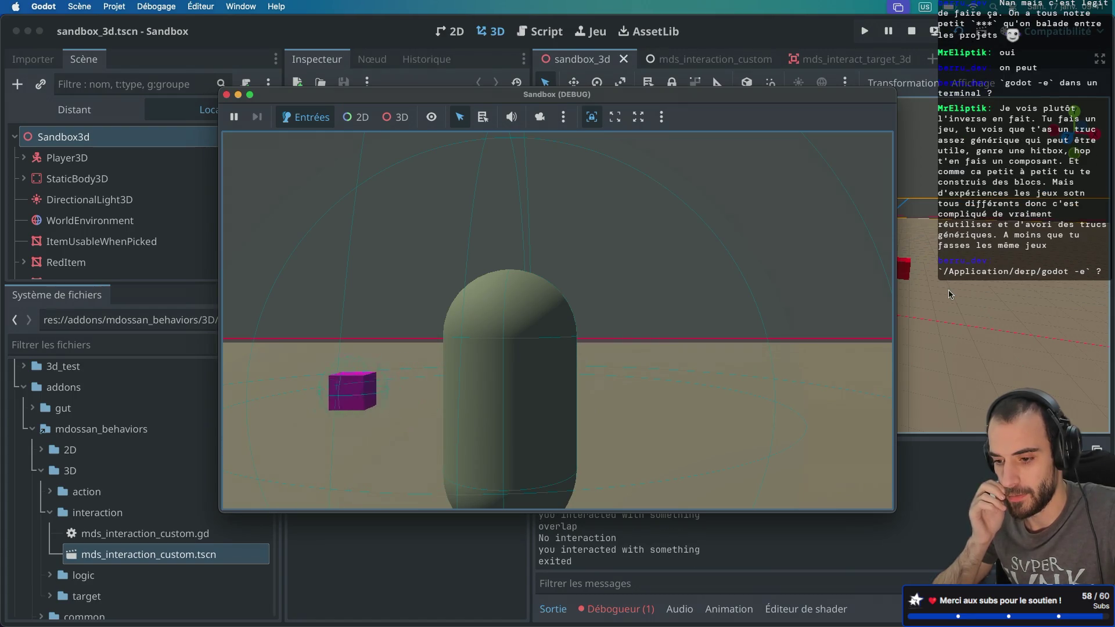
- Walk up to the blue cube, interact with it, and rotate it twice
key("a")
key("w")
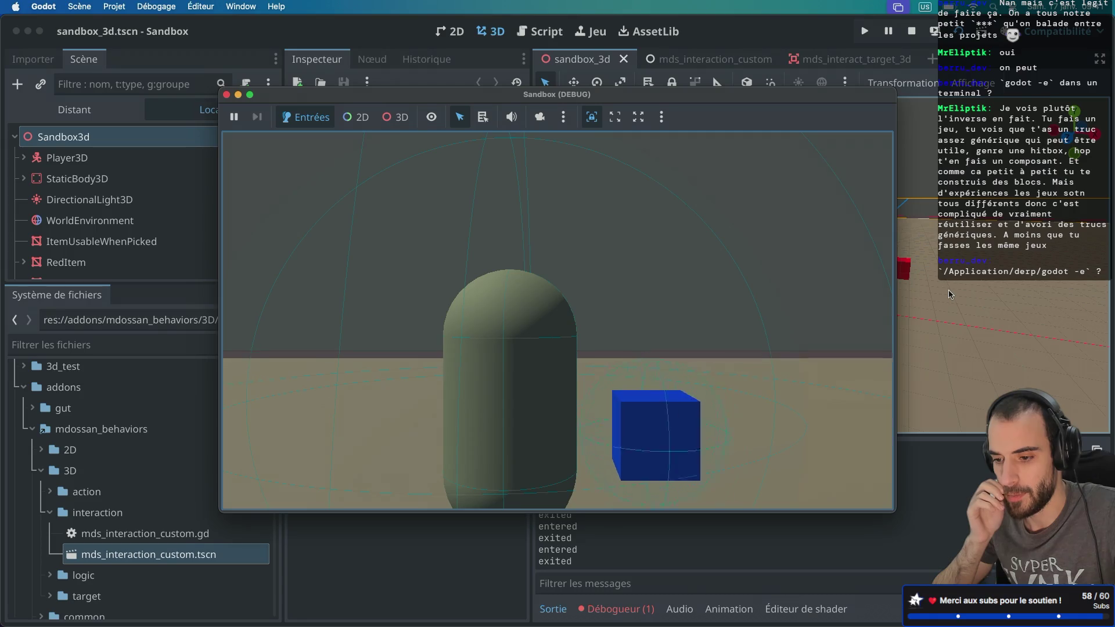
key("e")
left_click(566, 314)
left_click(566, 314)
- Interact with the green cube, then pick up the magenta cube and drop it on the floor
key("d")
left_click(566, 314)
key("a")
left_click(566, 314)
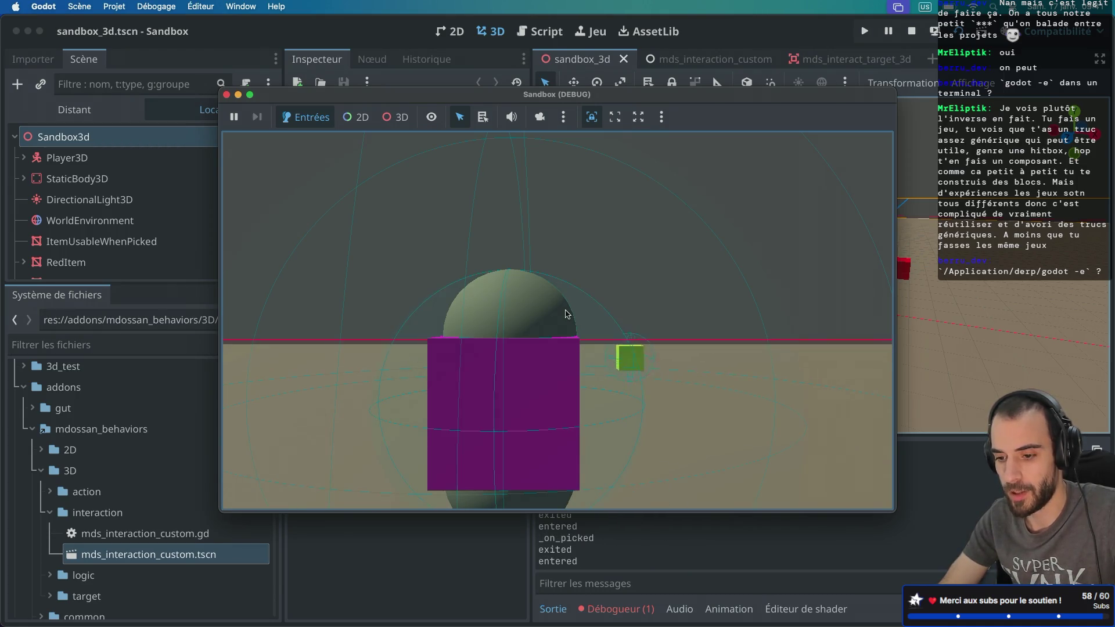
left_click(566, 315)
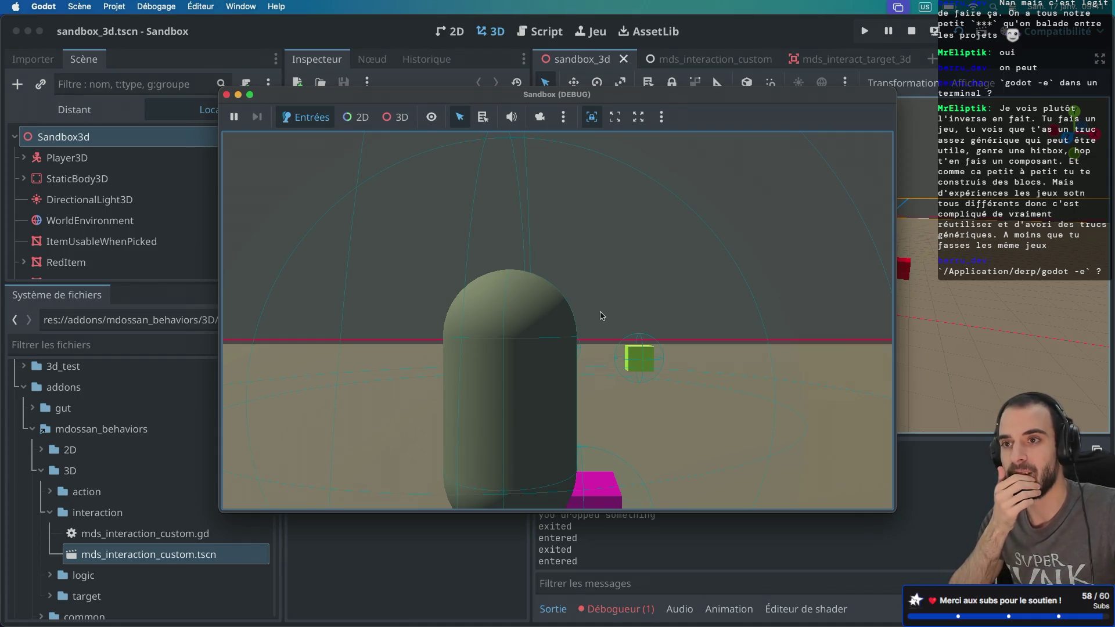
- Glance at the forum thread, stop the running game, and switch to the terminal
key("ctrl+Right")
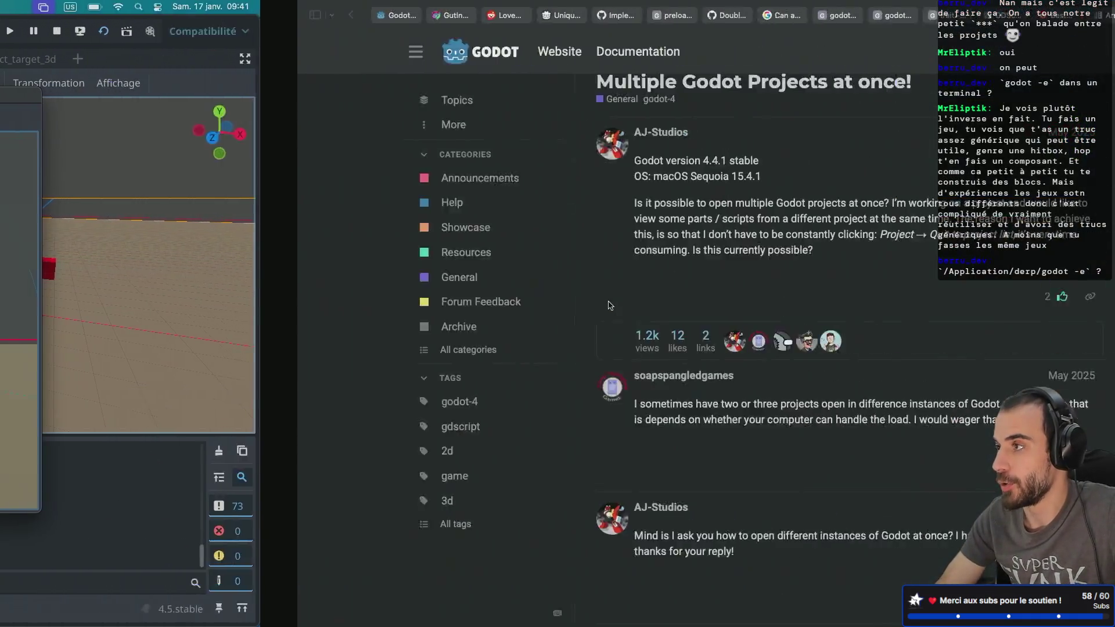
key("ctrl+Left")
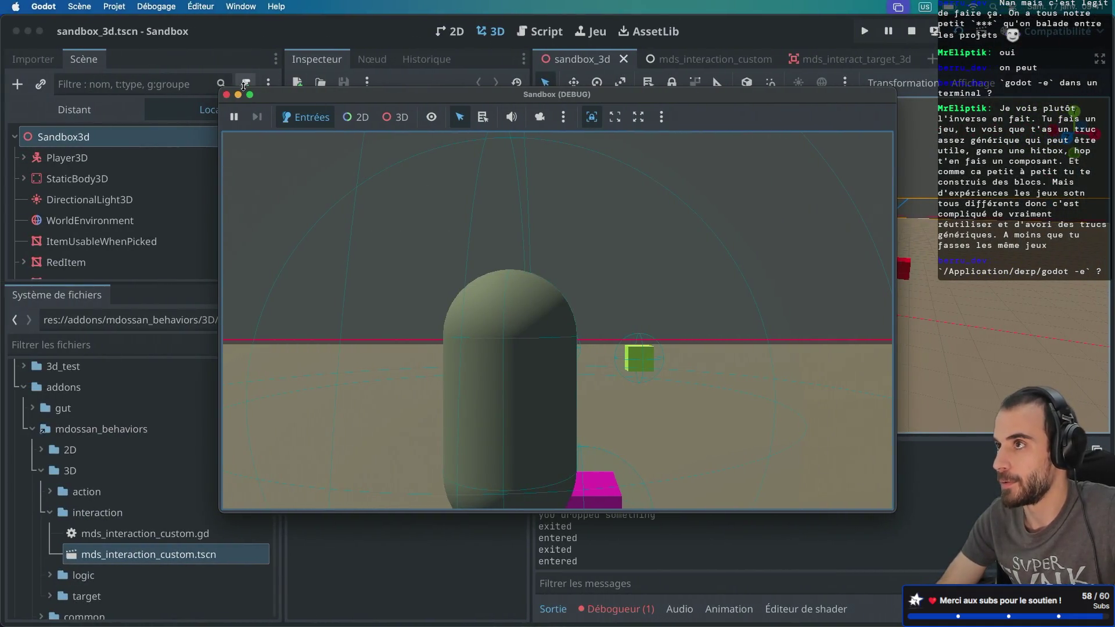
left_click(225, 95)
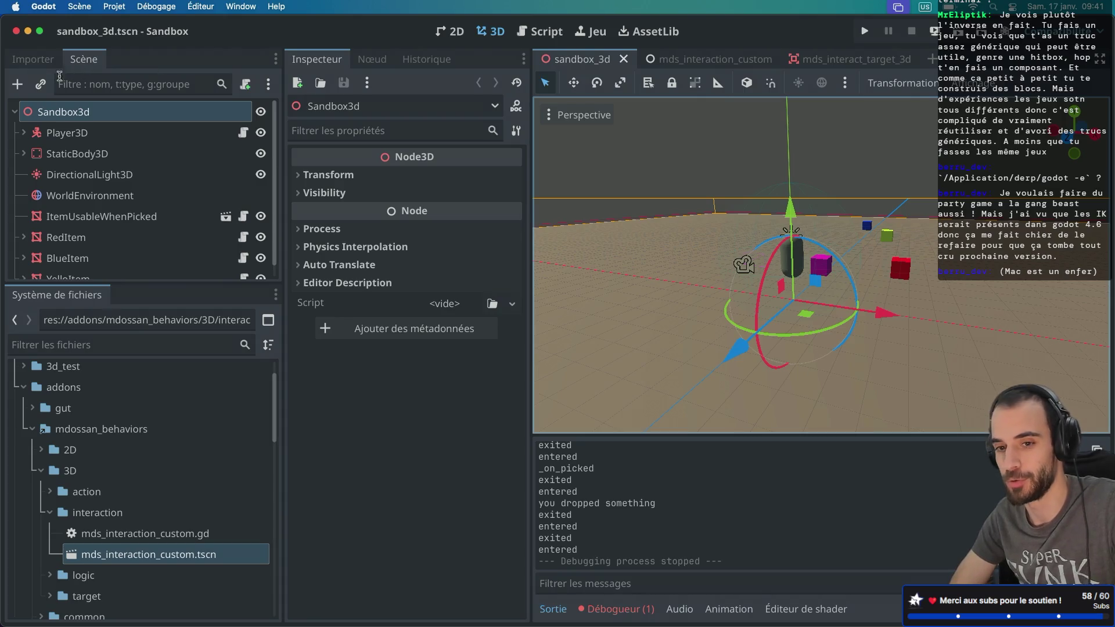
left_click(39, 31)
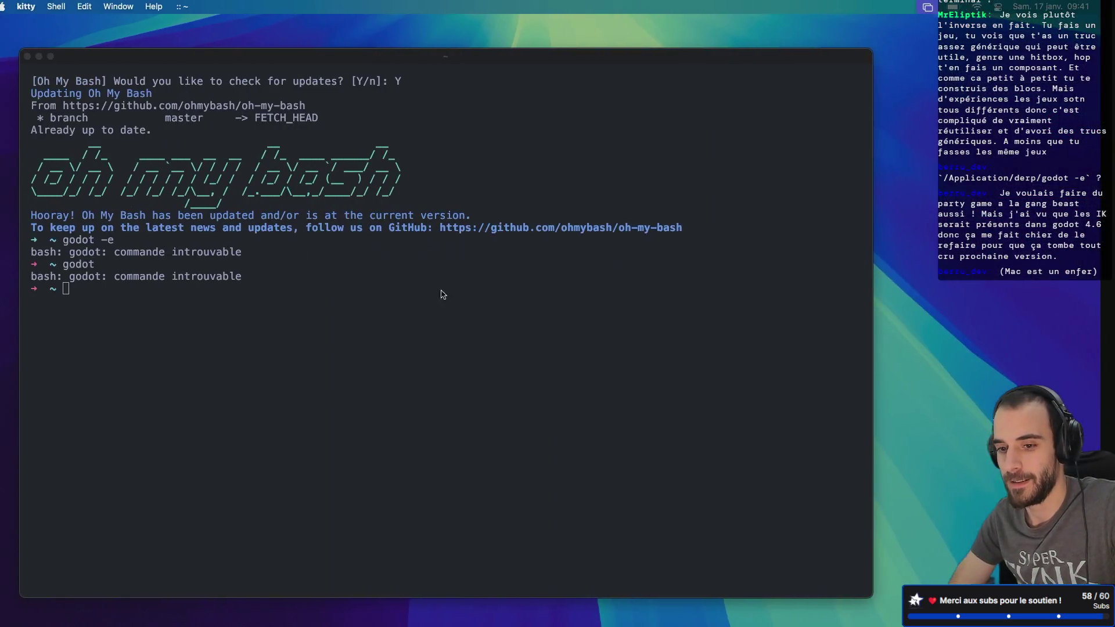
- Tab-complete the path to /Applications/Godot.app and list its contents with ls
type("/App")
key("Tab")
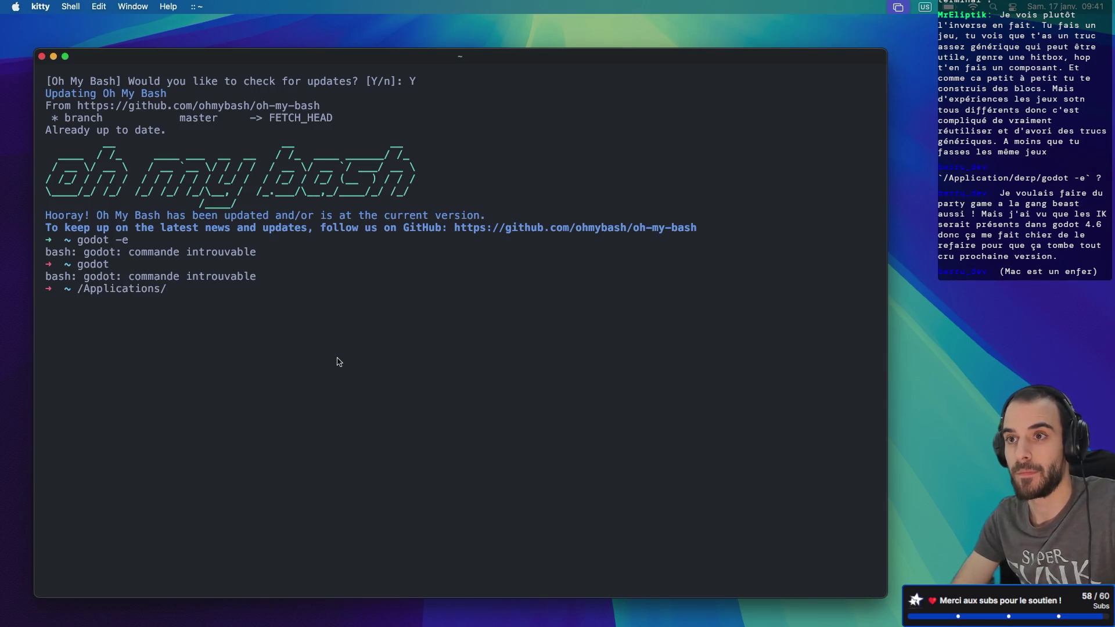
type("D")
key("Tab")
key("BackSpace")
key("BackSpace")
key("BackSpace")
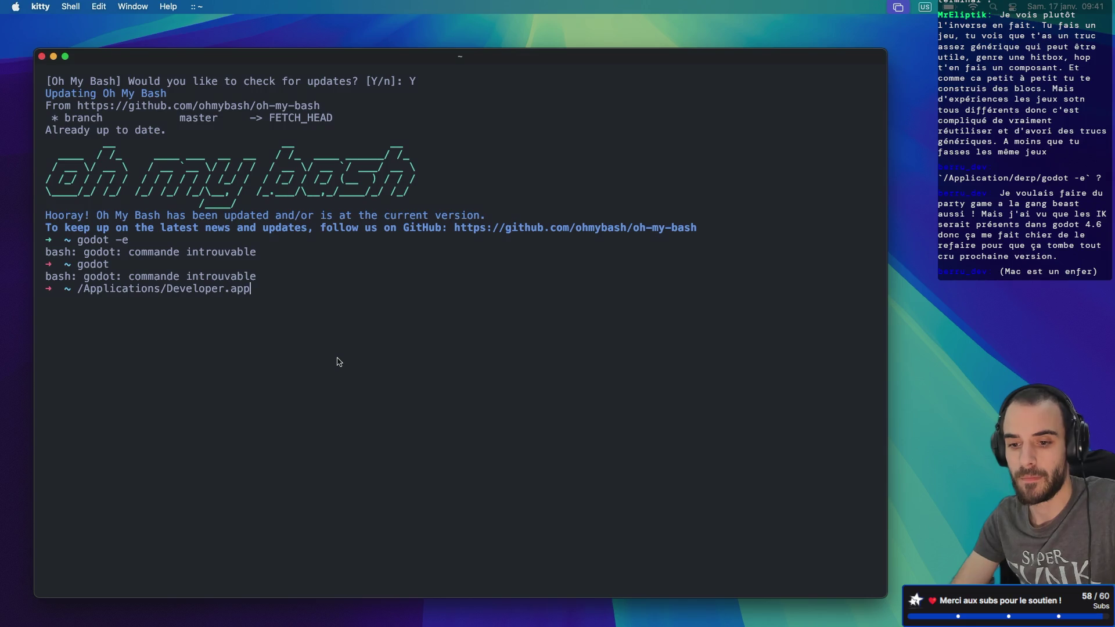
key("BackSpace")
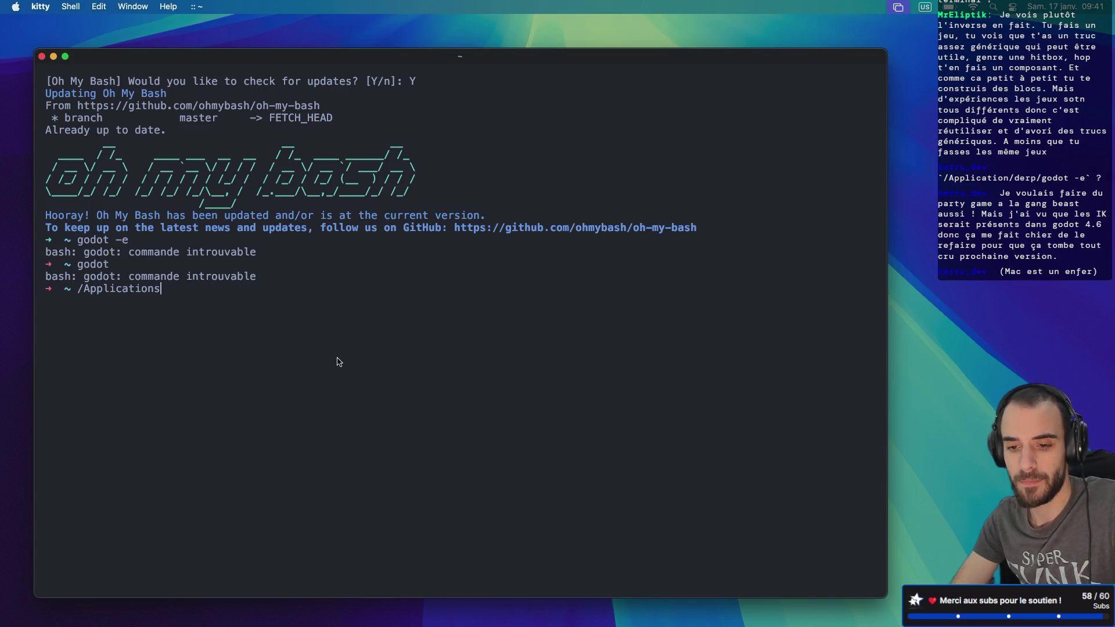
key("Tab")
key("Tab")
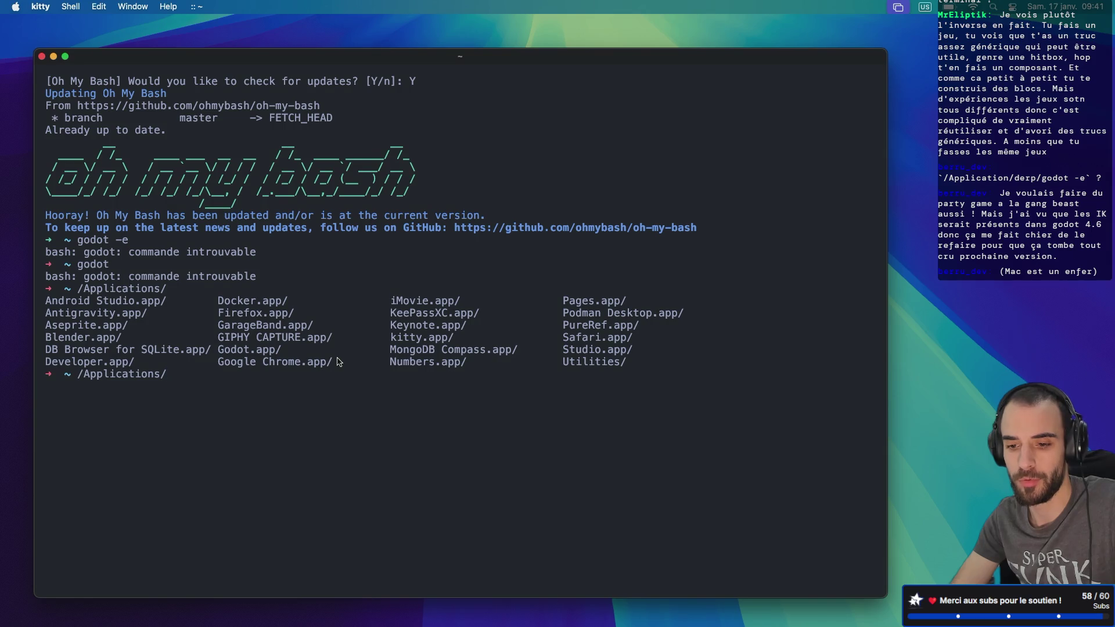
type("Go")
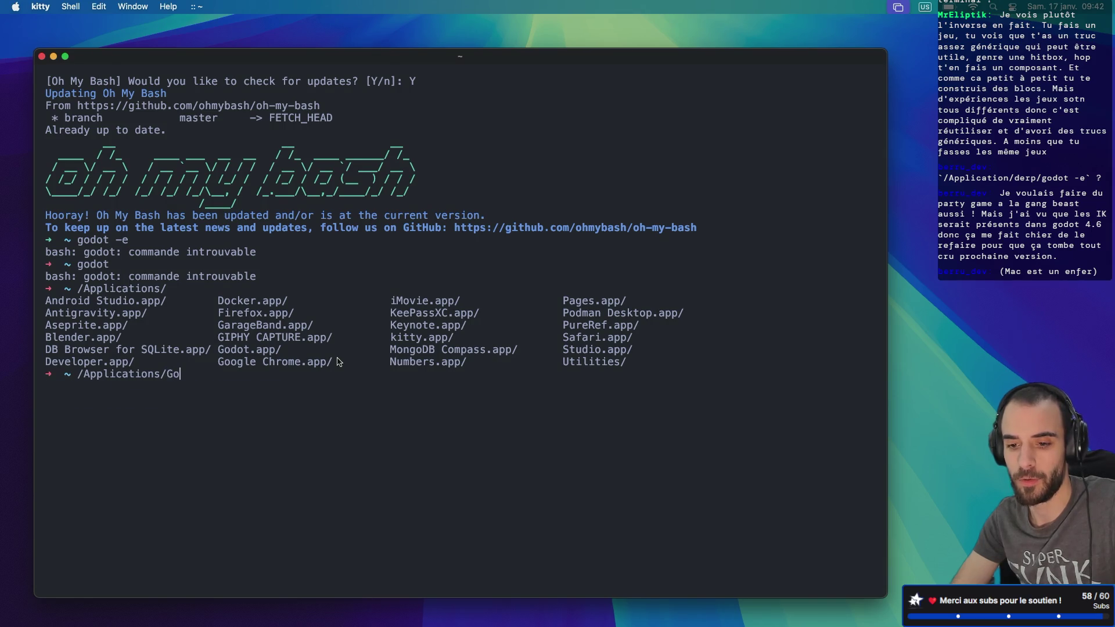
key("Tab")
key("Tab")
type("d")
key("Tab")
type("C")
key("Tab")
key("Tab")
key("Tab")
key("BackSpace")
key("BackSpace")
key("BackSpace")
key("BackSpace")
key("BackSpace")
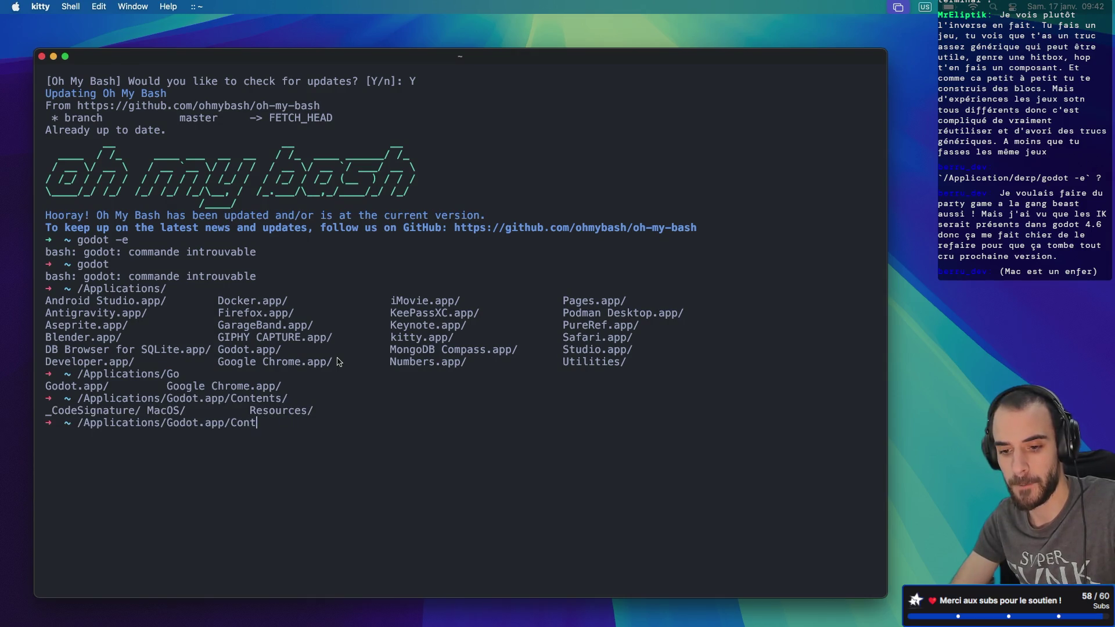
key("Left")
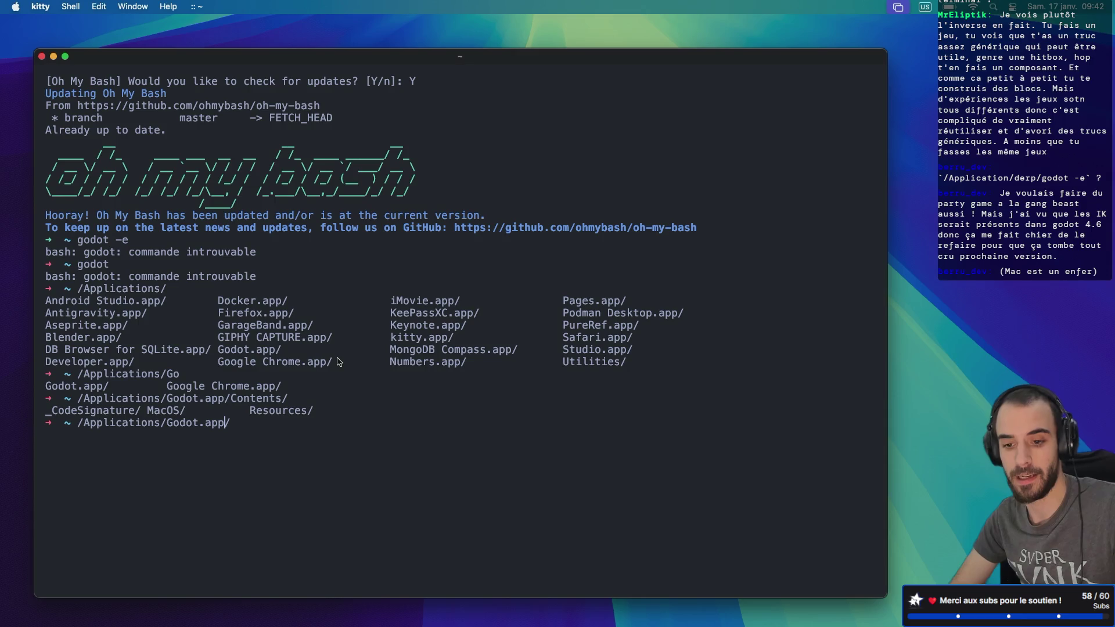
key("Left")
key("Left")
key("Left")
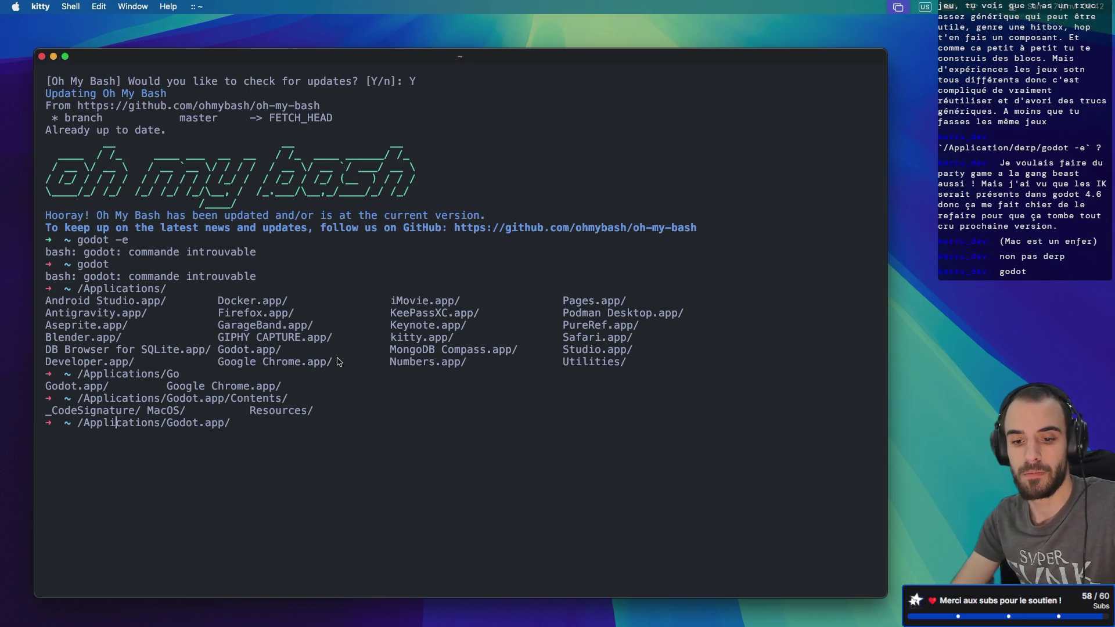
type("ls")
key("Return")
- List the Contents and Contents/MacOS folders inside Godot.app
key("Up")
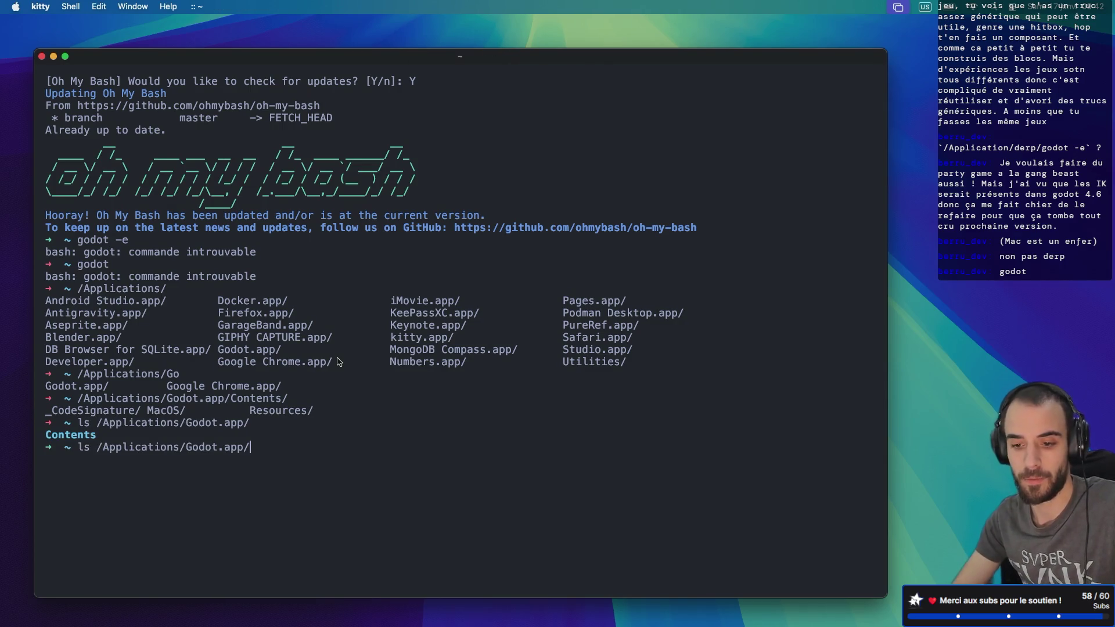
type("Contents/")
key("Return")
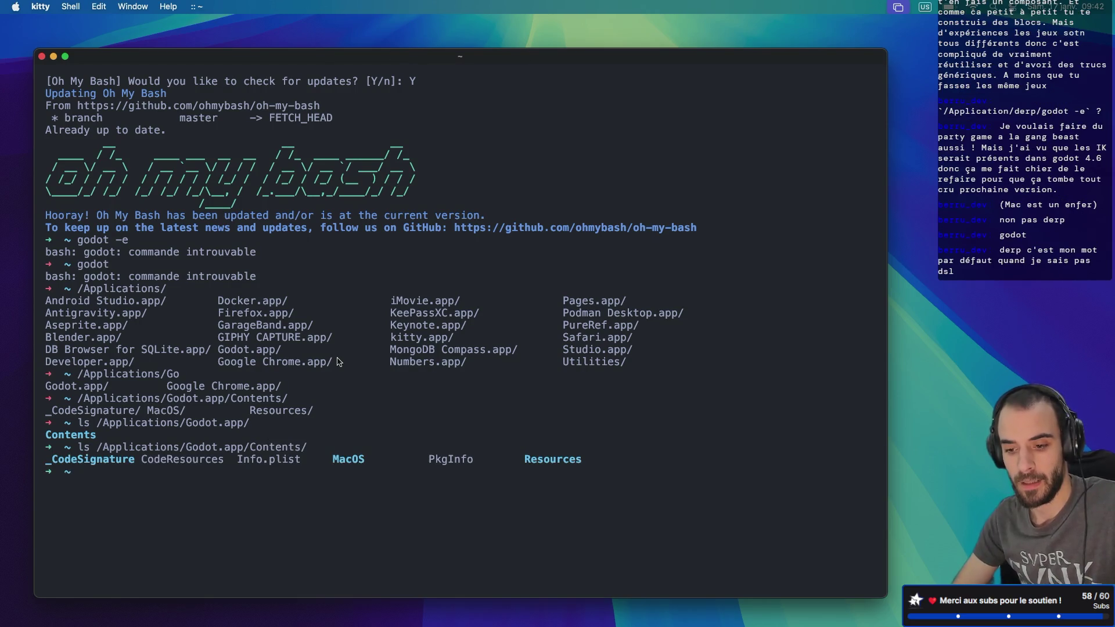
key("Up")
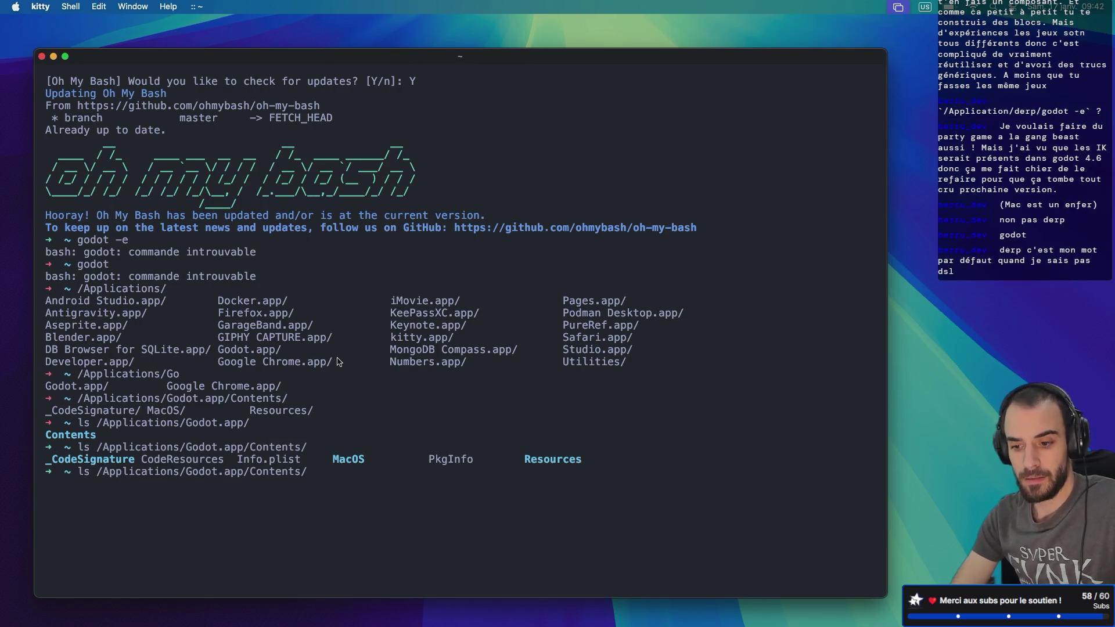
type("Mas")
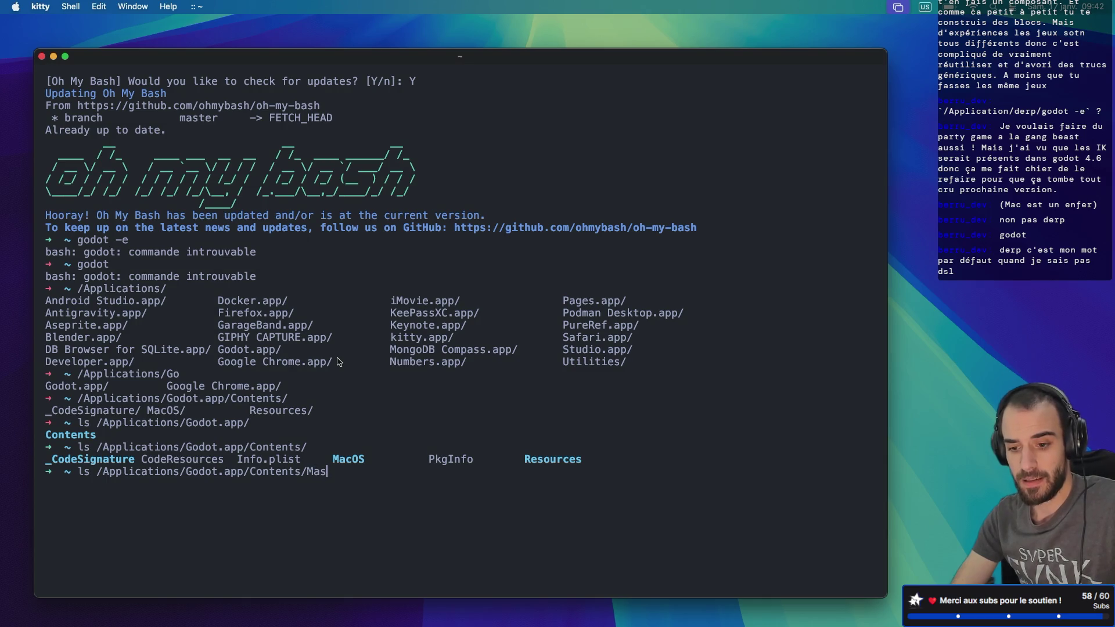
key("BackSpace")
key("Tab")
key("Return")
- Run /Applications/Godot.app/Contents/MacOS/Godot with -e to start a second editor
key("Up")
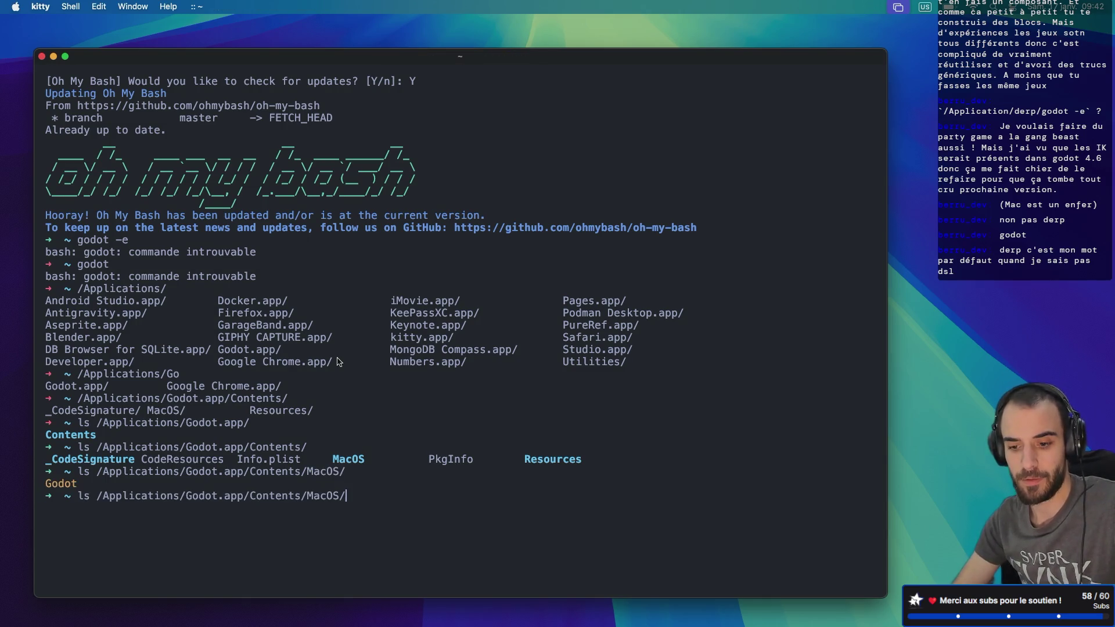
type("G")
key("Tab")
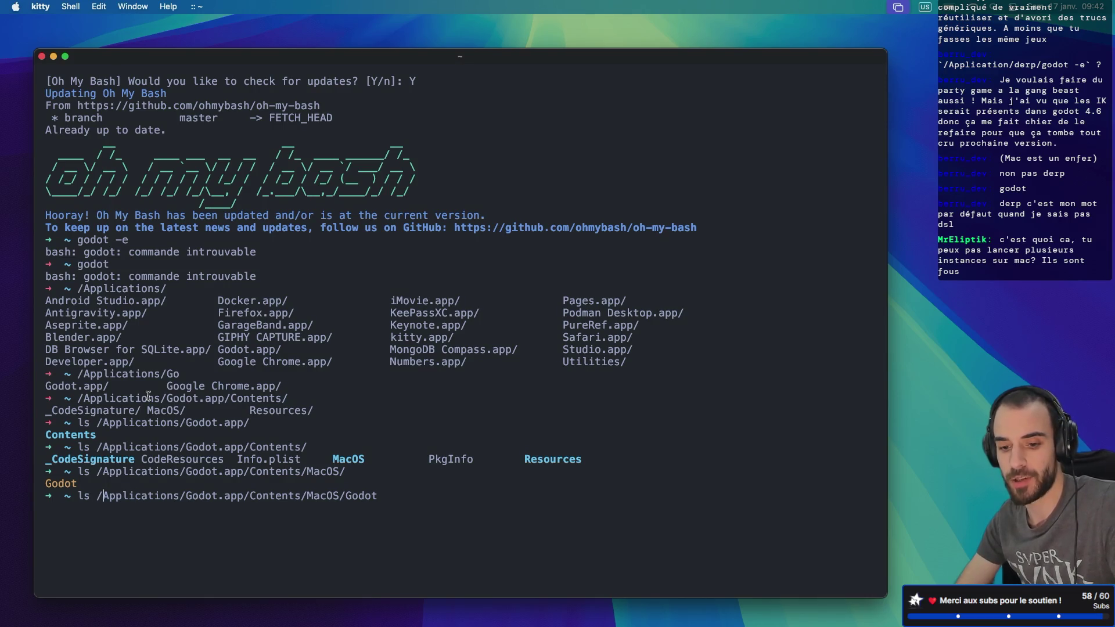
key("BackSpace")
key("BackSpace")
key("BackSpace")
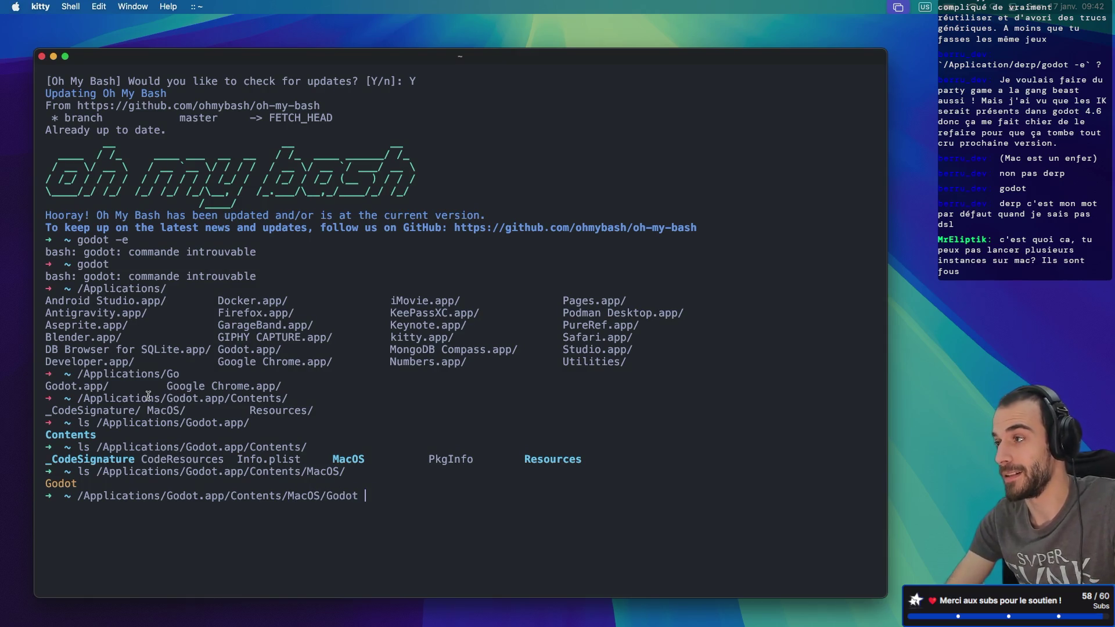
type("-e")
key("Return")
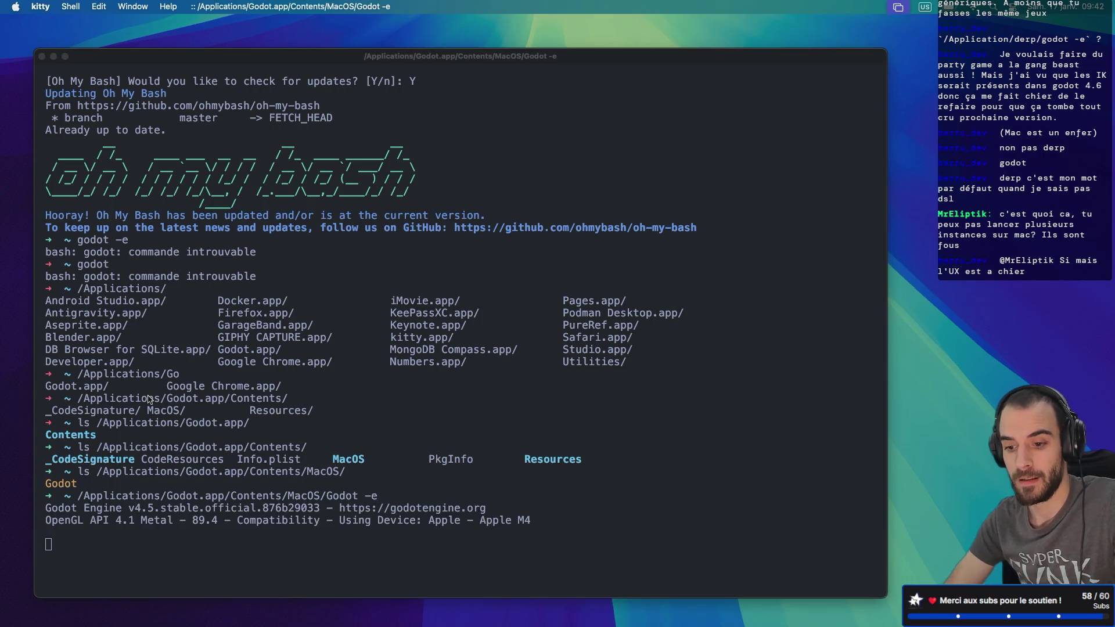
- Open the Common Behaviors project from the Project Manager
key("ctrl+Right")
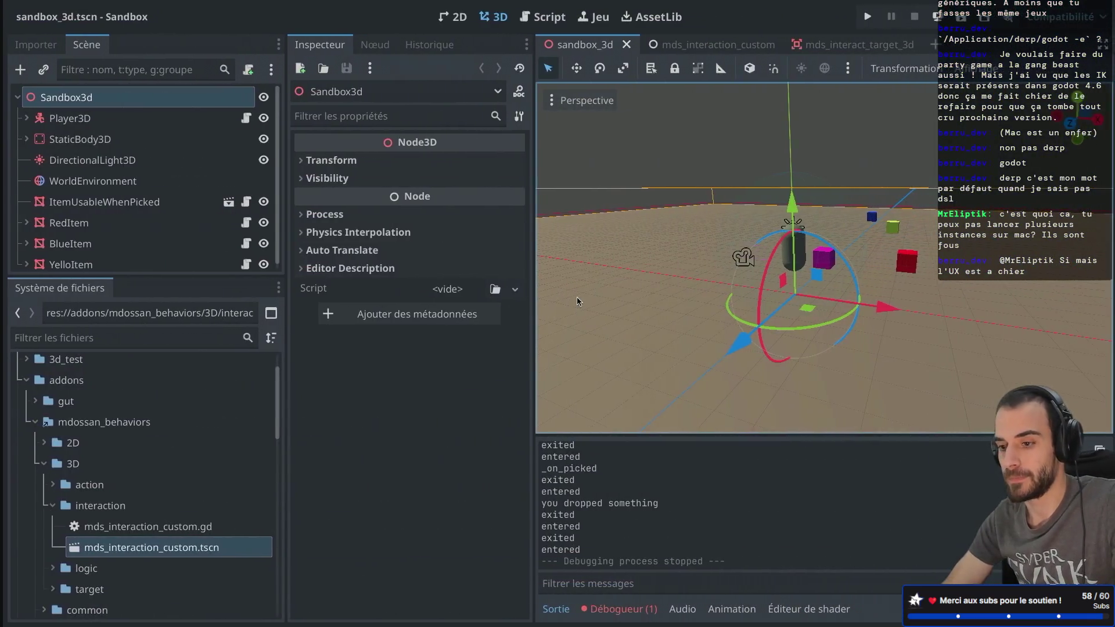
key("ctrl+Left")
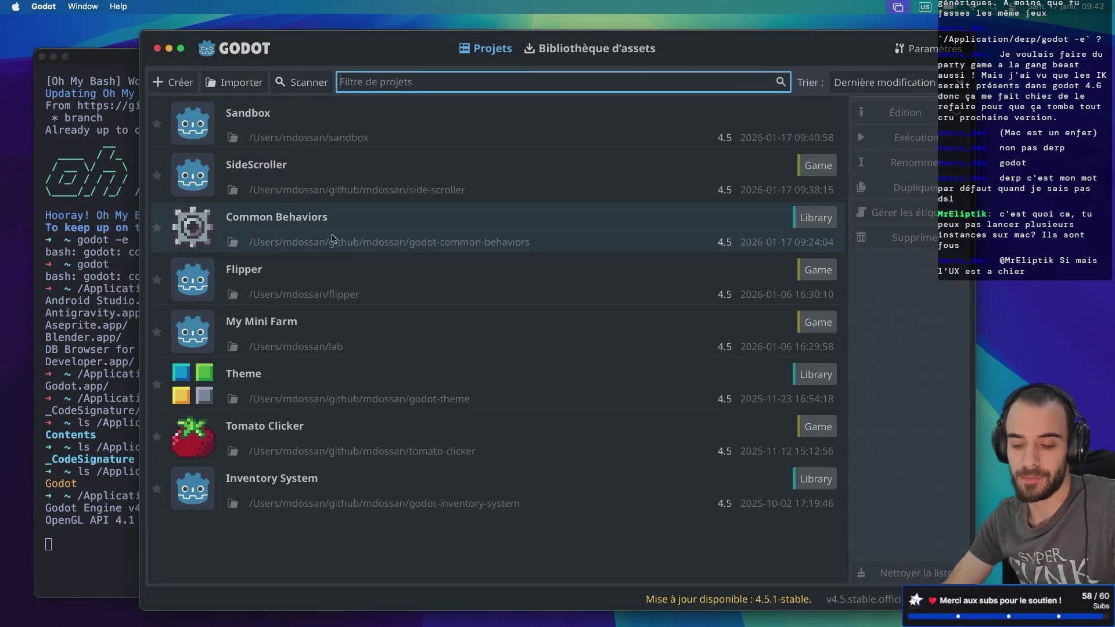
double_click(375, 225)
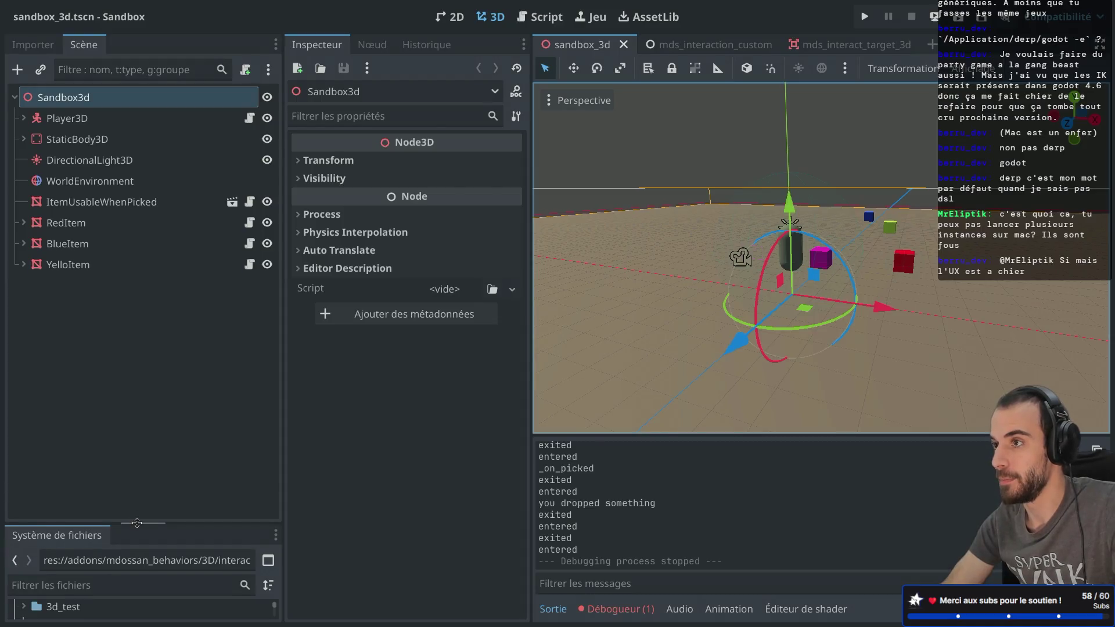
- In the Sandbox editor, enlarge the FileSystem dock and collapse the behaviors addon folder
left_click_drag(138, 527, 139, 293)
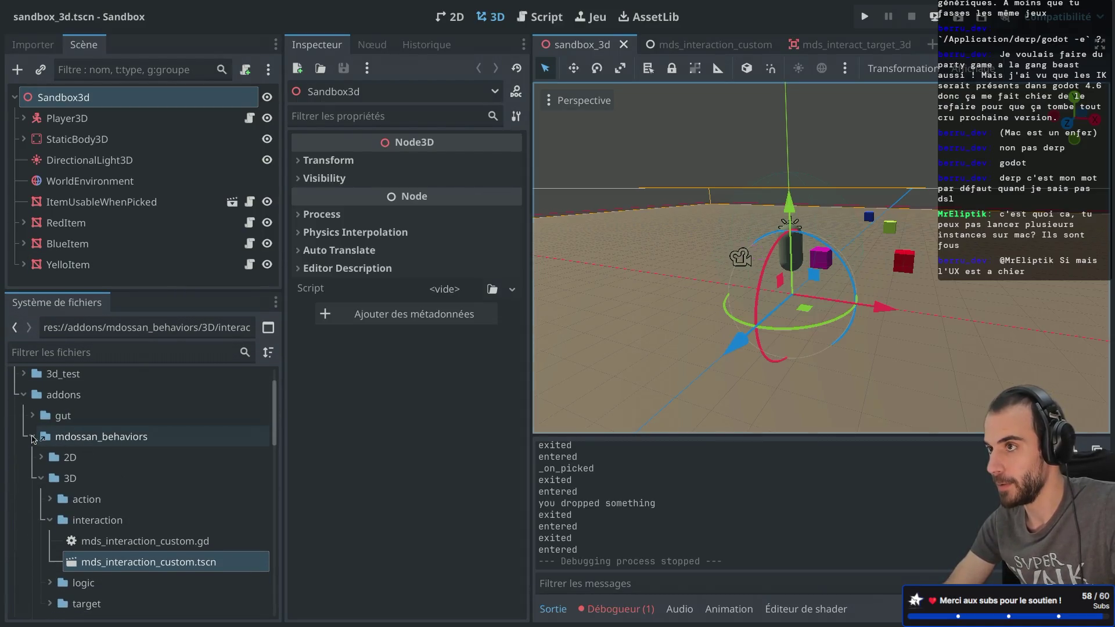
left_click(33, 436)
mouse_move(66, 445)
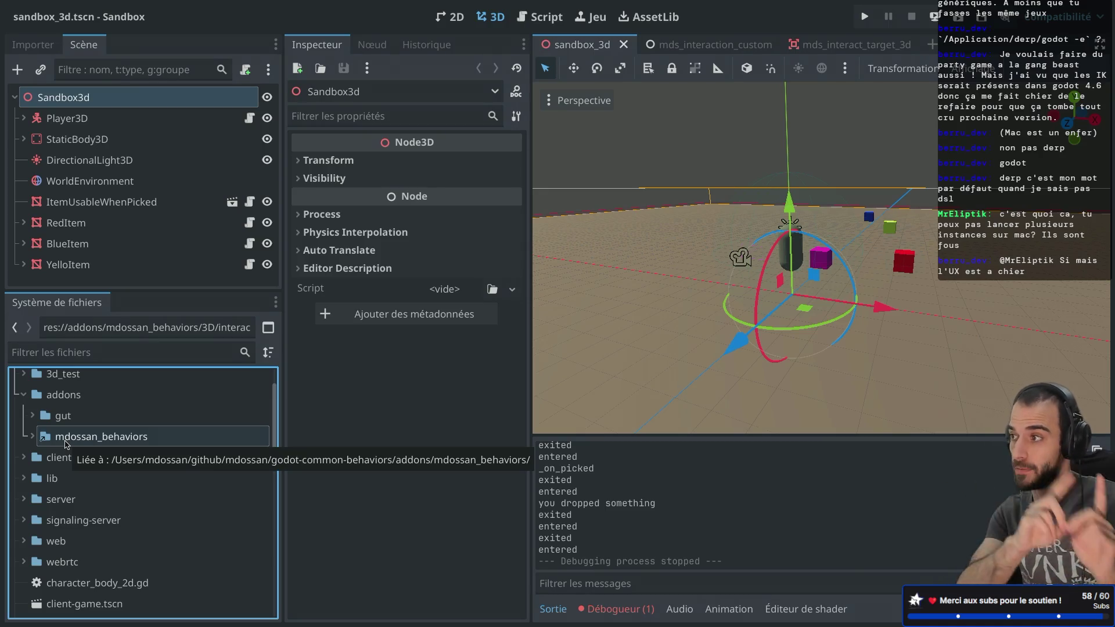
key("ctrl+Left")
key("ctrl+Right")
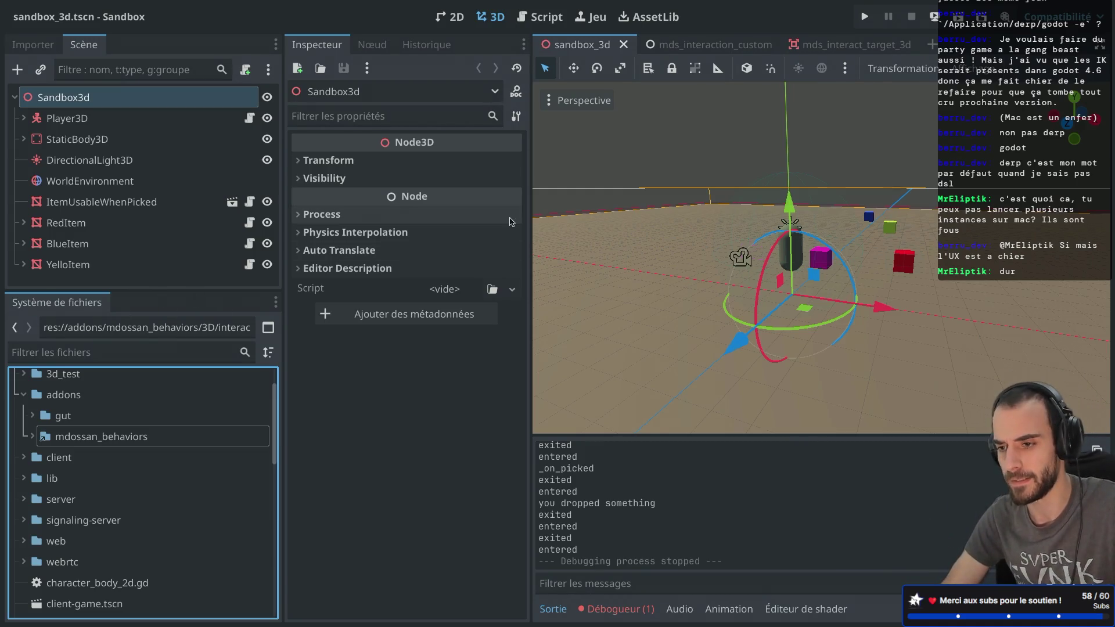
left_click(657, 10)
- Search AssetLib for the developer's name, then return to 3D with a taller Scene dock
type("mdossan")
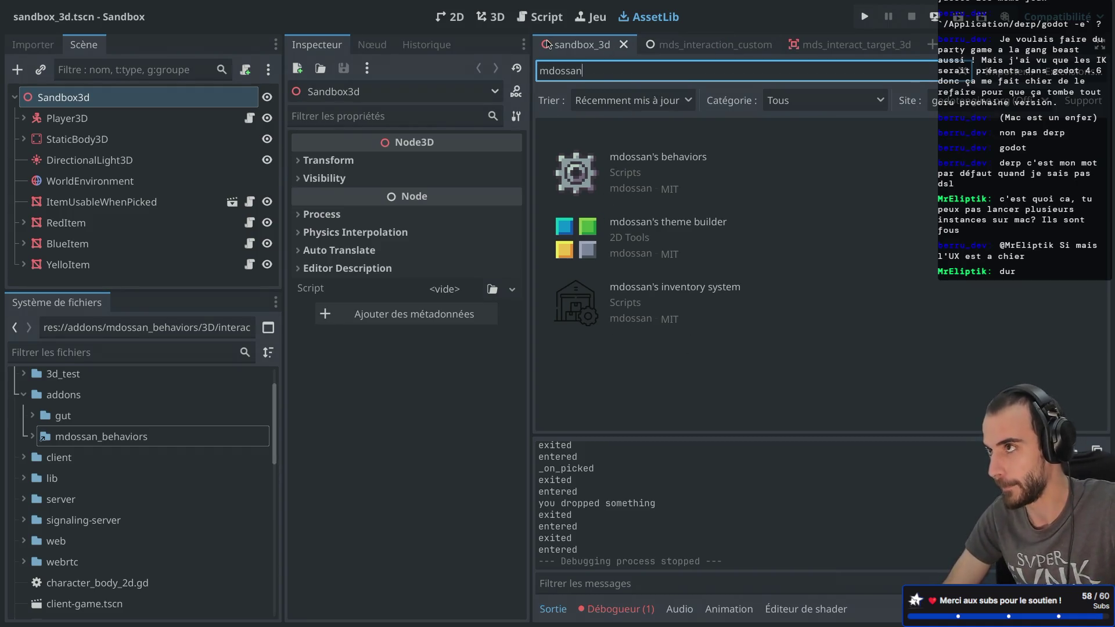
left_click(491, 16)
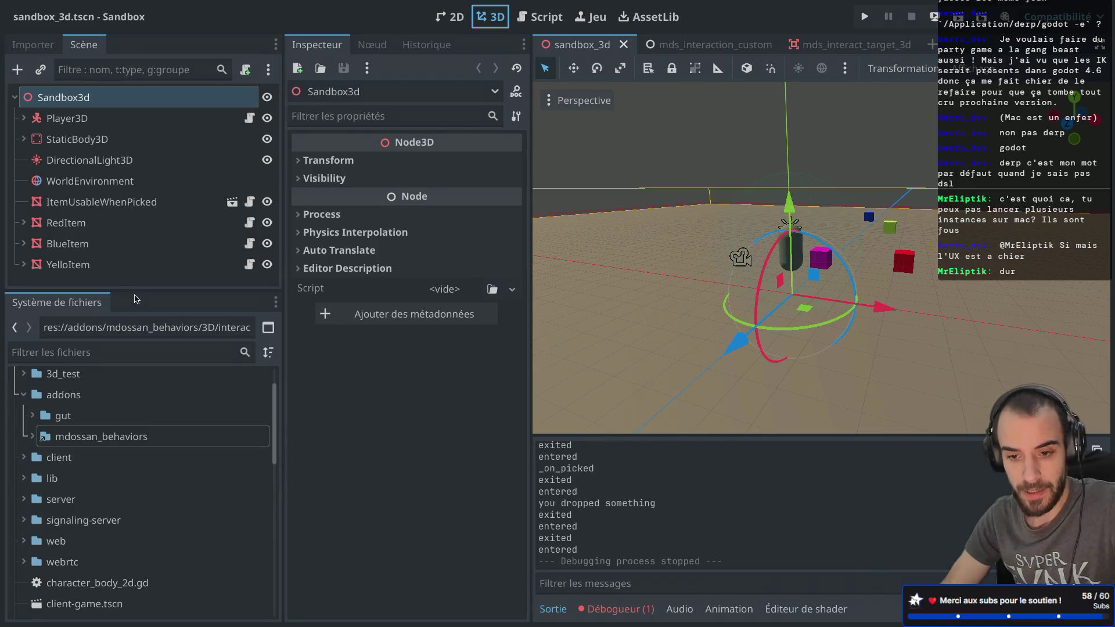
left_click_drag(137, 290, 113, 496)
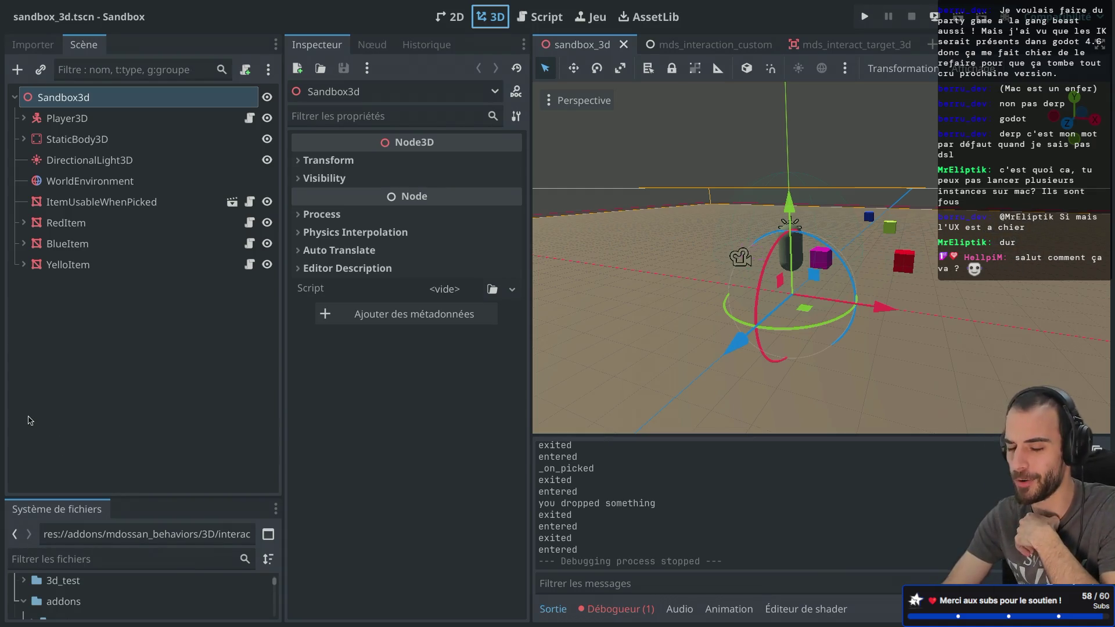
- Expand Player3D and PlayerBehaviors and inspect MdsMovement (Parent Player3D, Speed 20)
left_click(24, 119)
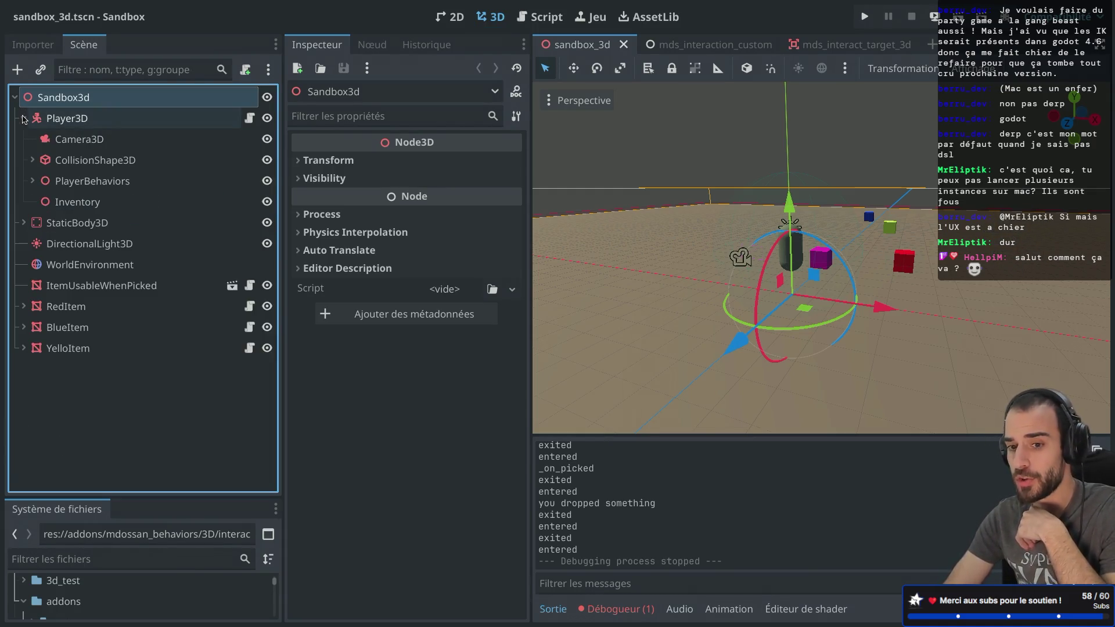
left_click(77, 124)
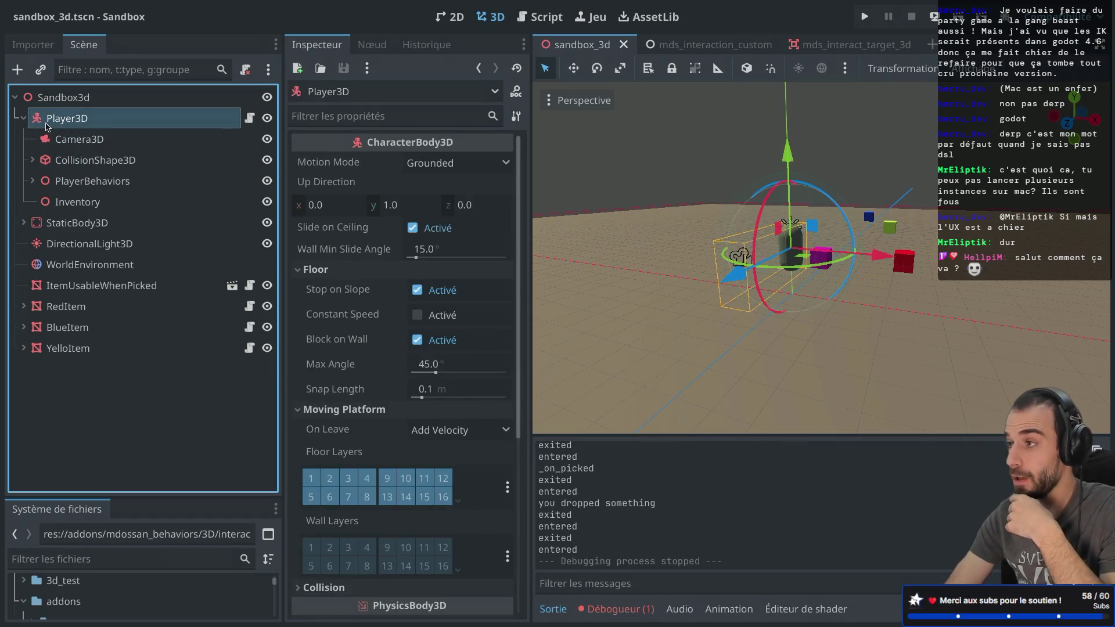
left_click(33, 180)
left_click(78, 206)
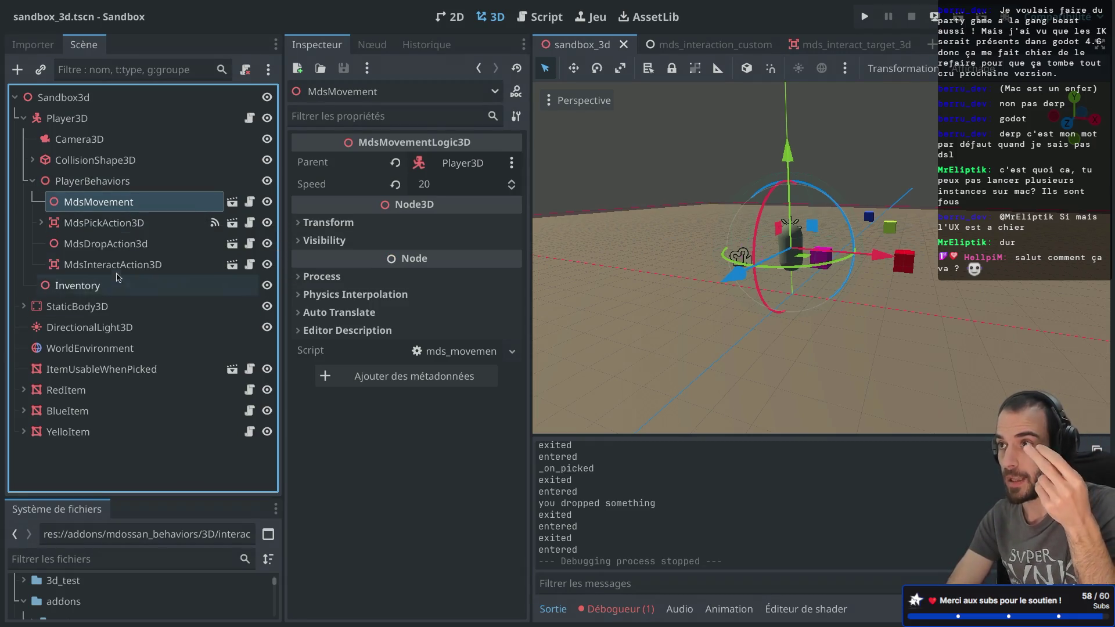
- Inspect the pick, drop, Inventory and YelloItem nodes, then open mds_pick_action_3d.gd
left_click(132, 224)
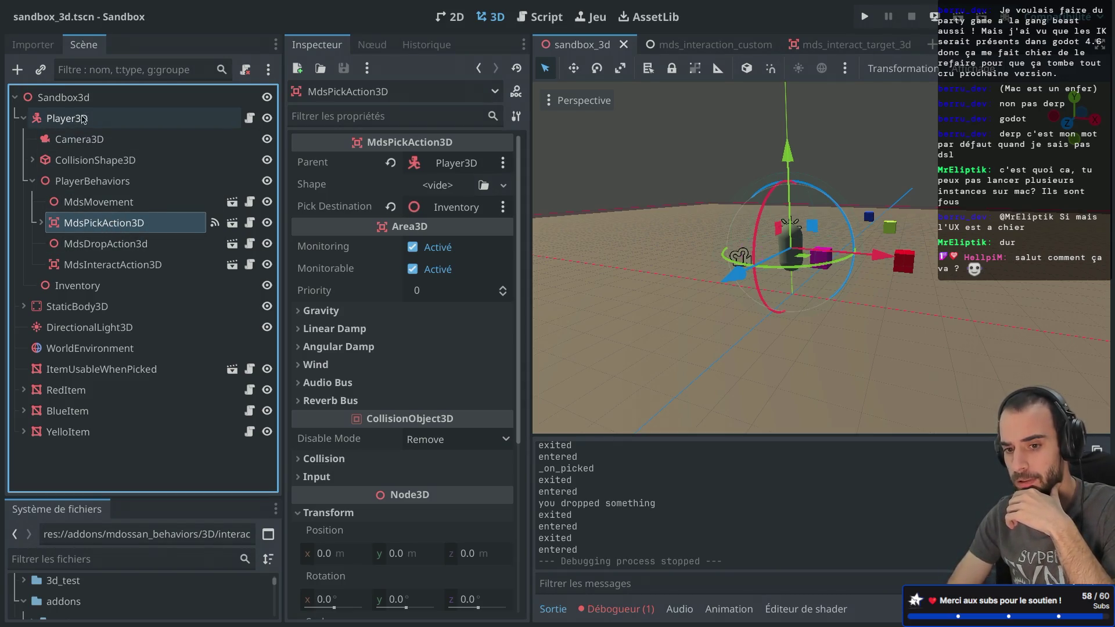
left_click(108, 247)
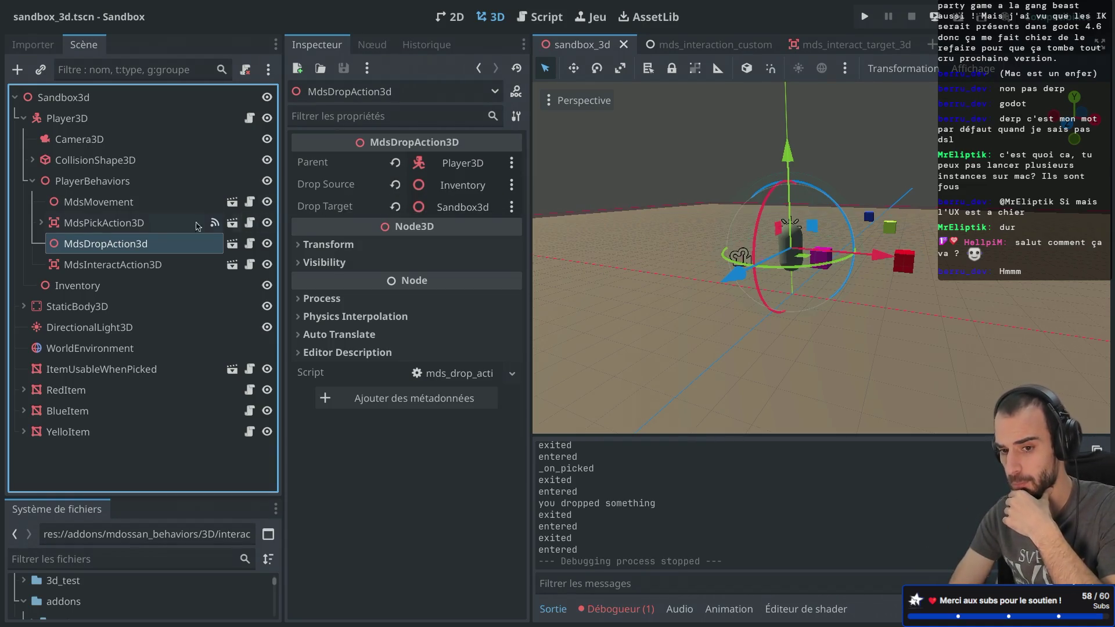
left_click(70, 289)
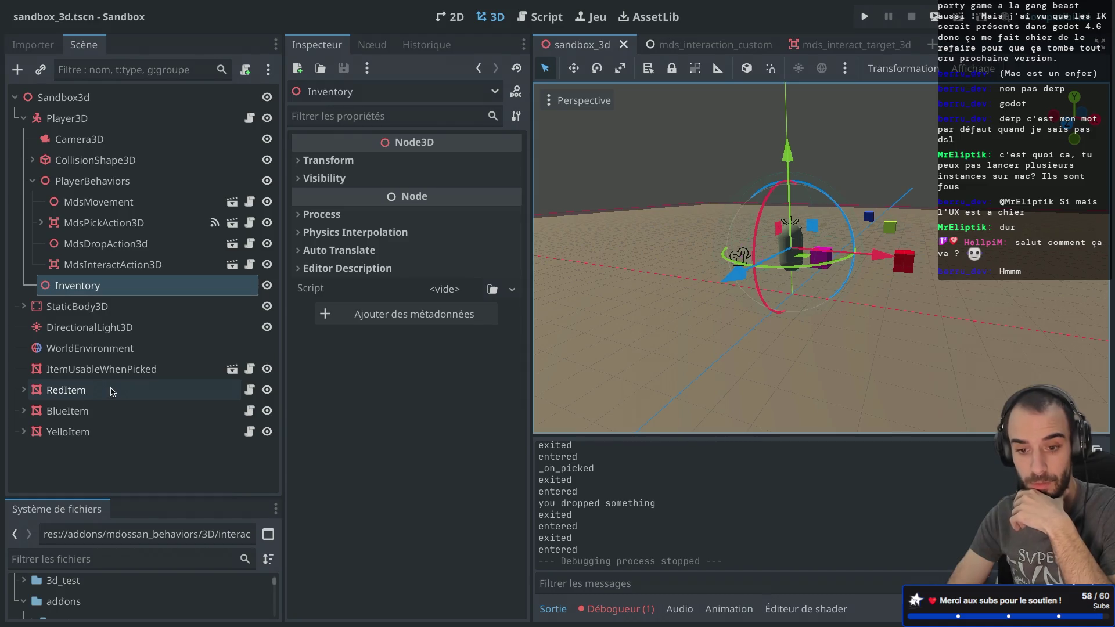
left_click(75, 433)
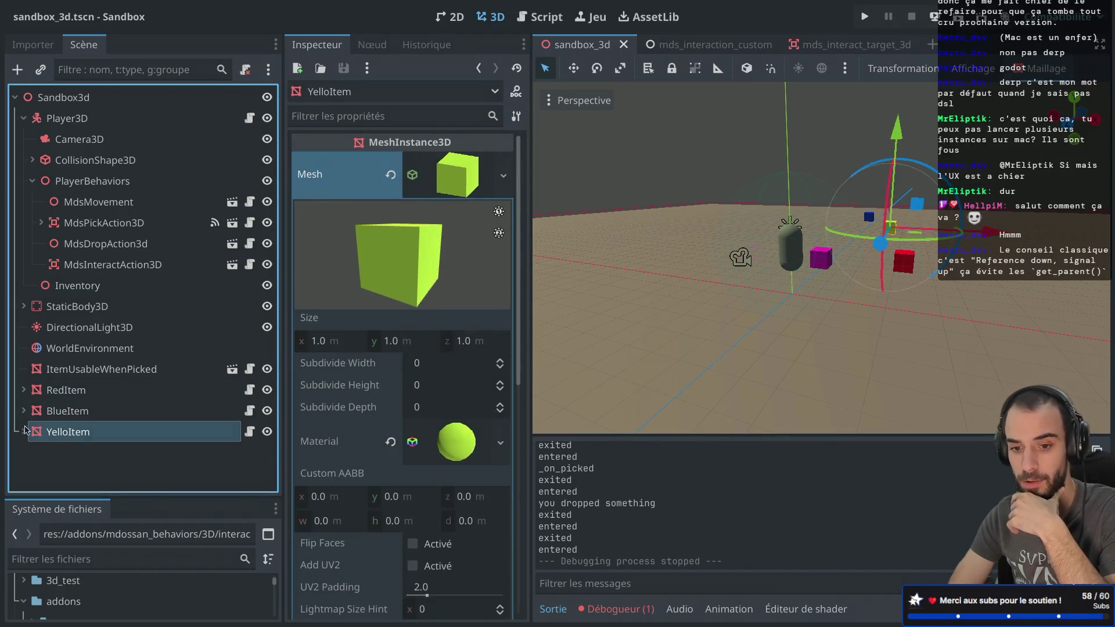
key("Right")
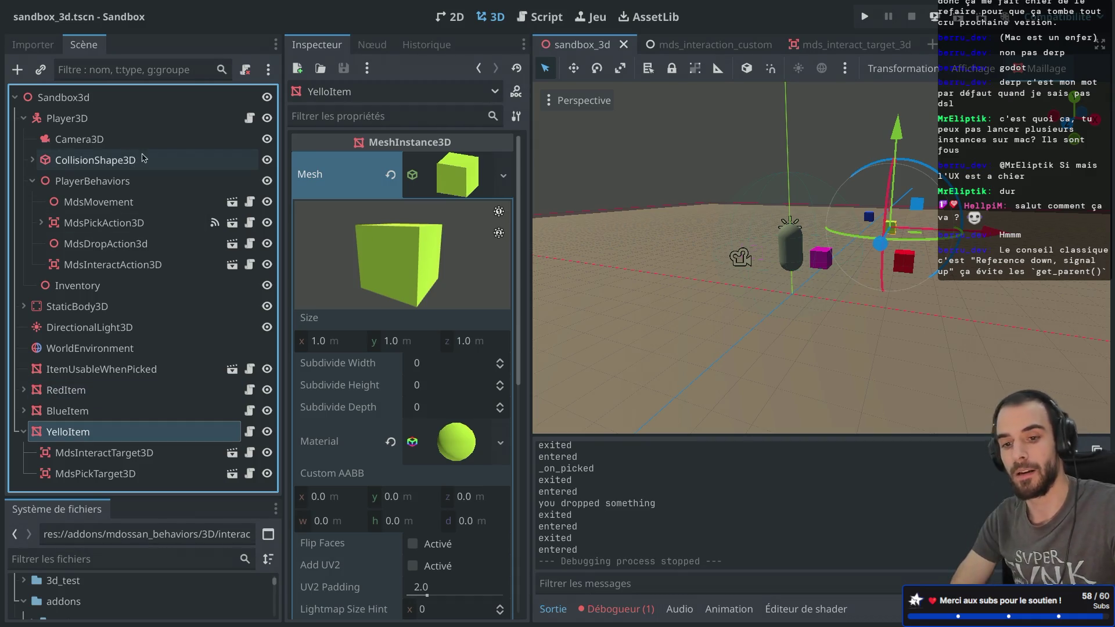
left_click(249, 222)
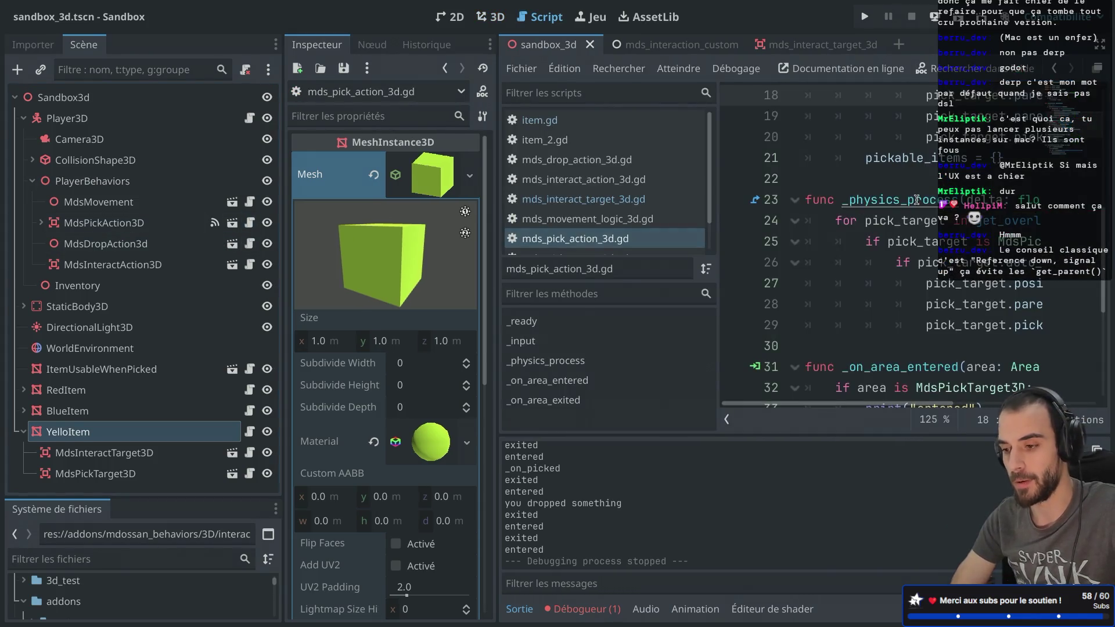
- Enter distraction-free mode and search mds_pick_action_3d.gd for 'parent' (8 matches)
key("ctrl+shift+F11")
scroll(429, 149, "up", 6)
double_click(429, 145)
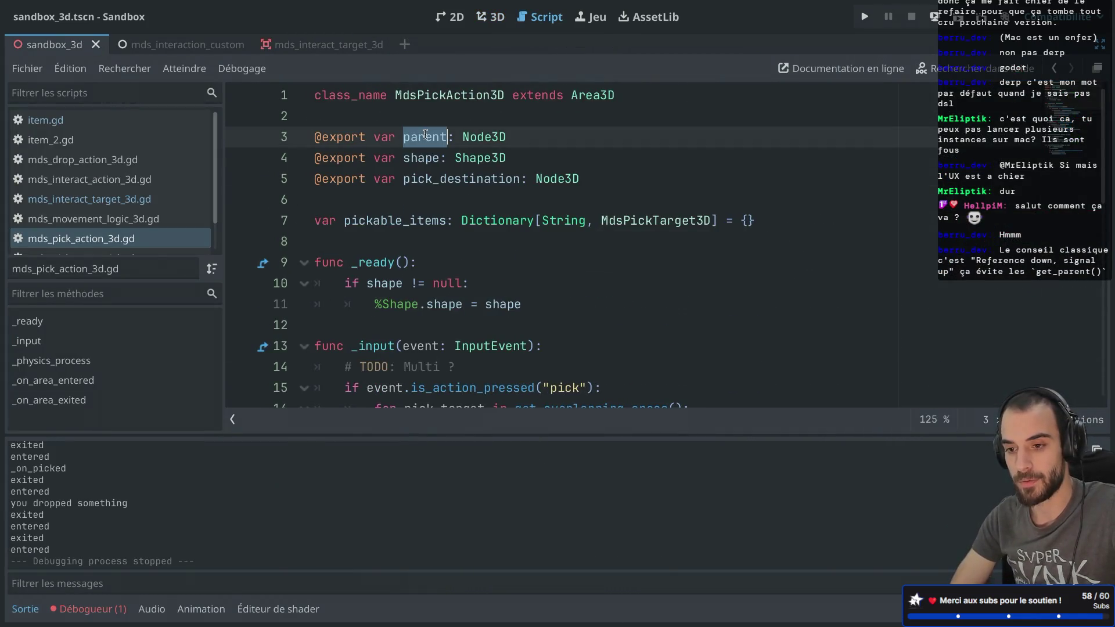
key("ctrl+f")
scroll(410, 266, "down", 4)
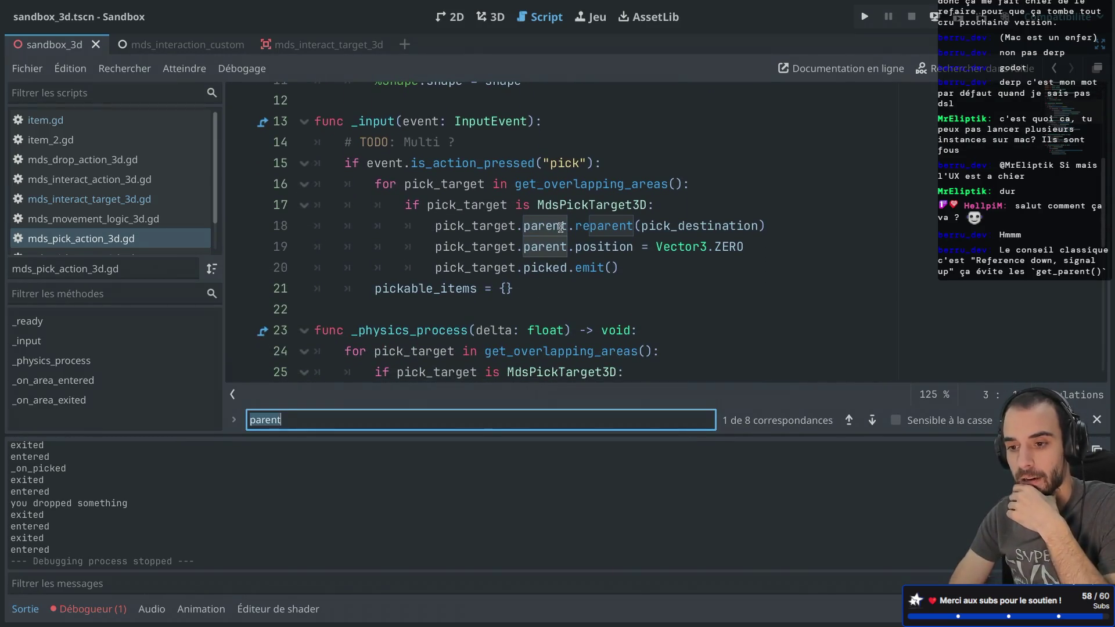
scroll(550, 259, "up", 1)
- Highlight the TODO, parent and pick_target in _input's reparenting code, then restore the docks
left_click(472, 256)
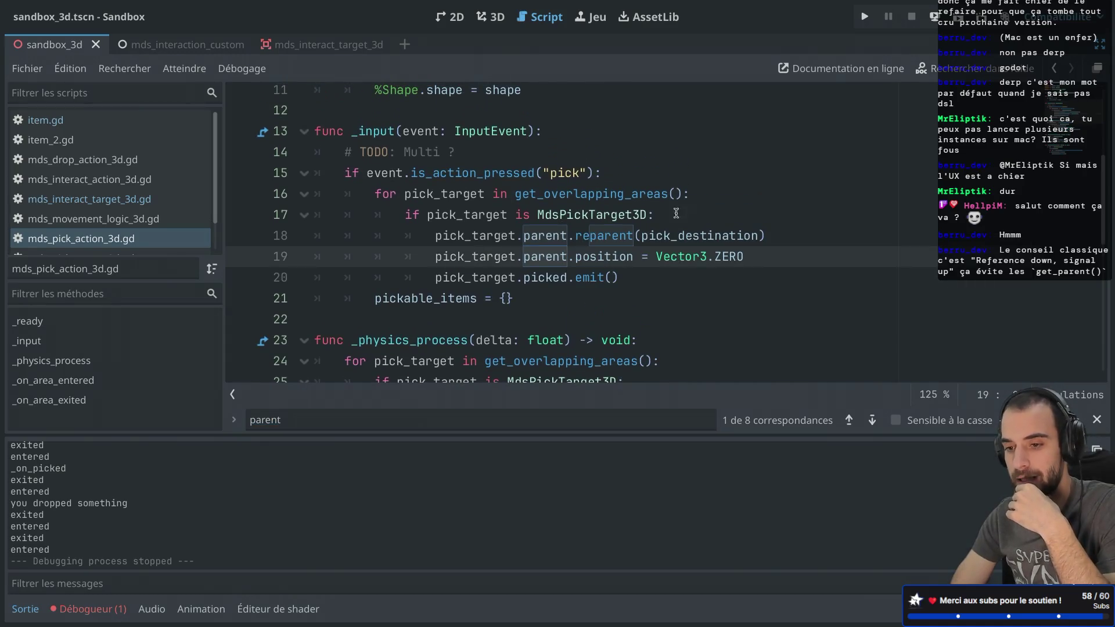
left_click_drag(459, 151, 315, 152)
left_click(522, 241)
left_click(526, 256)
double_click(537, 234)
mouse_move(537, 234)
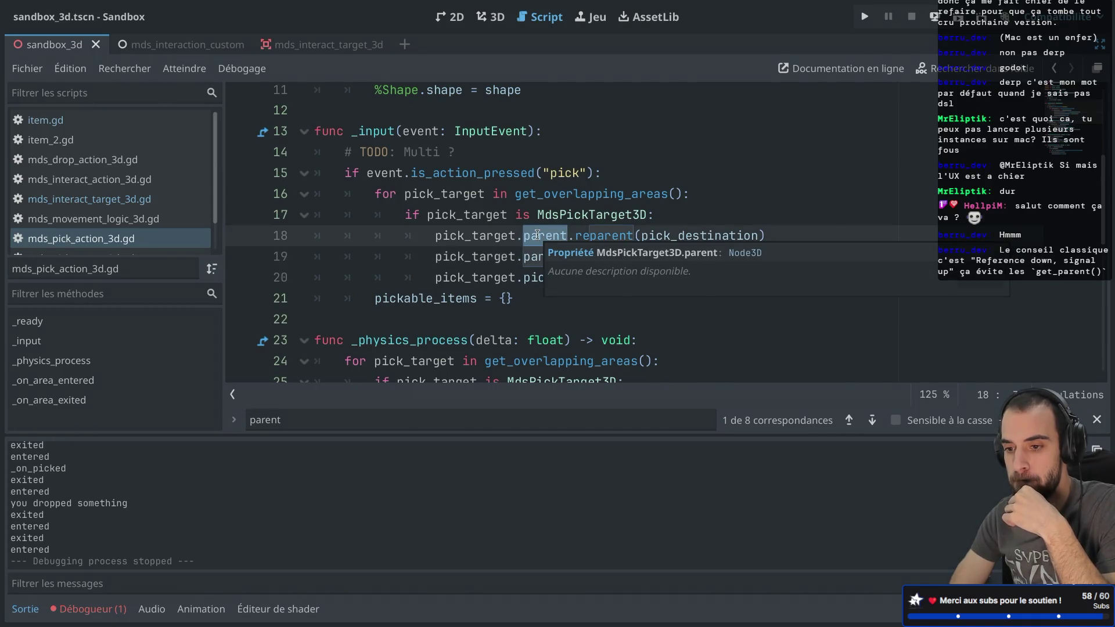
scroll(531, 116, "up", 4)
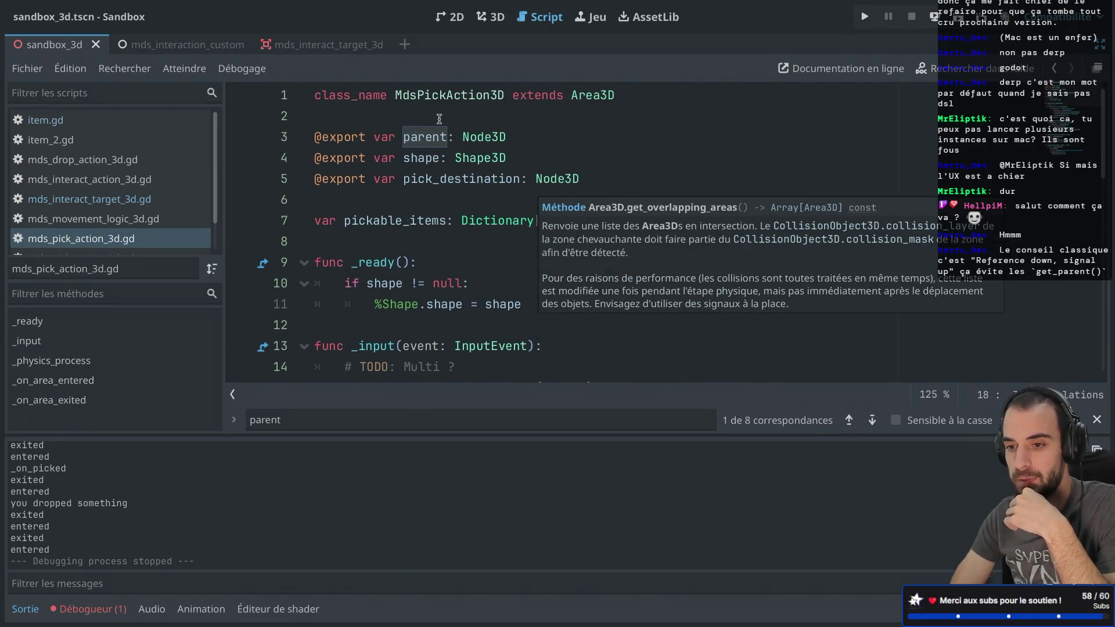
scroll(470, 146, "down", 5)
scroll(487, 193, "up", 2)
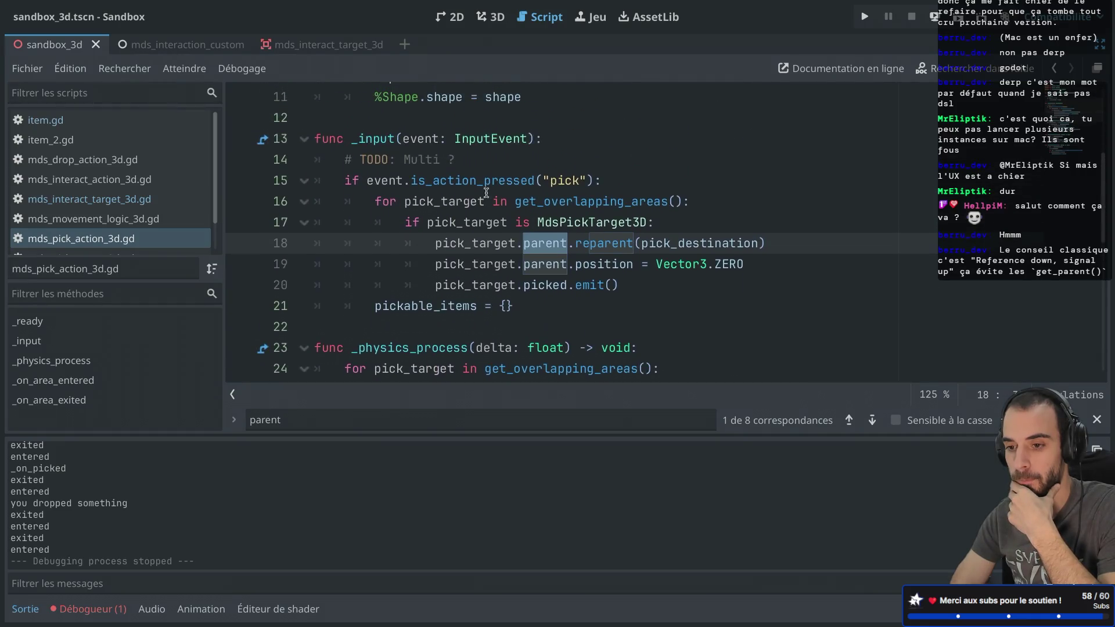
double_click(479, 269)
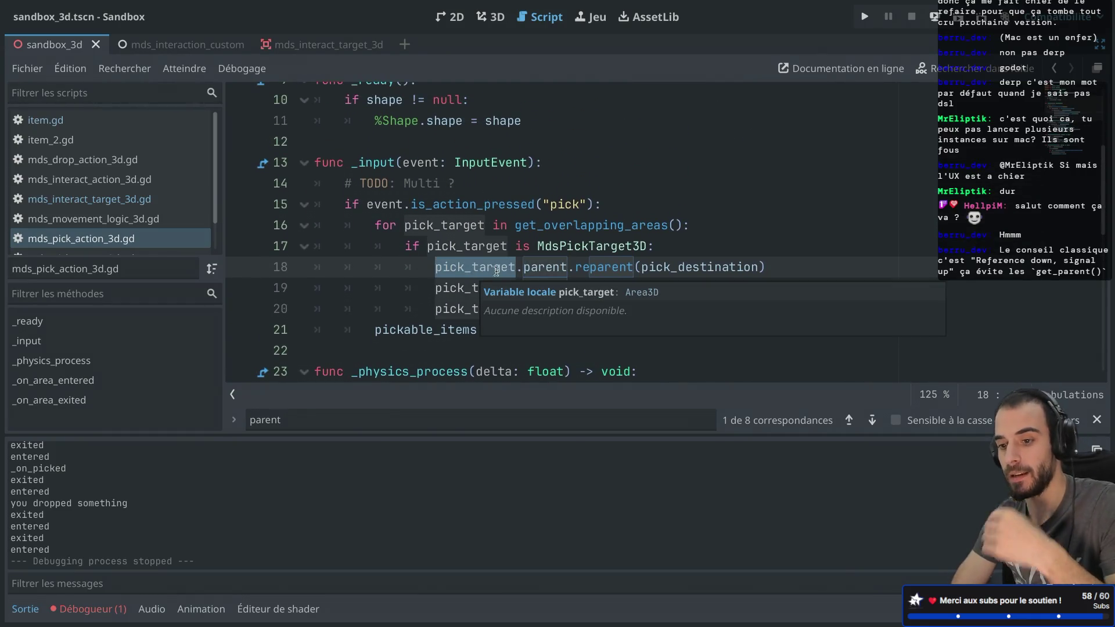
key("alt+Tab")
key("alt+Tab")
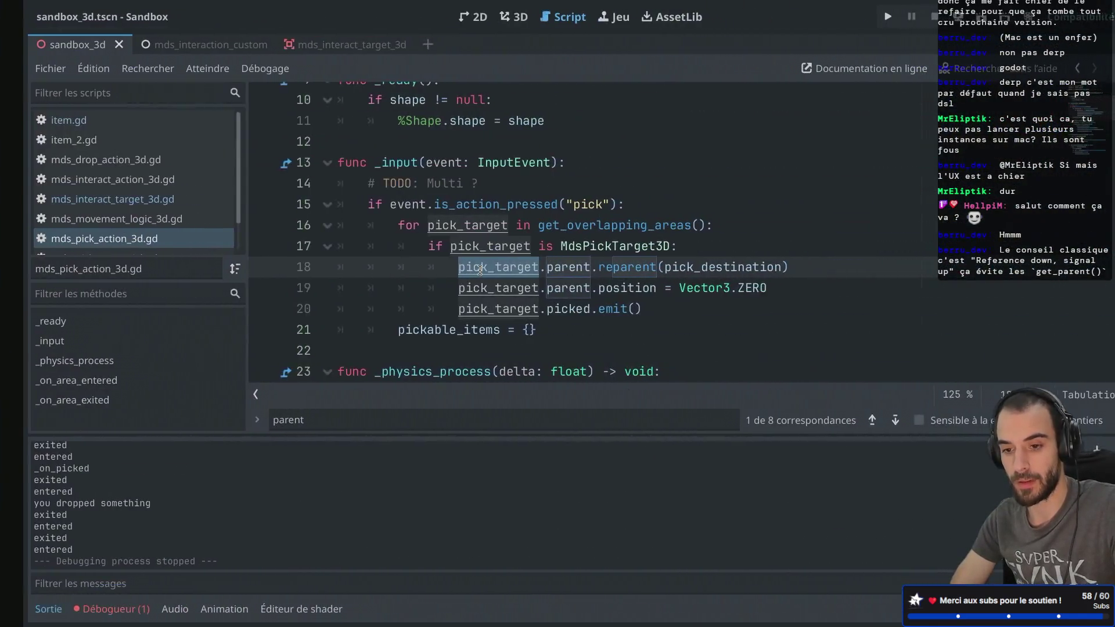
key("ctrl+shift+F11")
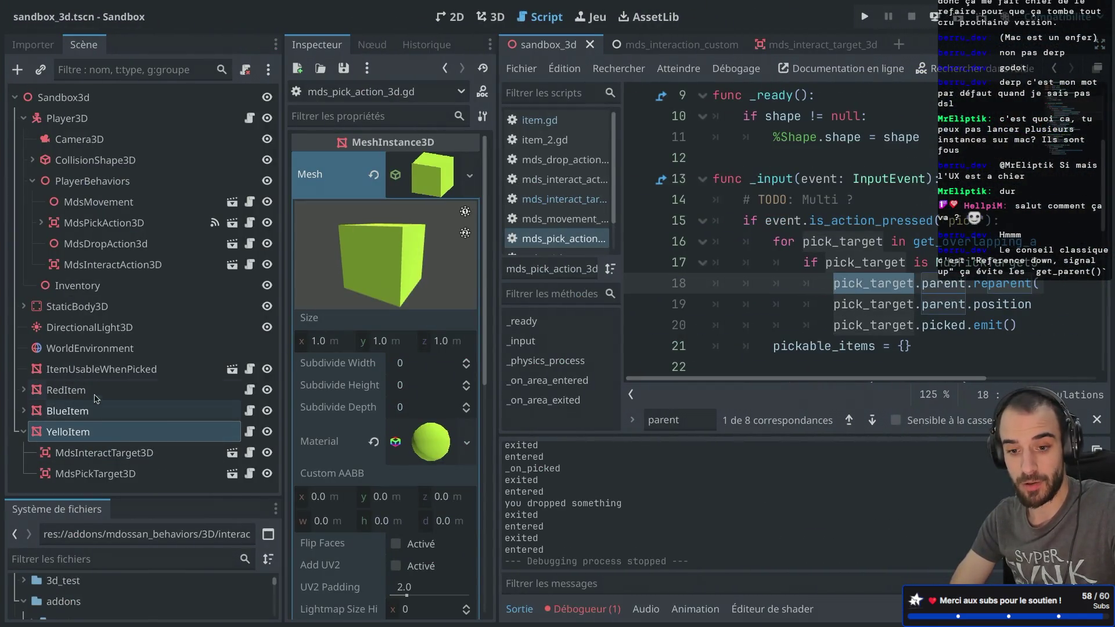
- Open mds_pick_target_3d.gd from the RedItem's MdsPickTarget3D node
left_click(85, 393)
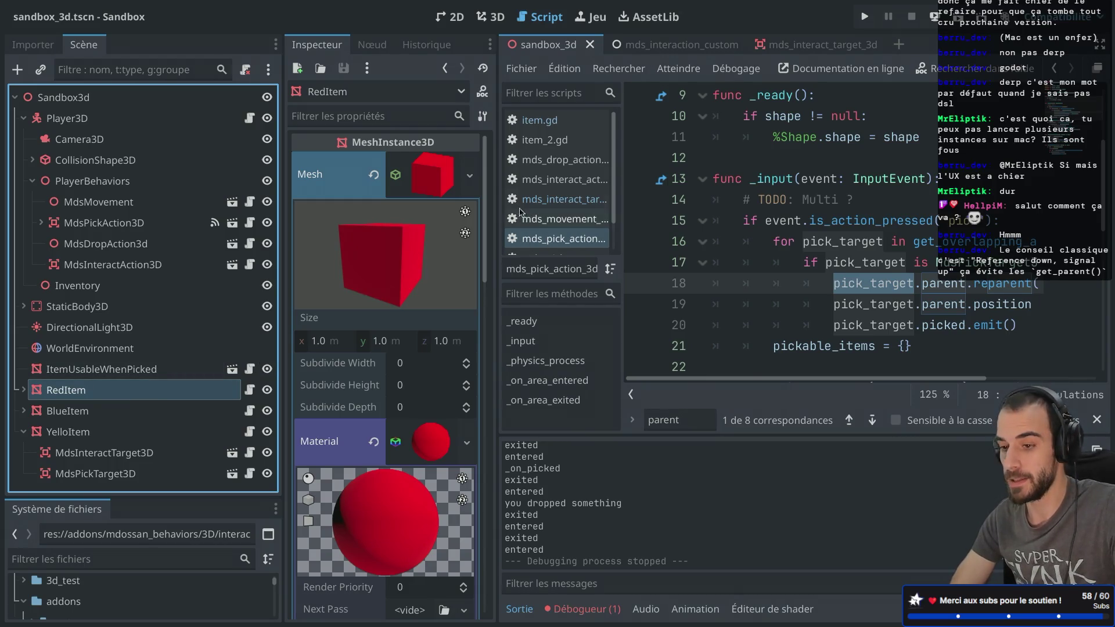
left_click(23, 389)
scroll(70, 383, "down", 1)
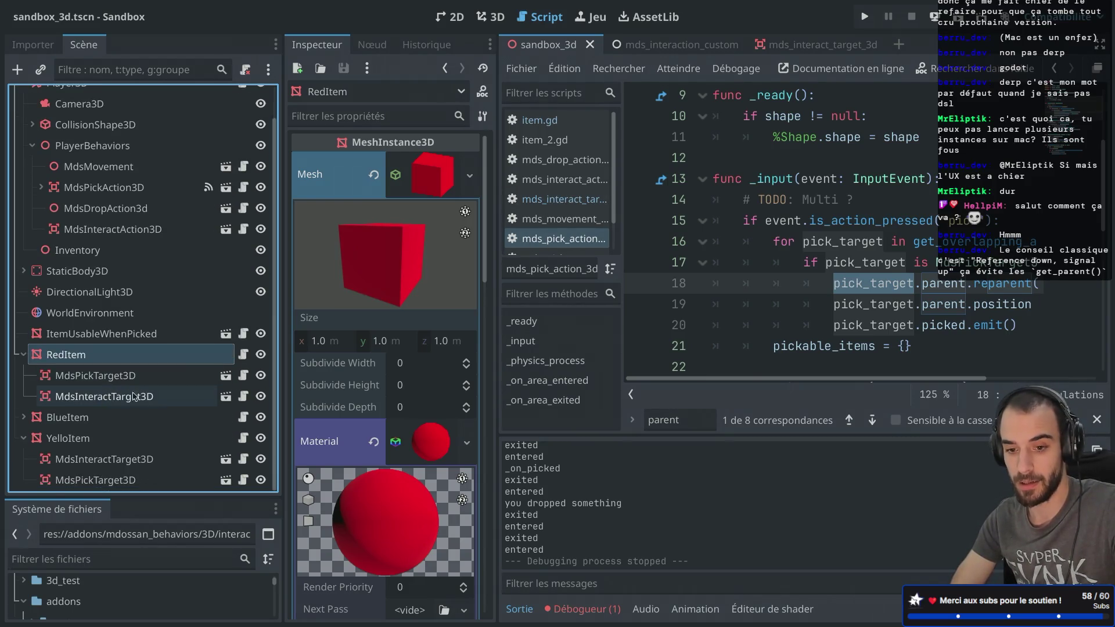
left_click(97, 378)
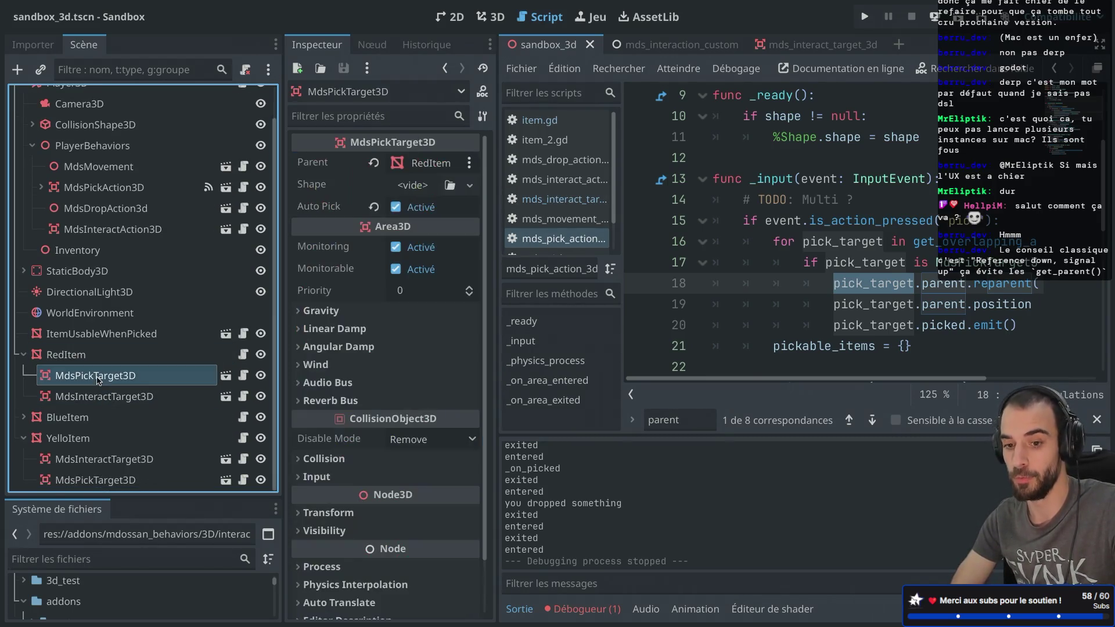
left_click(243, 376)
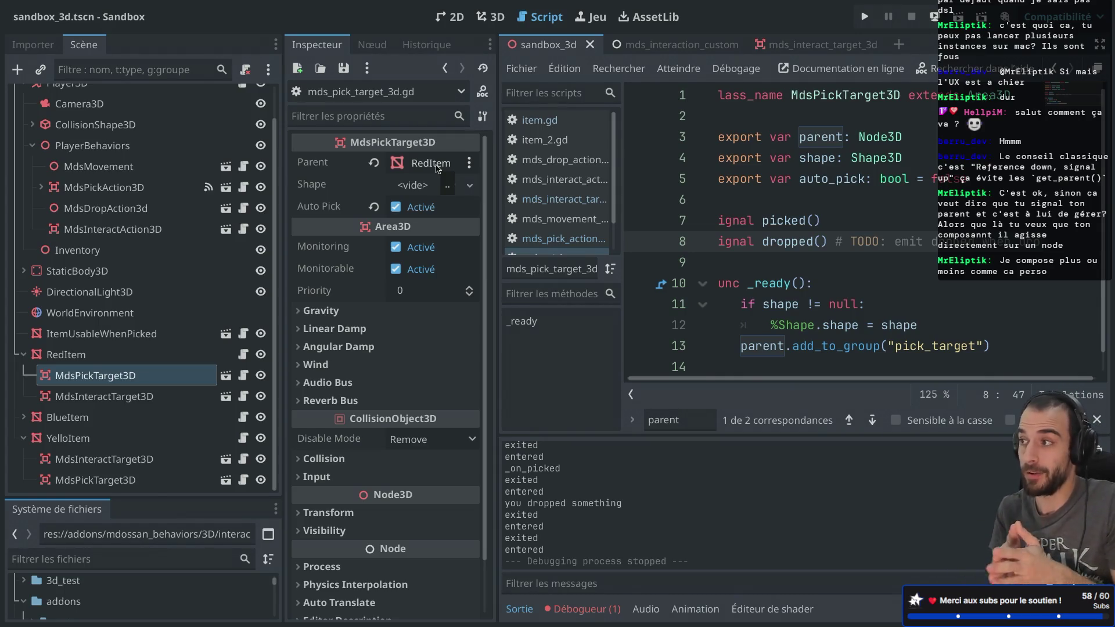
- Reselect the red item's MdsPickTarget3D and run the Sandbox game to test picking
left_click(68, 356)
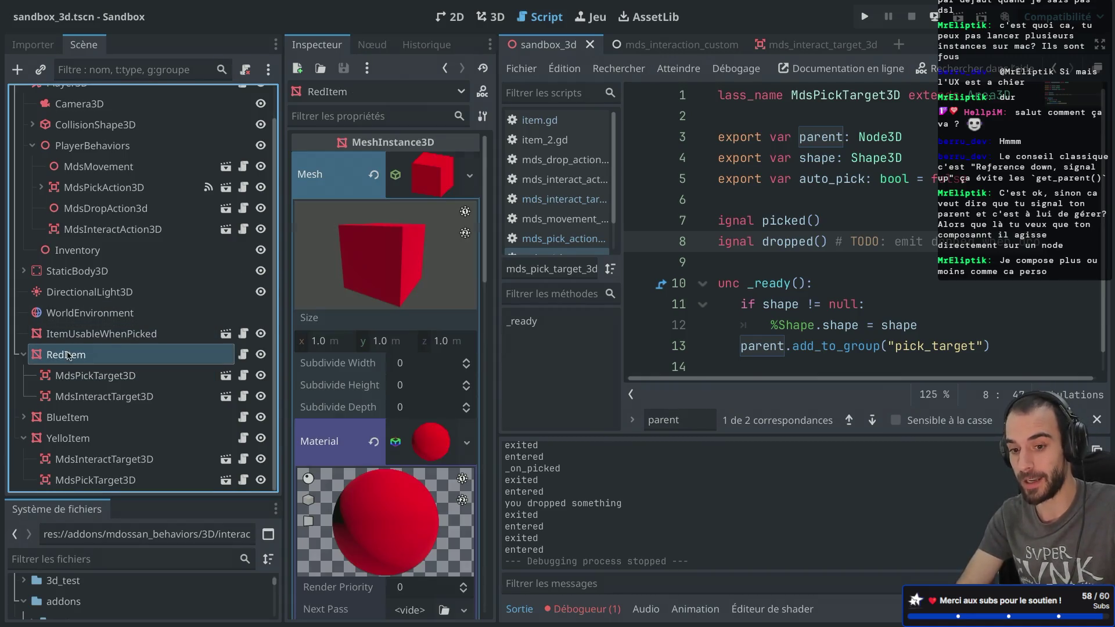
left_click(115, 375)
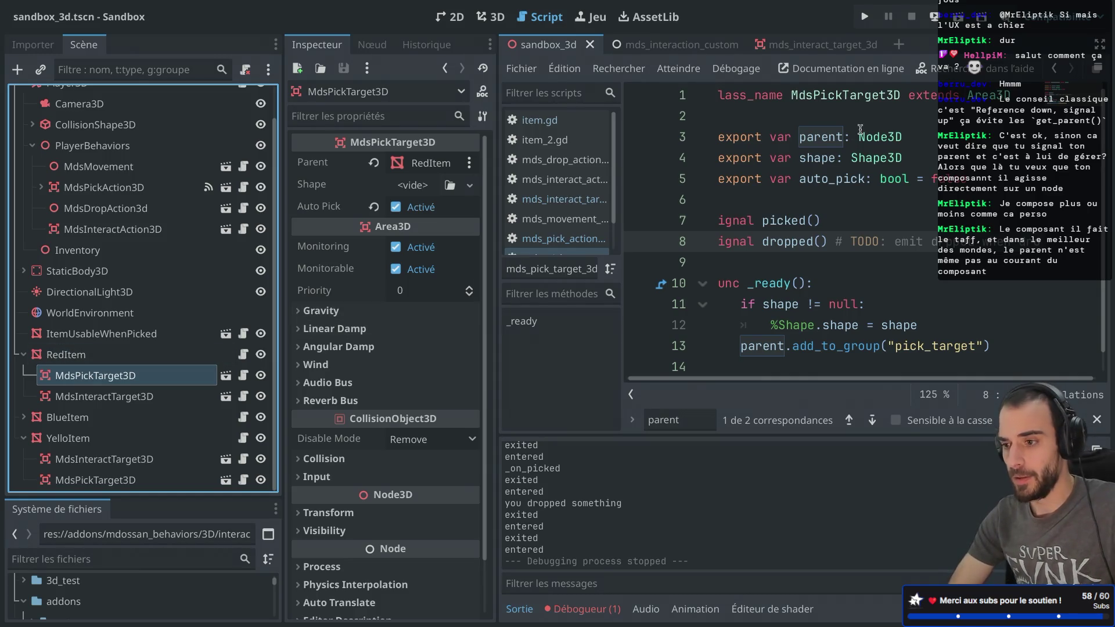
left_click(959, 17)
- Walk the player around, pick up the magenta cube and drop it
key("w")
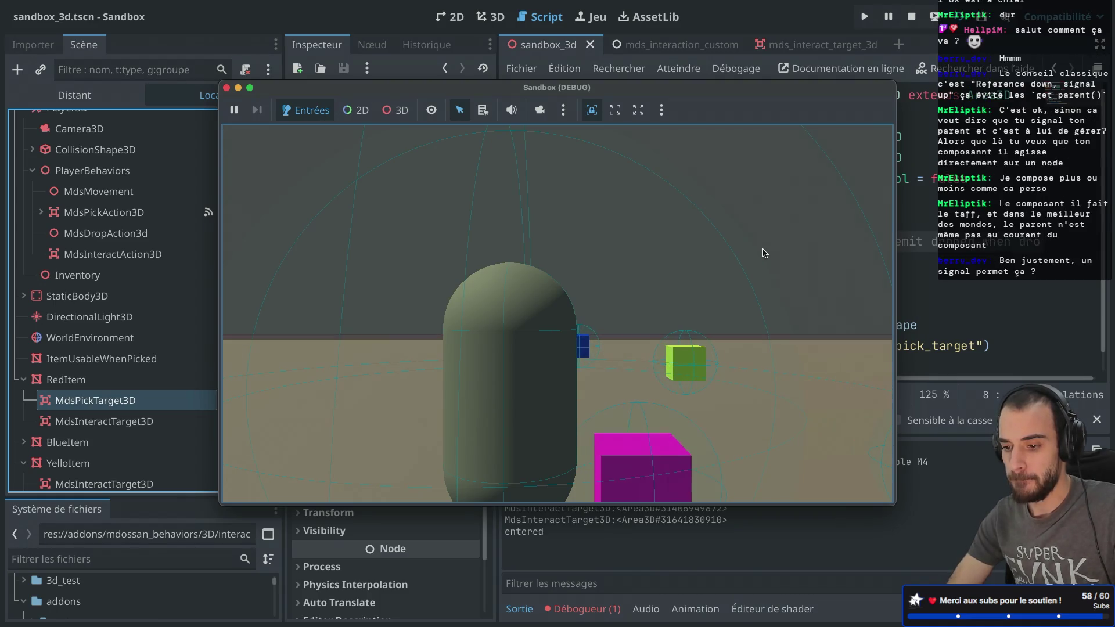
key("s")
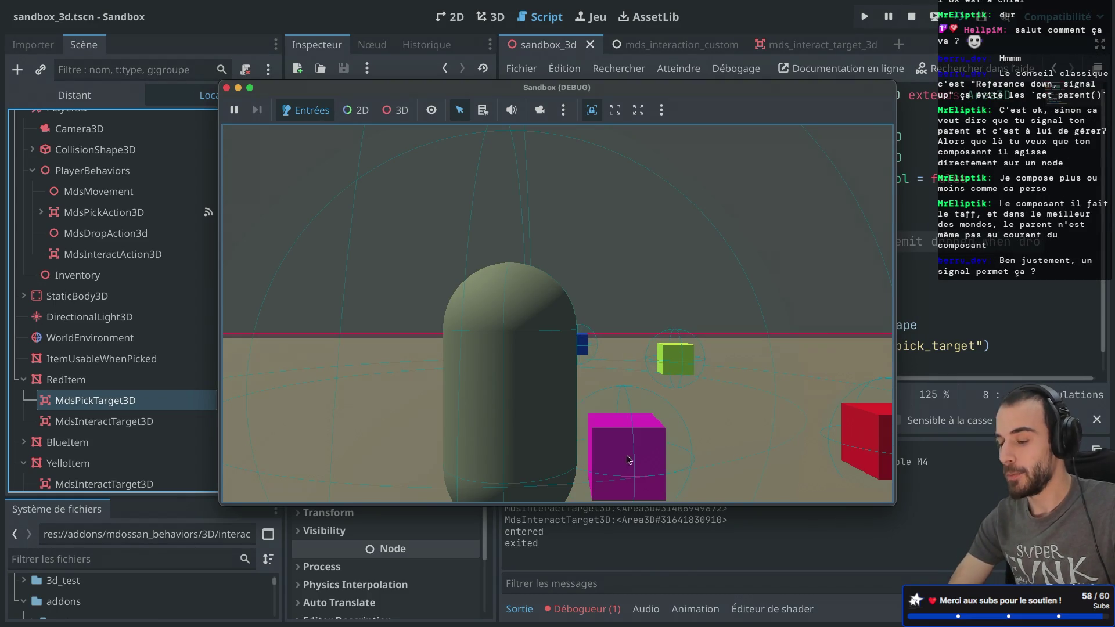
left_click(625, 440)
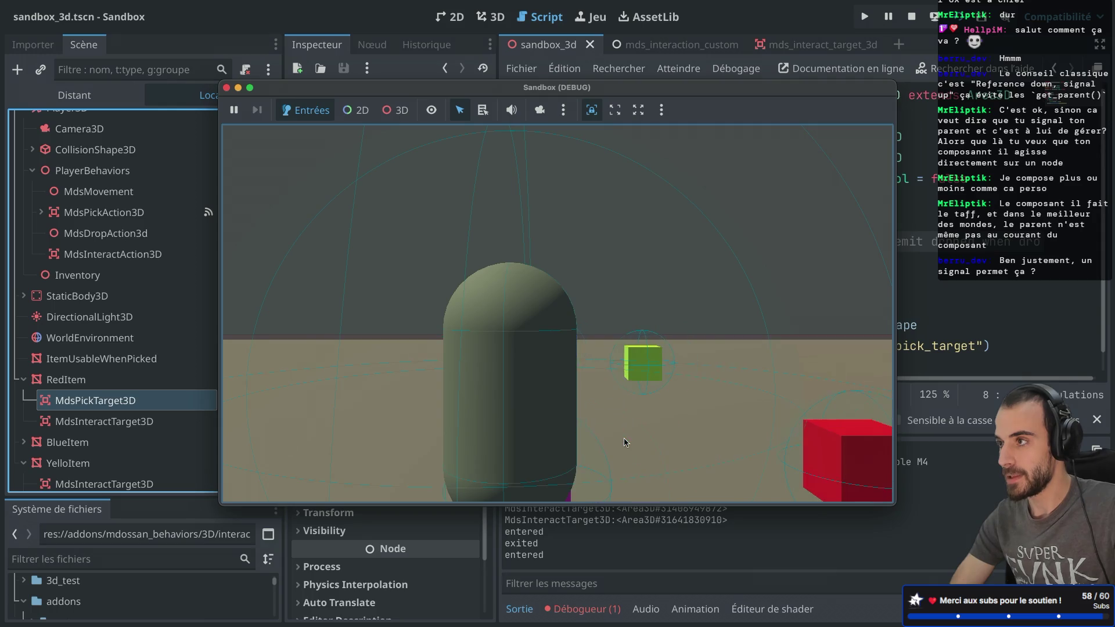
key("a")
key("e")
key("e")
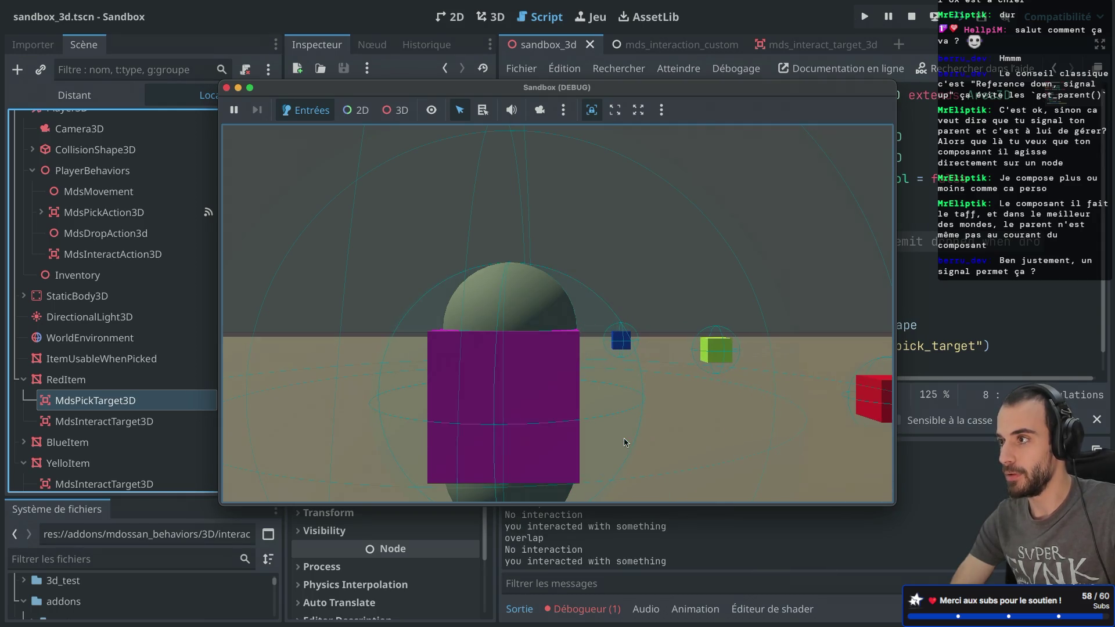
left_click(624, 438)
- Interact with the blue cube, rotate it thrice, scale it twice, release it and step back
key("w")
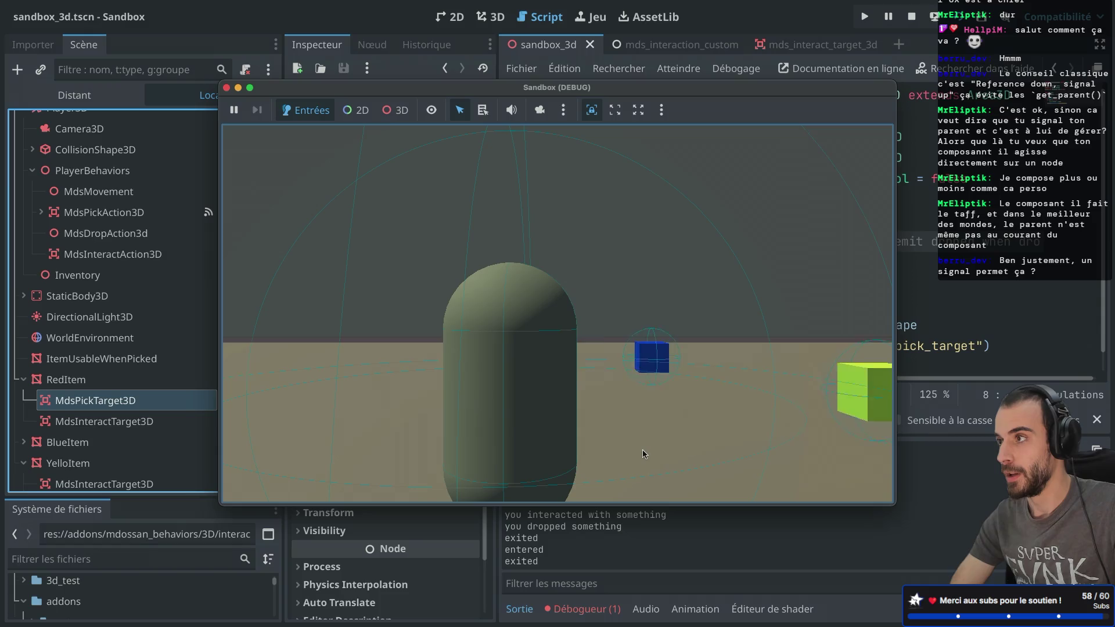
key("w")
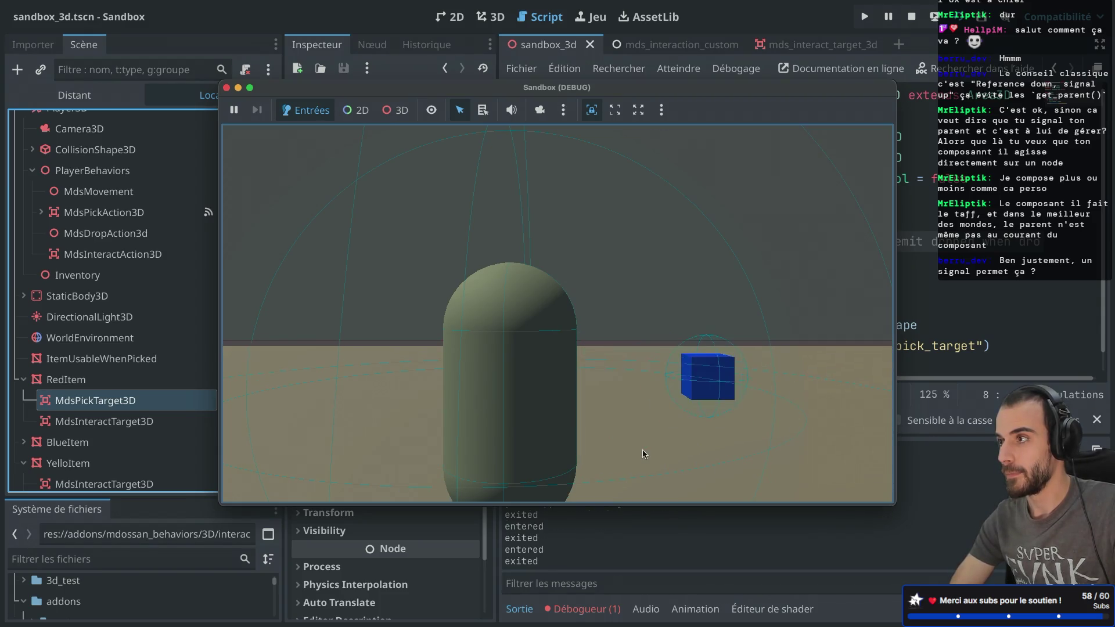
key("d")
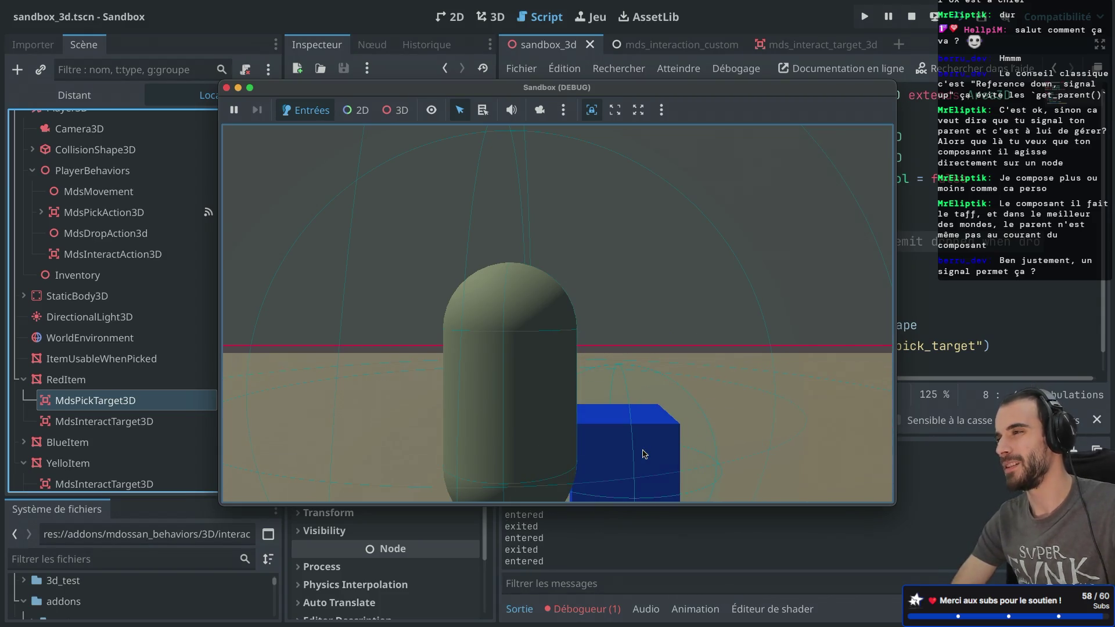
key("e")
key("e")
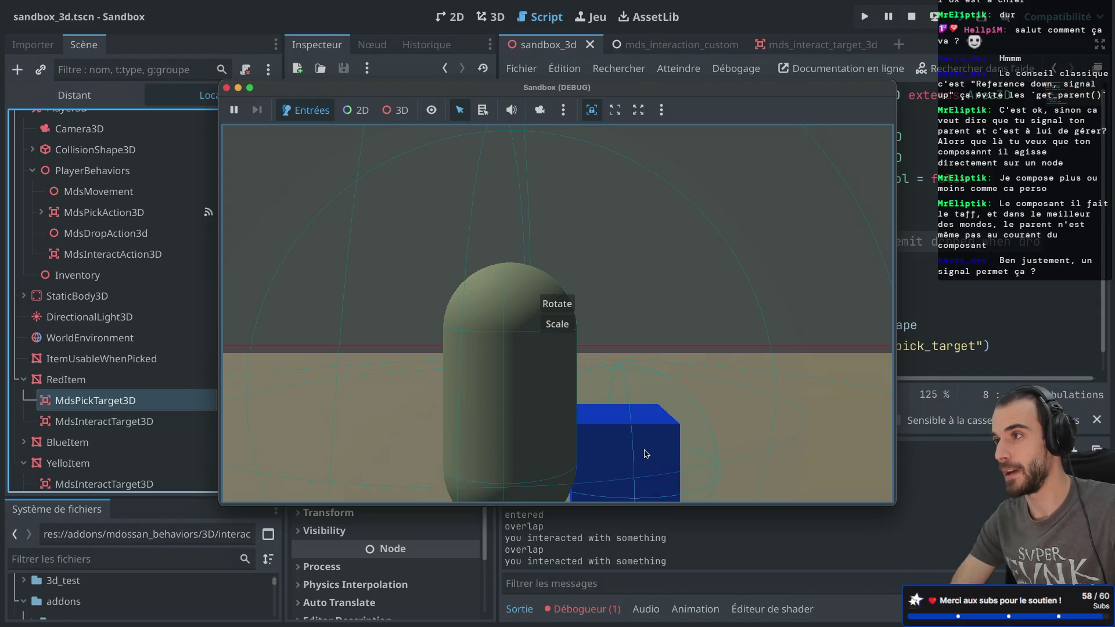
key("e")
left_click(555, 303)
left_click(555, 303)
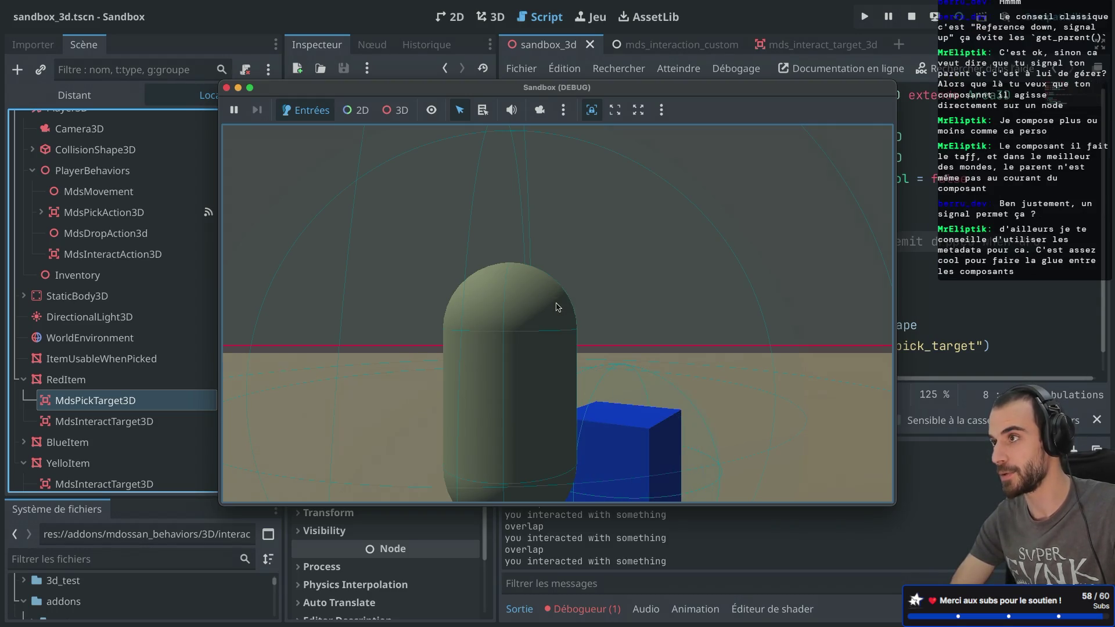
left_click(555, 303)
left_click(556, 322)
left_click(556, 323)
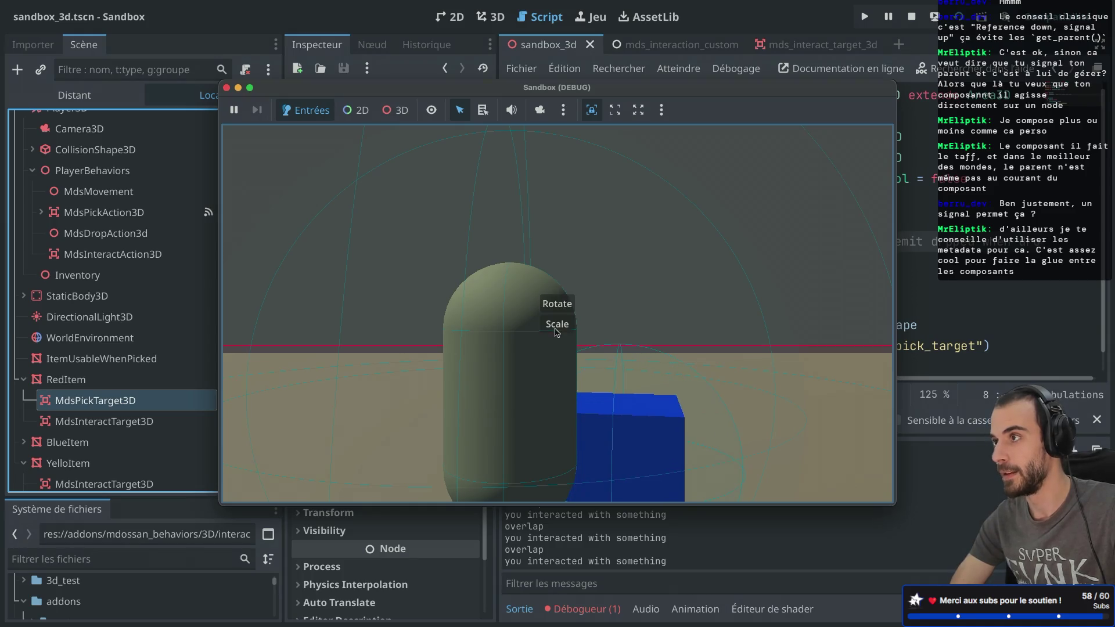
left_click(555, 330)
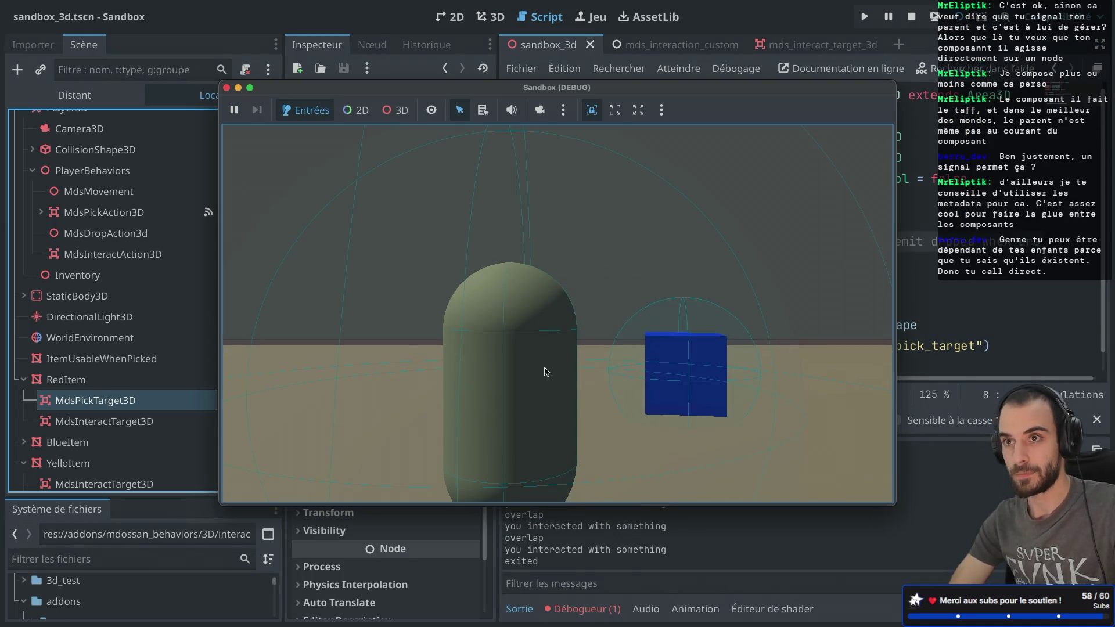
key("s")
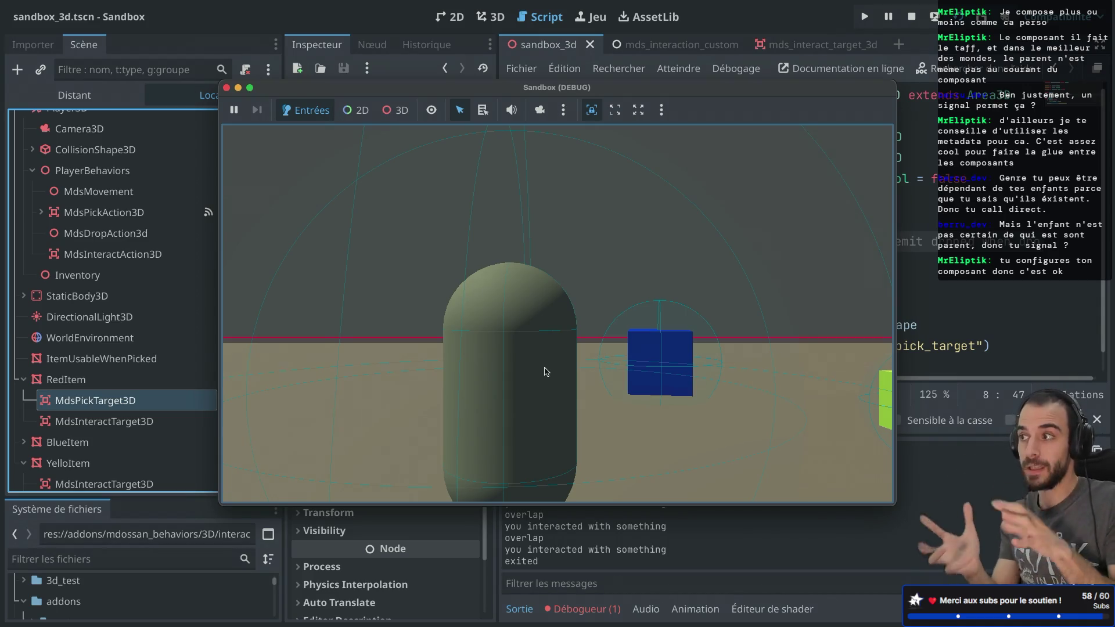
- Stop the game and bring up mds_pick_action_3d.gd from the script list
left_click(226, 88)
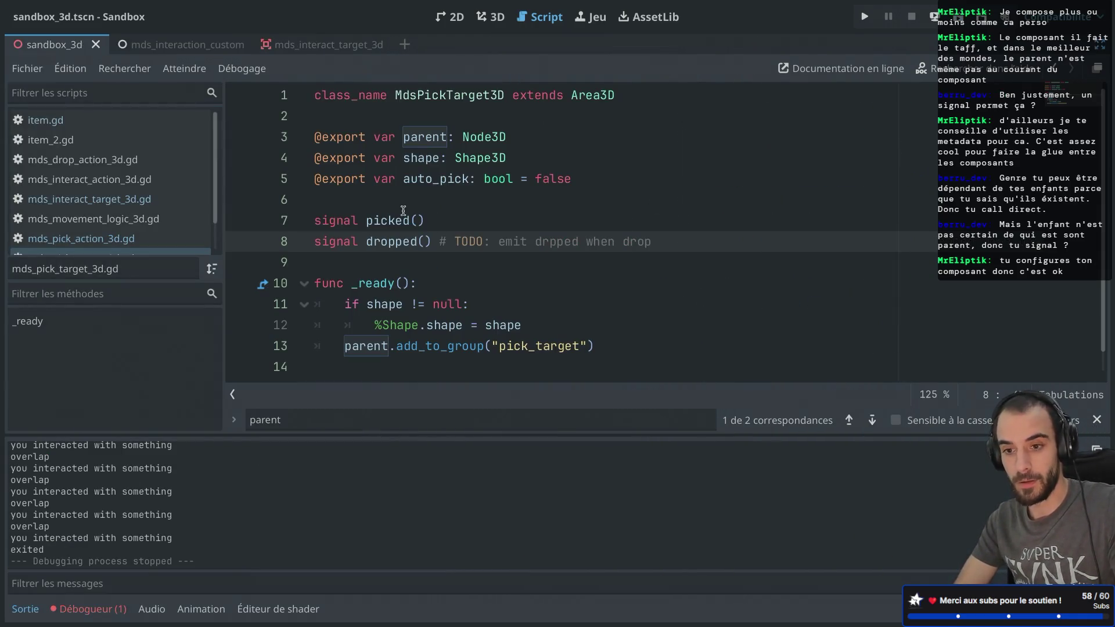
scroll(123, 252, "down", 2)
left_click(94, 228)
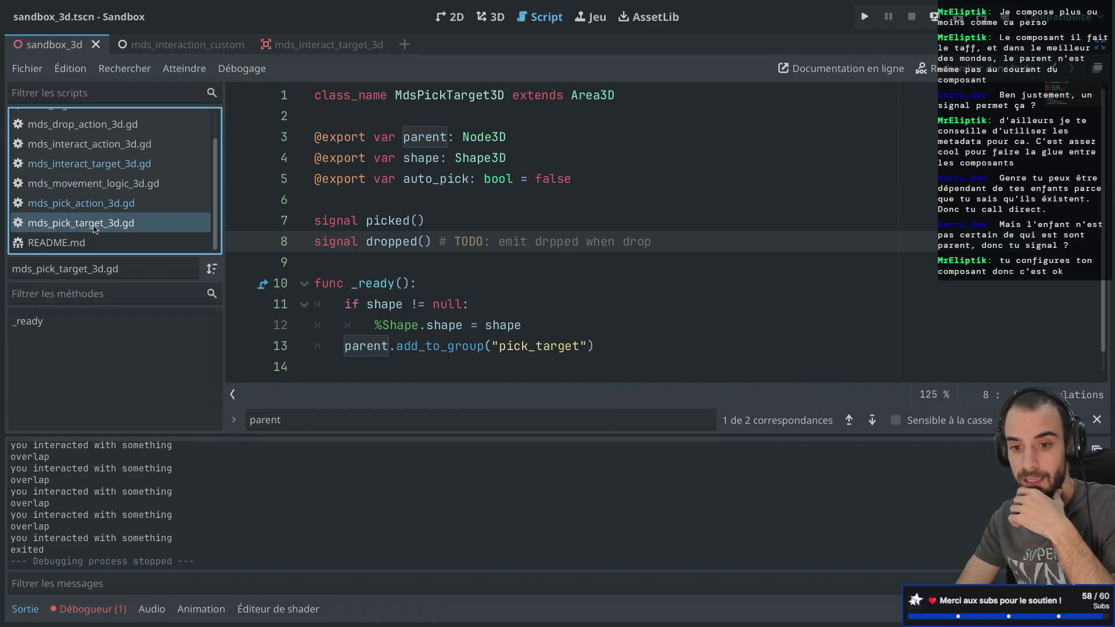
scroll(498, 226, "down", 1)
scroll(498, 225, "up", 1)
left_click(203, 202)
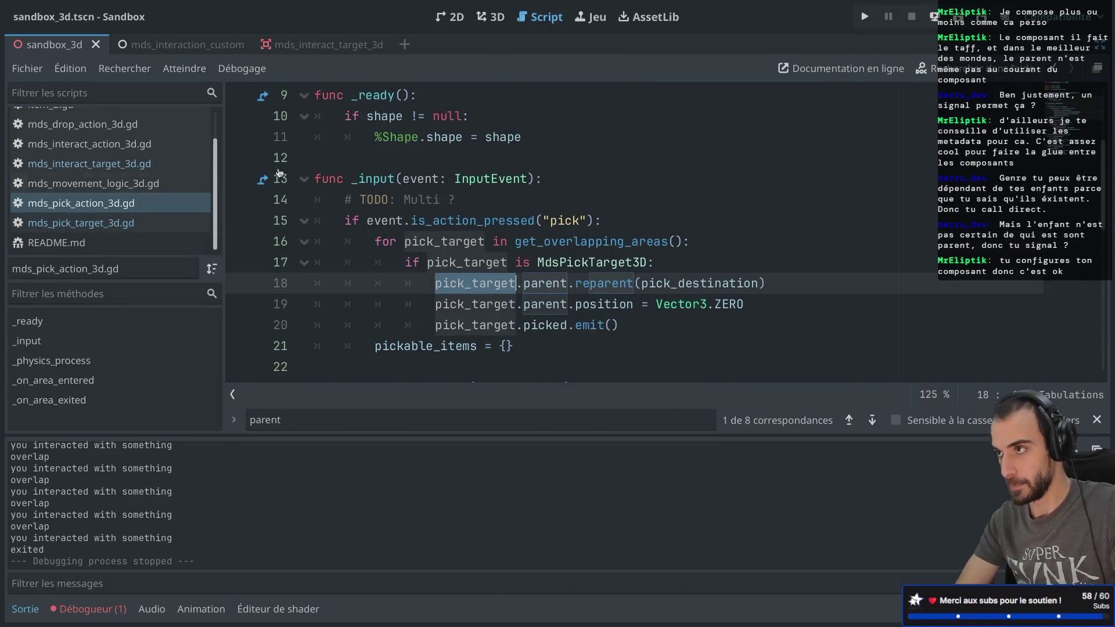
scroll(499, 190, "down", 1)
scroll(499, 190, "up", 2)
scroll(499, 190, "down", 2)
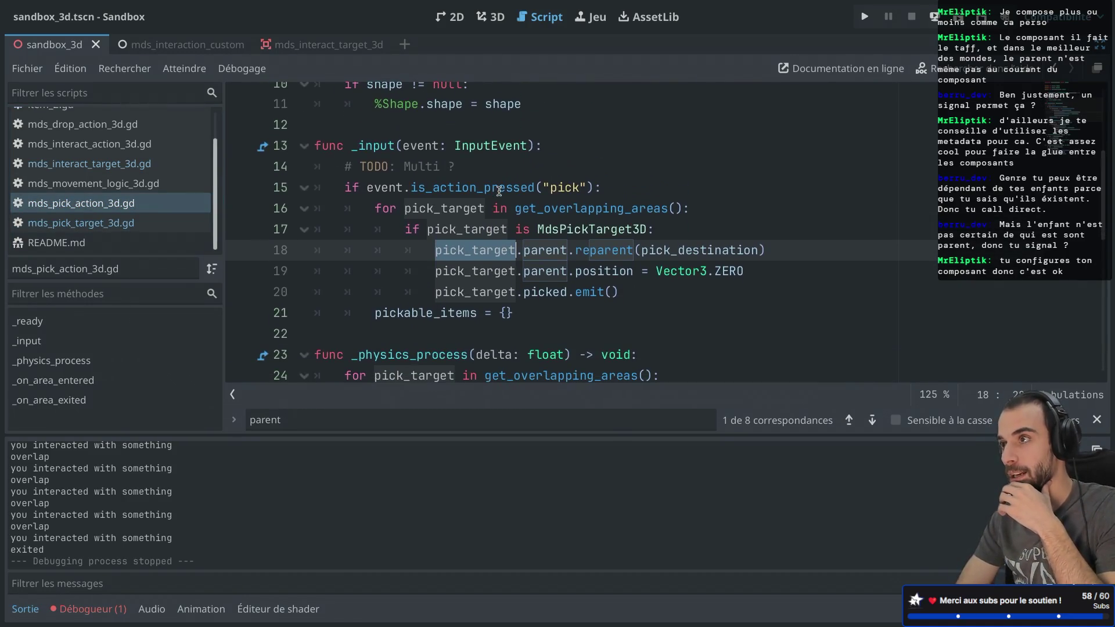
- Inspect pick_target, parent and reparent on line 18, and jump to pick_destination's declaration
left_click(502, 251)
double_click(470, 252)
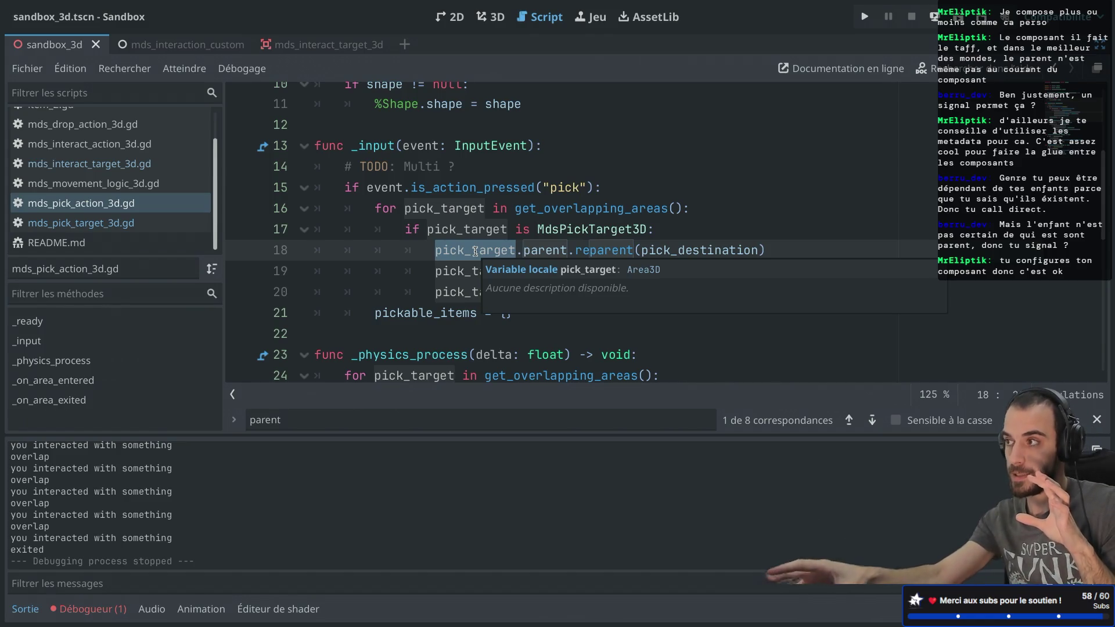
double_click(543, 252)
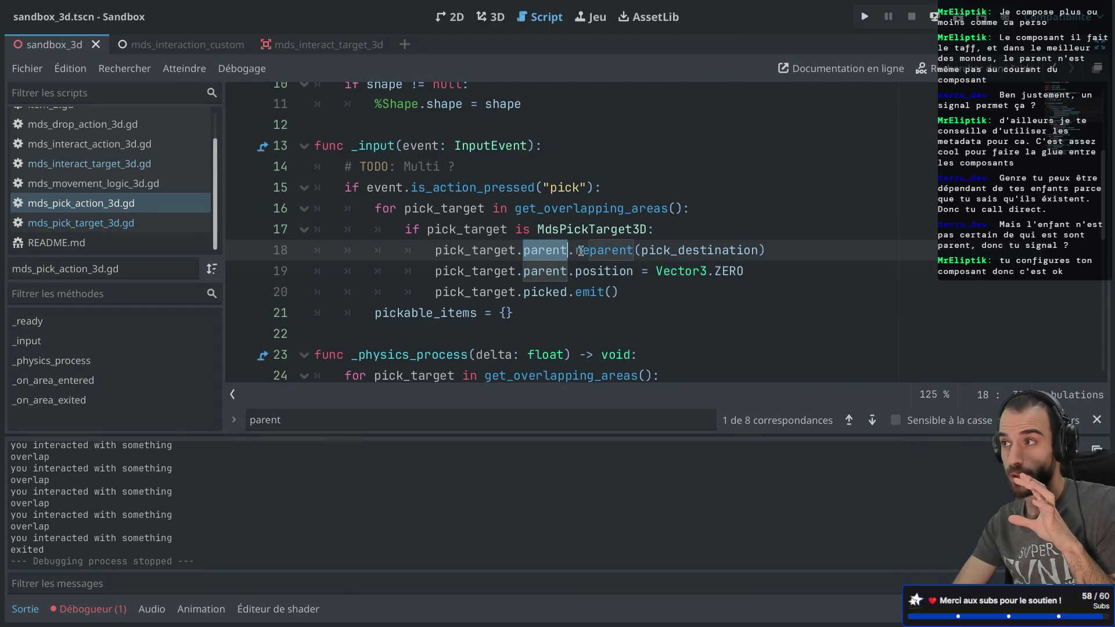
double_click(603, 250)
double_click(679, 252)
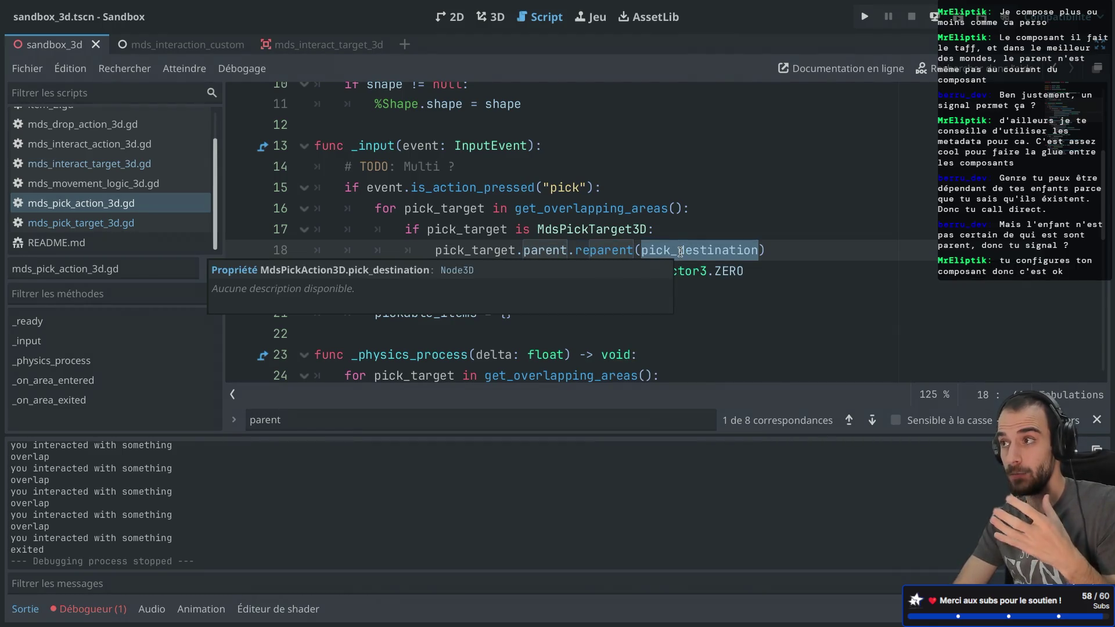
left_click(670, 249, "ctrl")
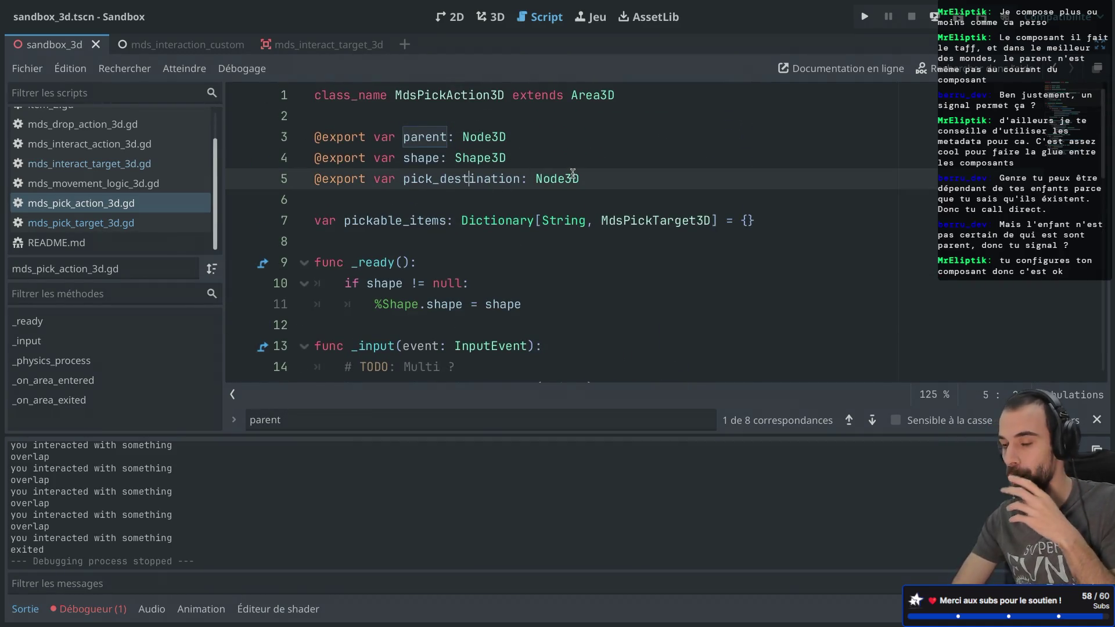
scroll(572, 174, "down", 3)
mouse_move(571, 177)
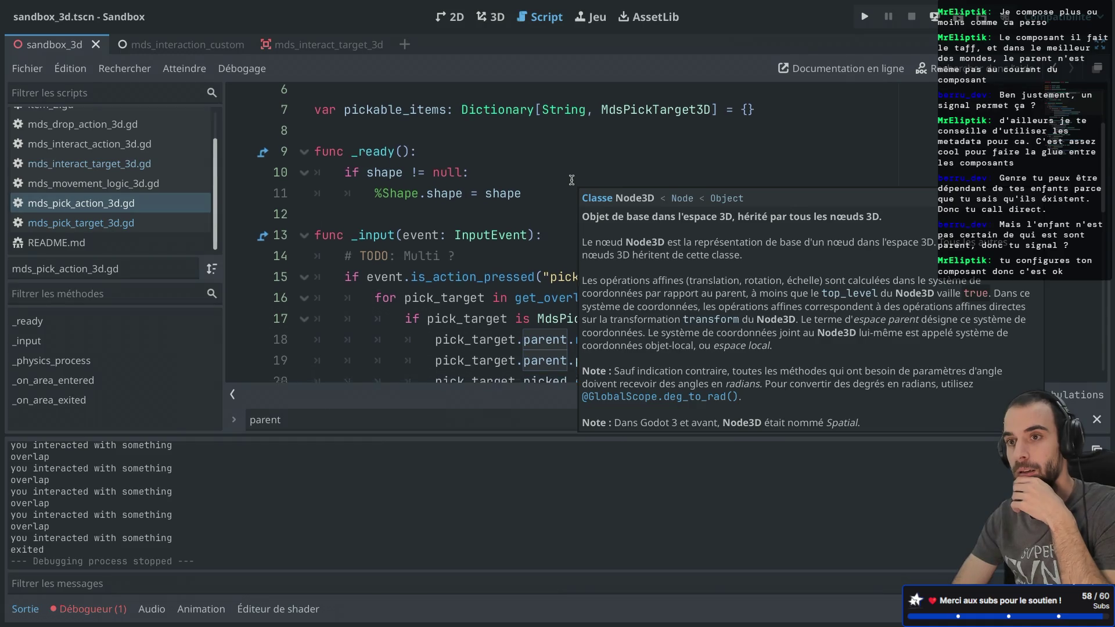
scroll(571, 179, "down", 1)
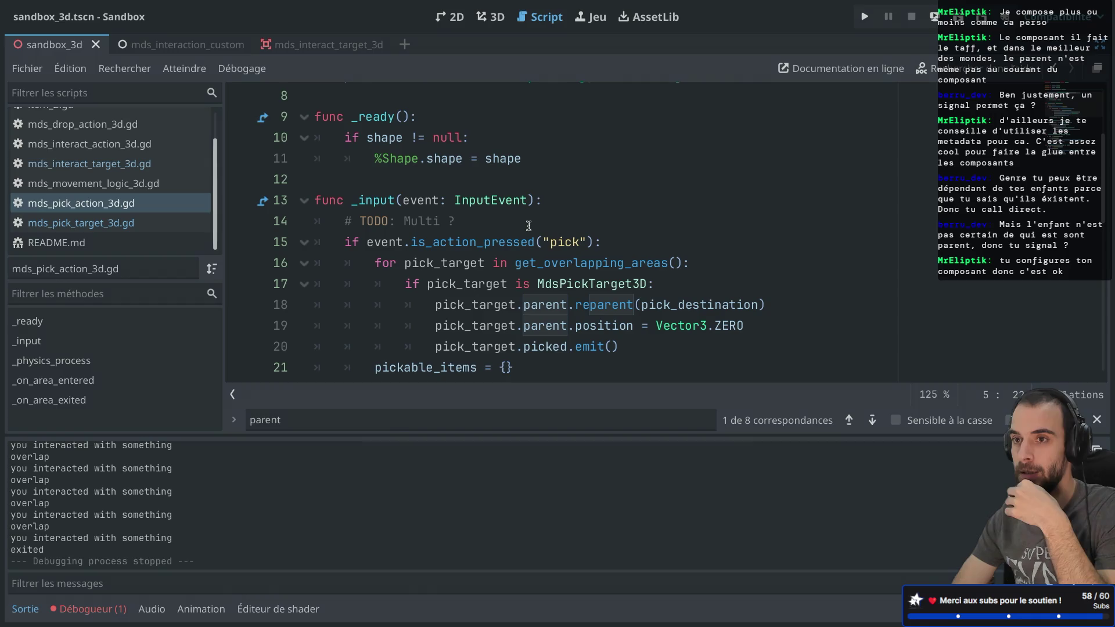
scroll(528, 226, "down", 2)
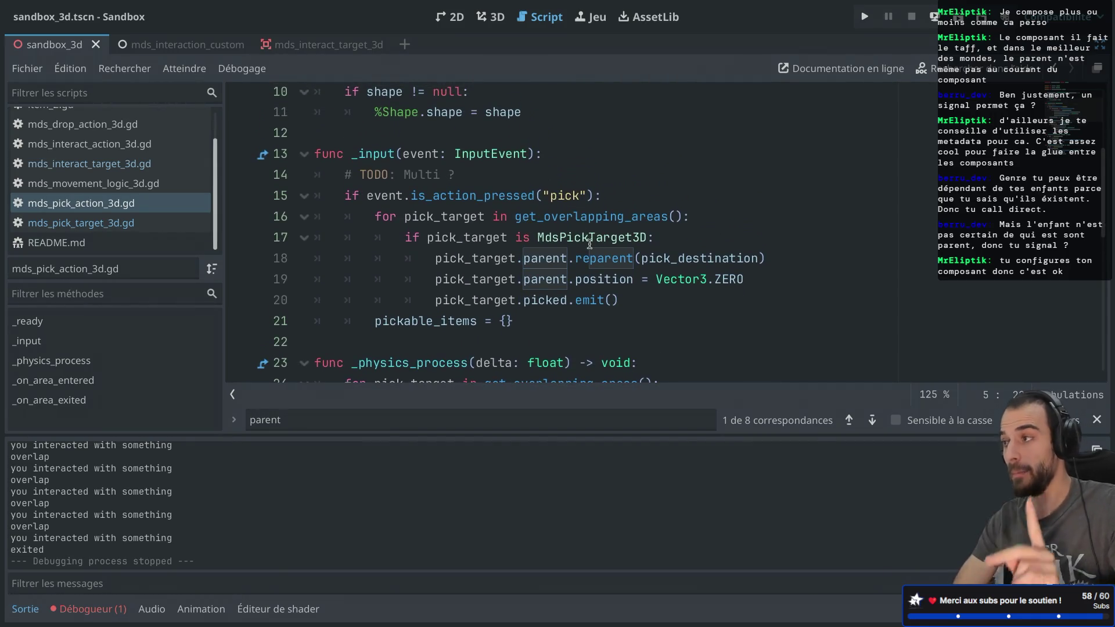
left_click(676, 237)
key("Return")
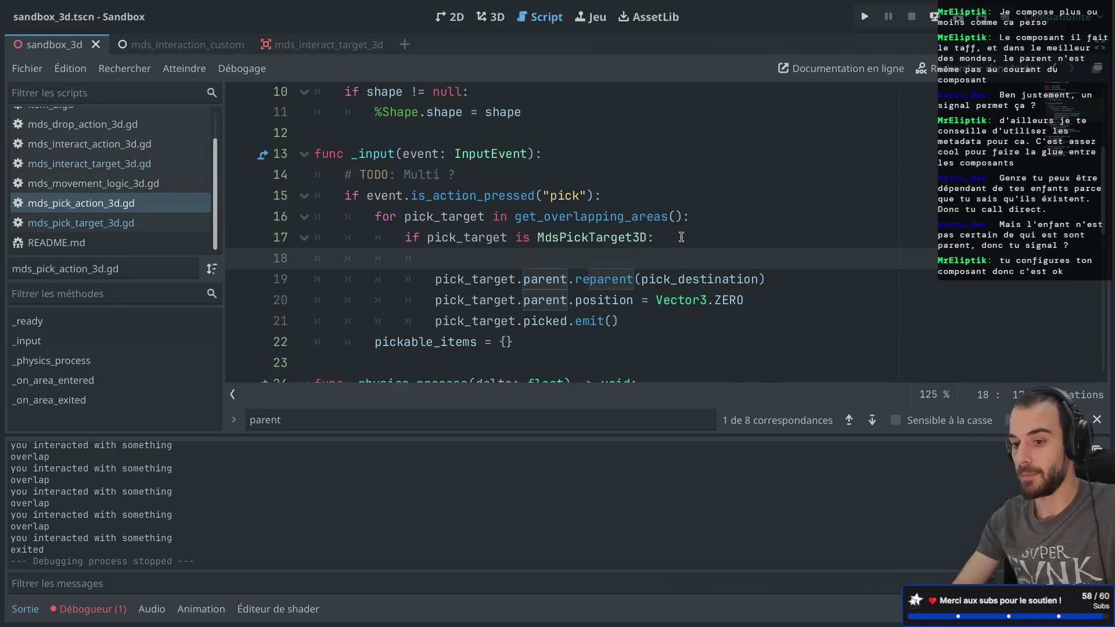
type("pick")
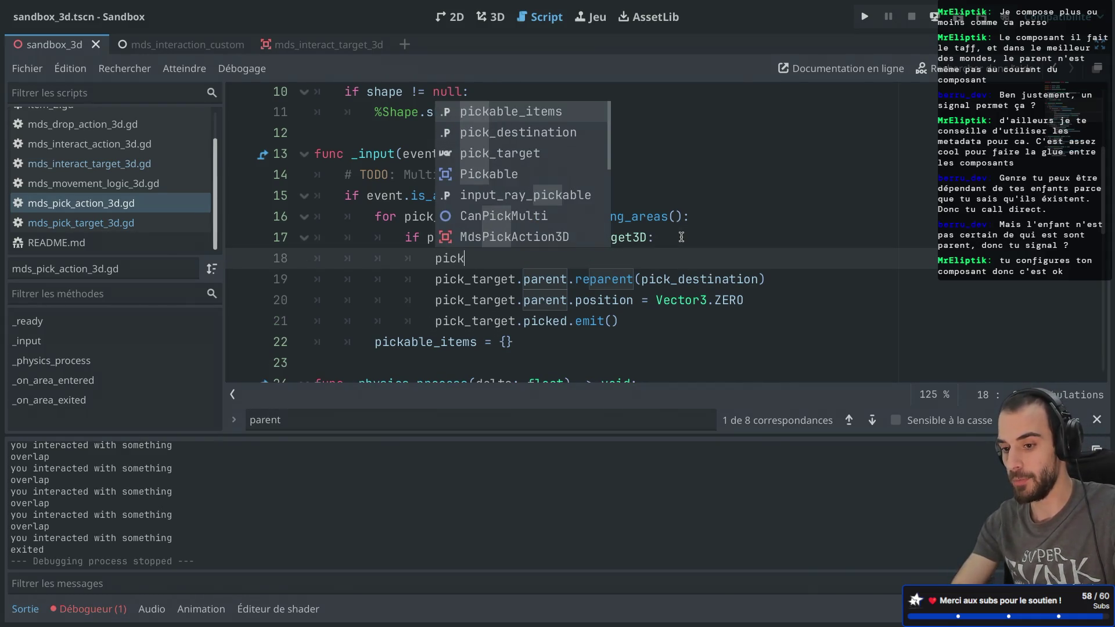
type("_target.get_")
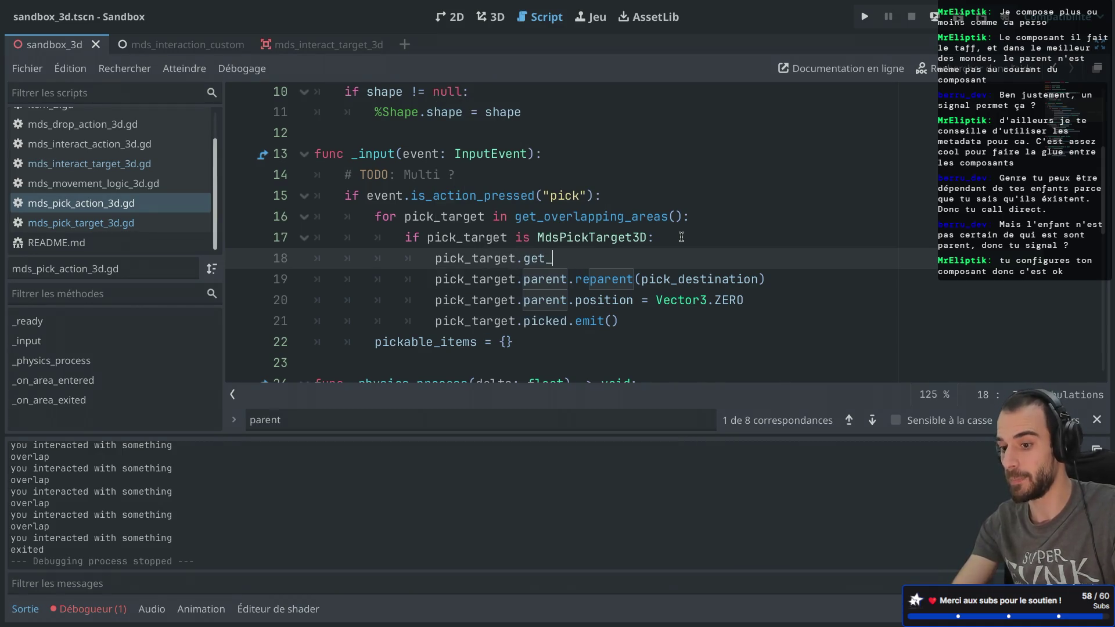
type("parent")
key("Return")
key("ctrl+s")
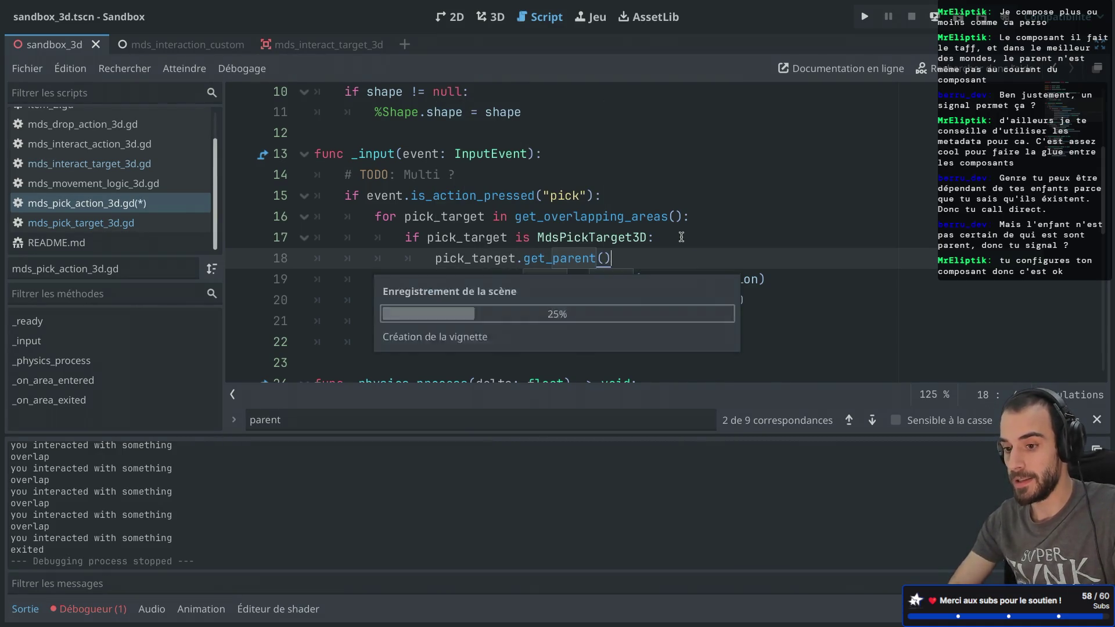
key("ctrl+shift+F11")
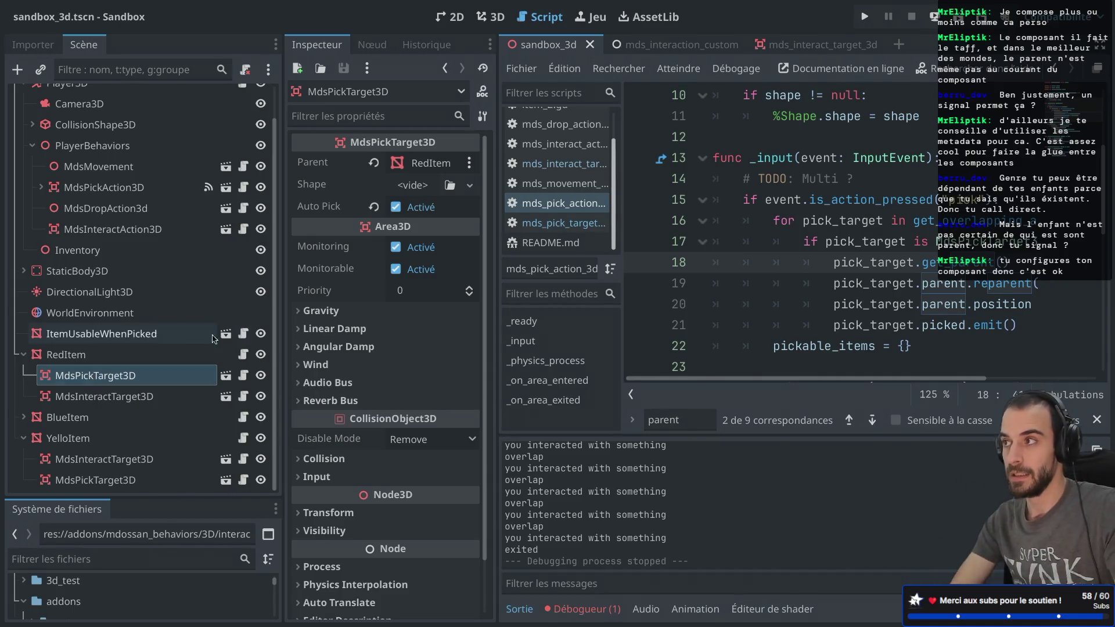
key("ctrl+shift+F11")
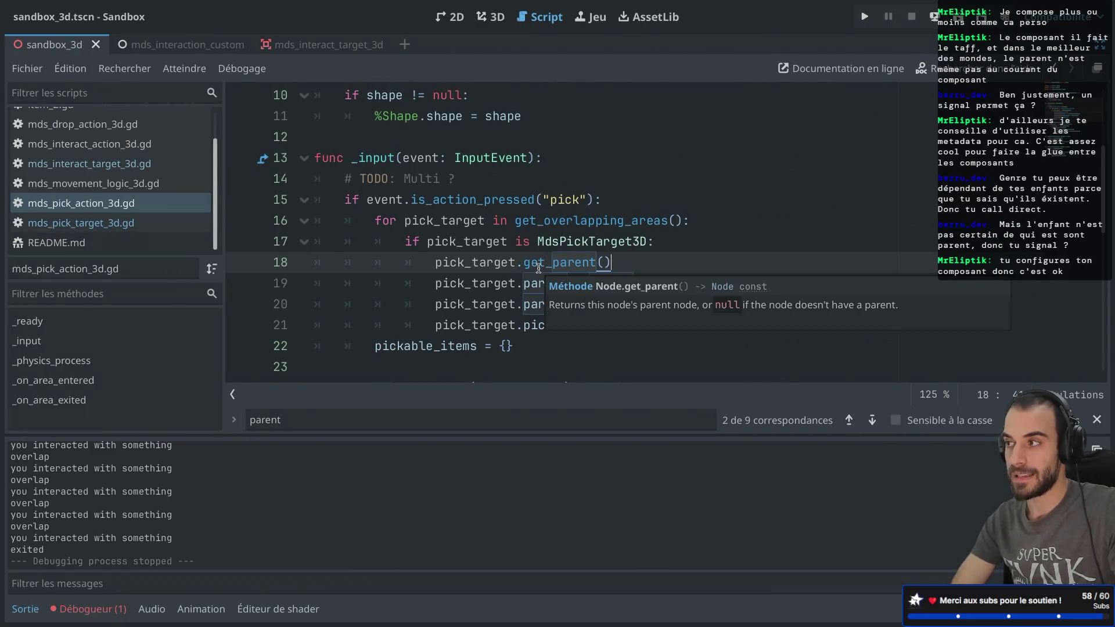
left_click_drag(671, 264, 696, 237)
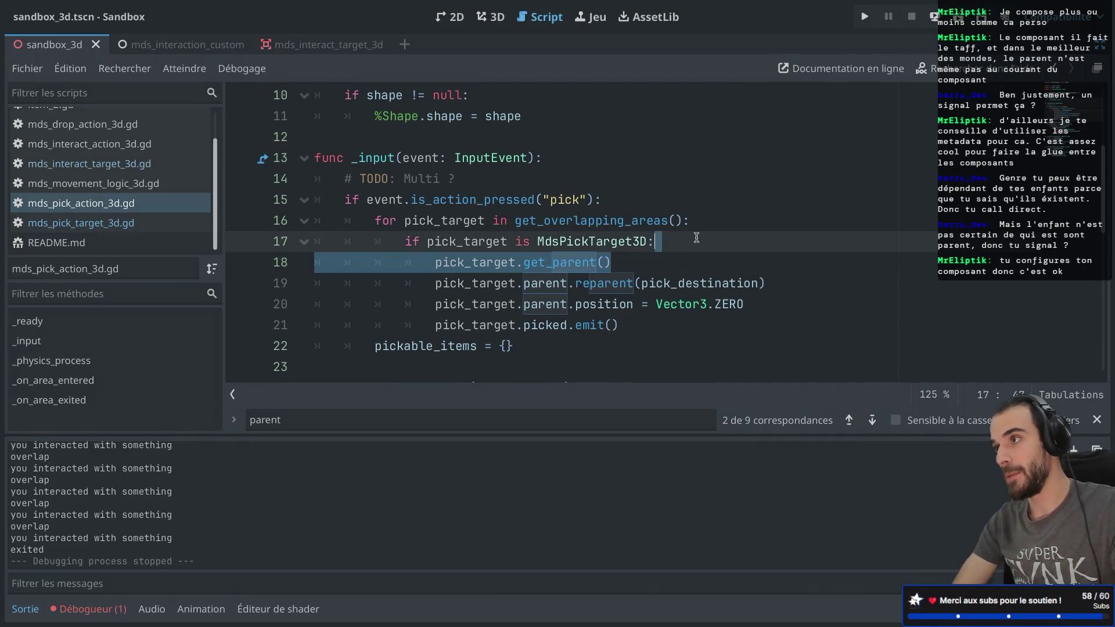
key("BackSpace")
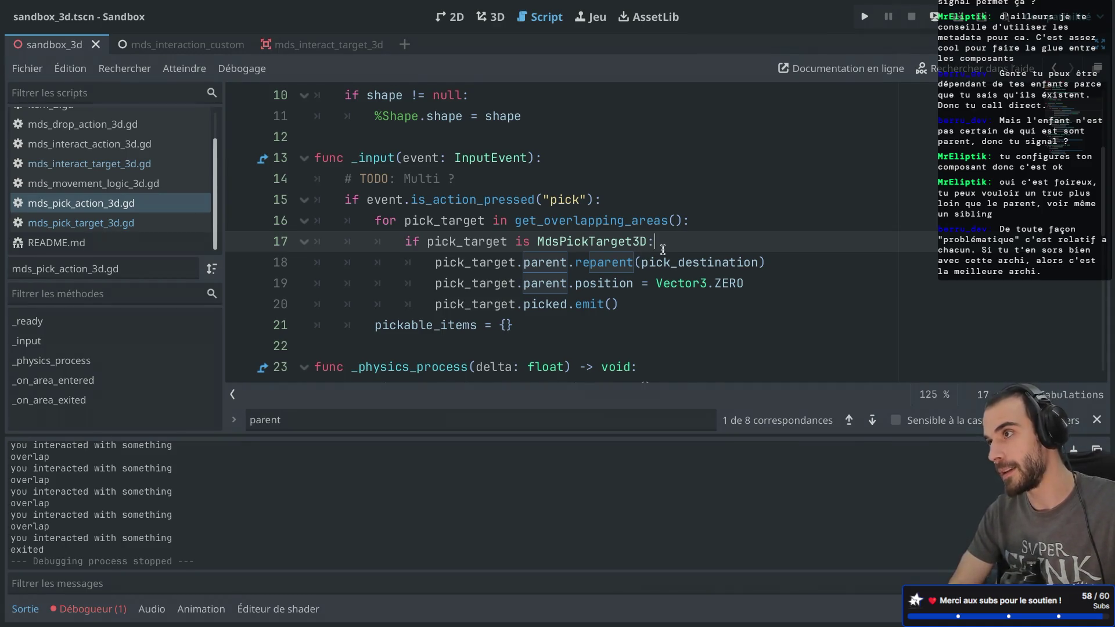
key("Return")
- Add a pick_target.picked.emit() line to the pick handler using autocompletion
type("pick")
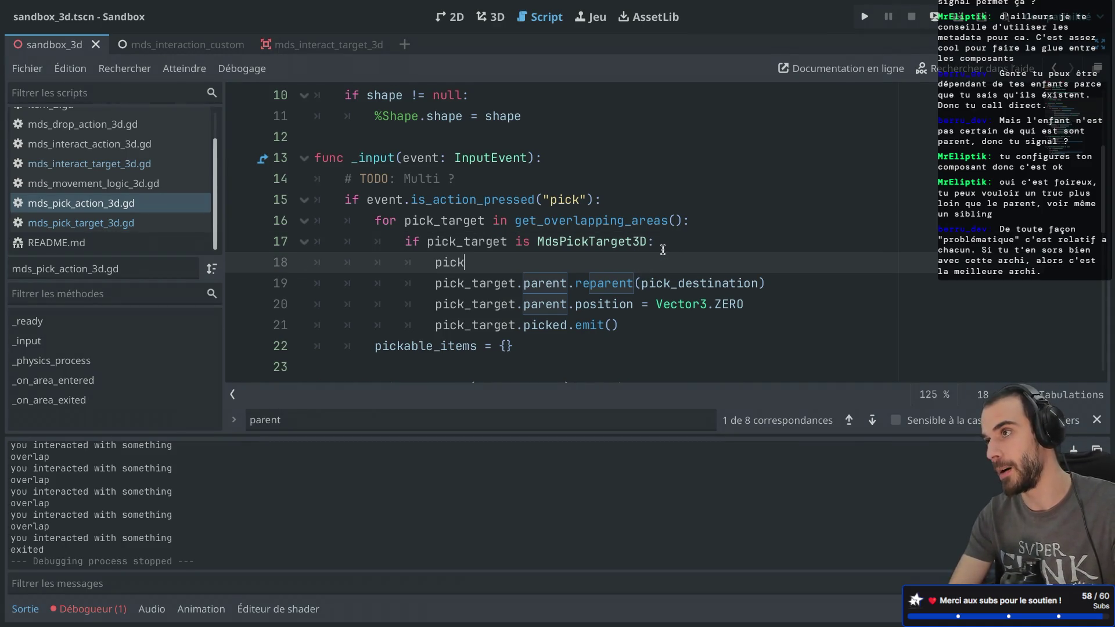
type("_targ")
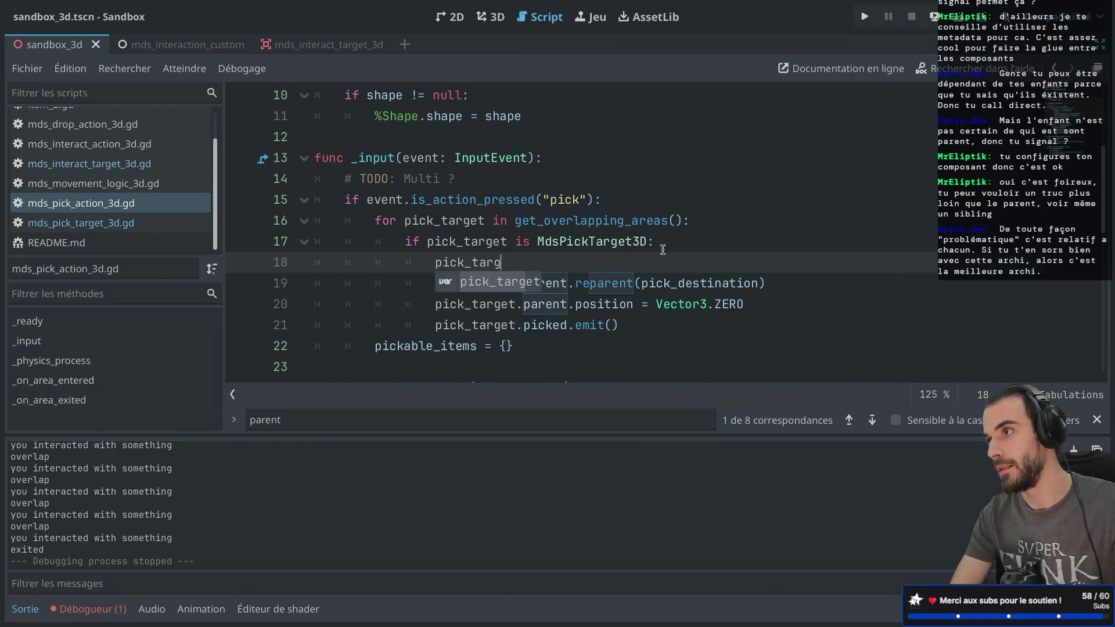
type("et.emit")
key("BackSpace")
key("BackSpace")
key("BackSpace")
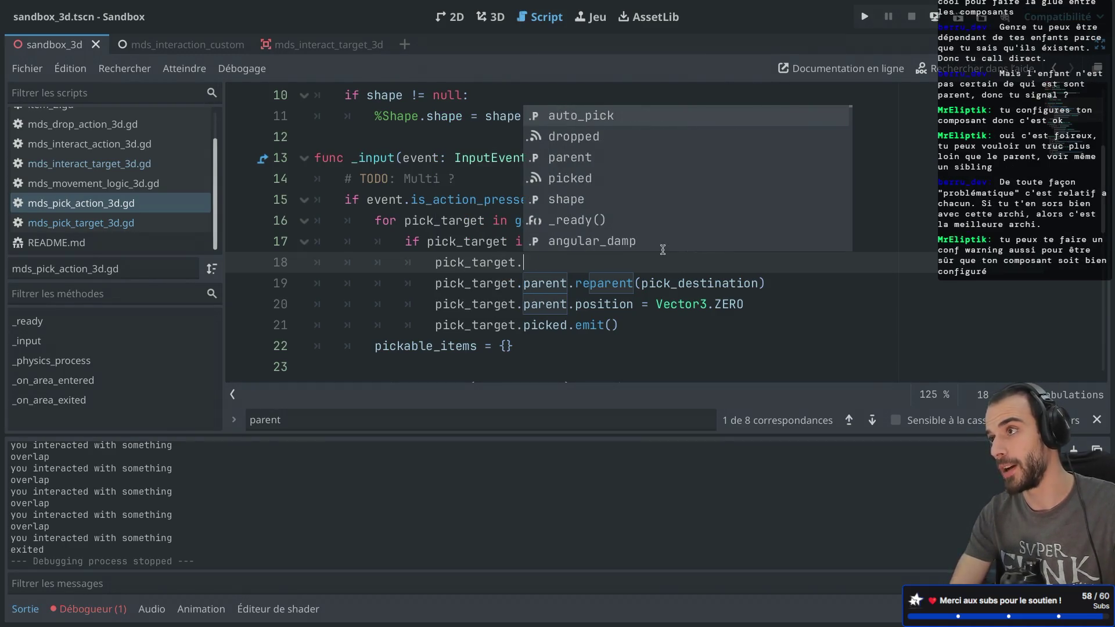
type("pick")
key("Return")
type(".emi")
key("Return")
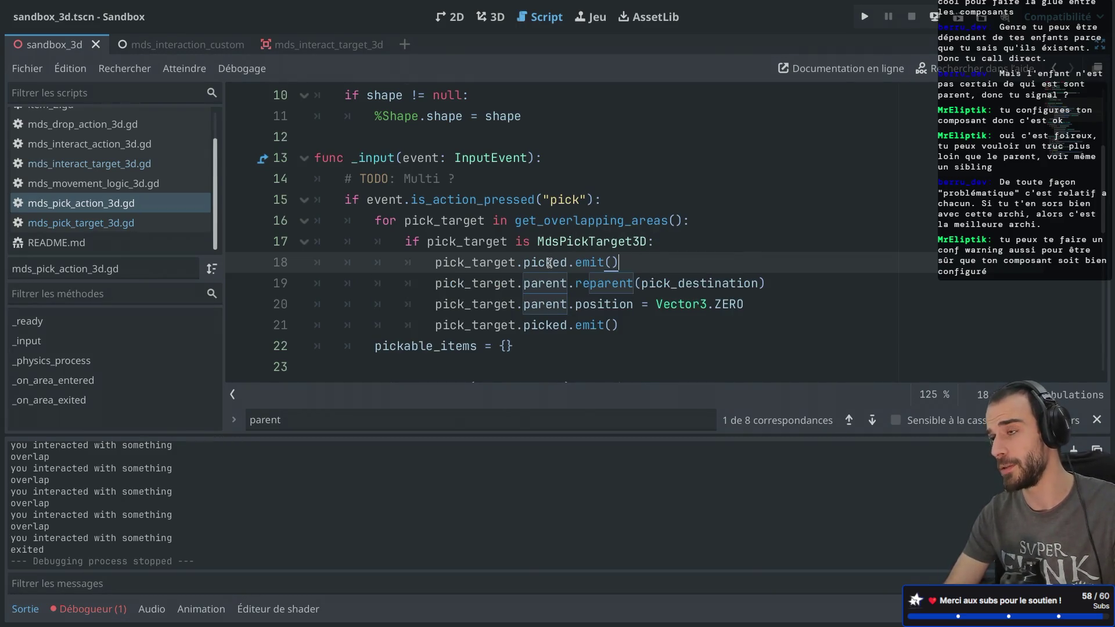
- Delete the picked.emit() line, exit distraction-free mode and switch to the browser
mouse_move(548, 263)
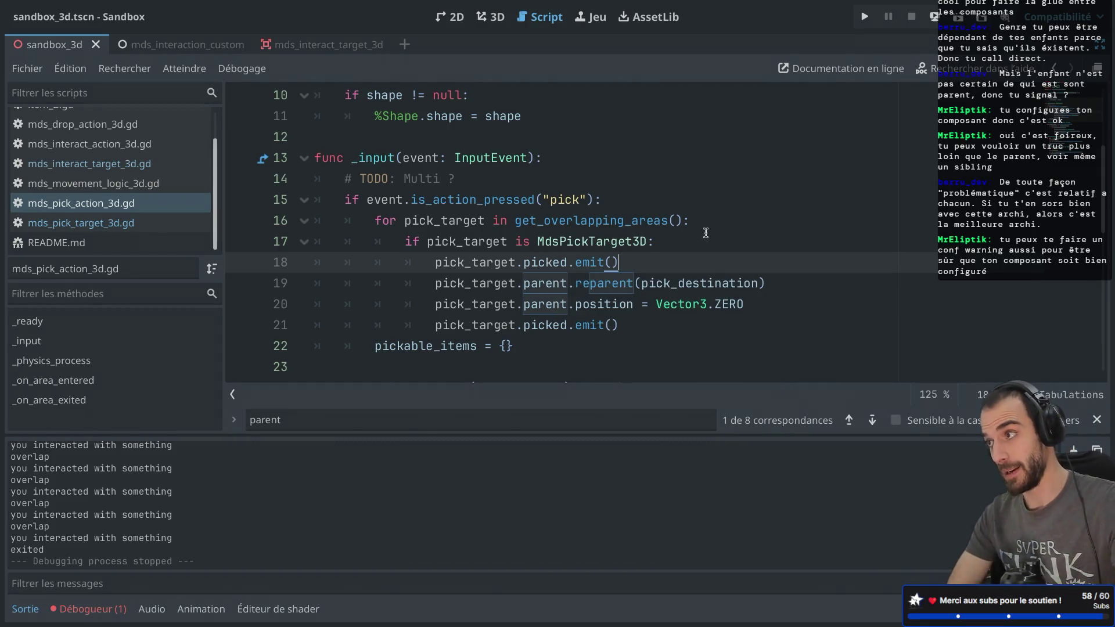
left_click_drag(684, 266, 691, 246)
key("BackSpace")
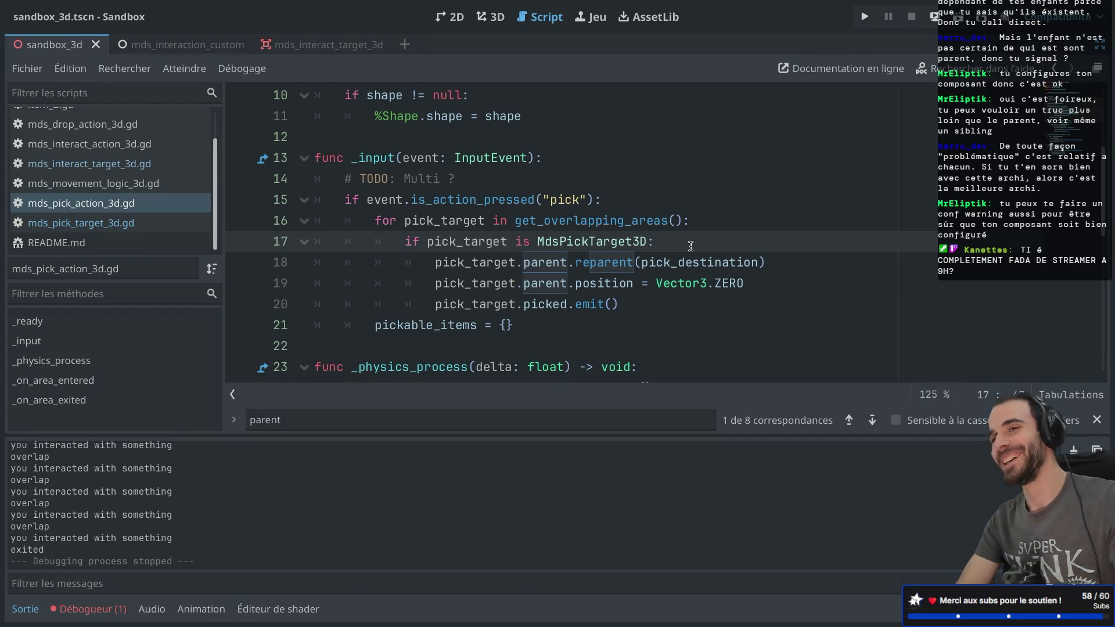
mouse_move(650, 225)
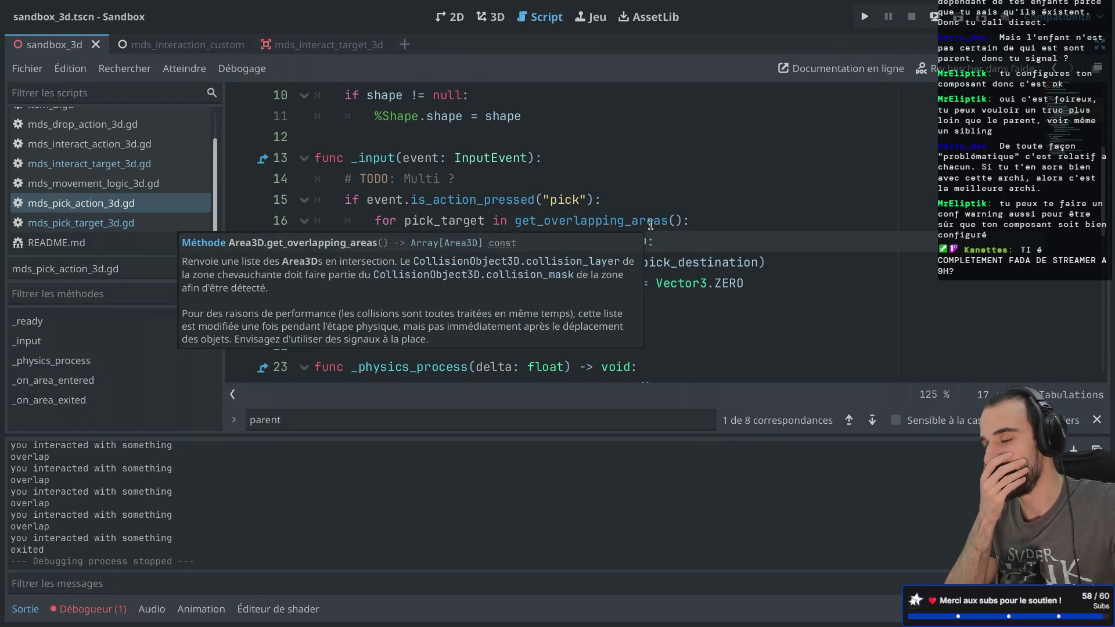
key("ctrl+shift+F11")
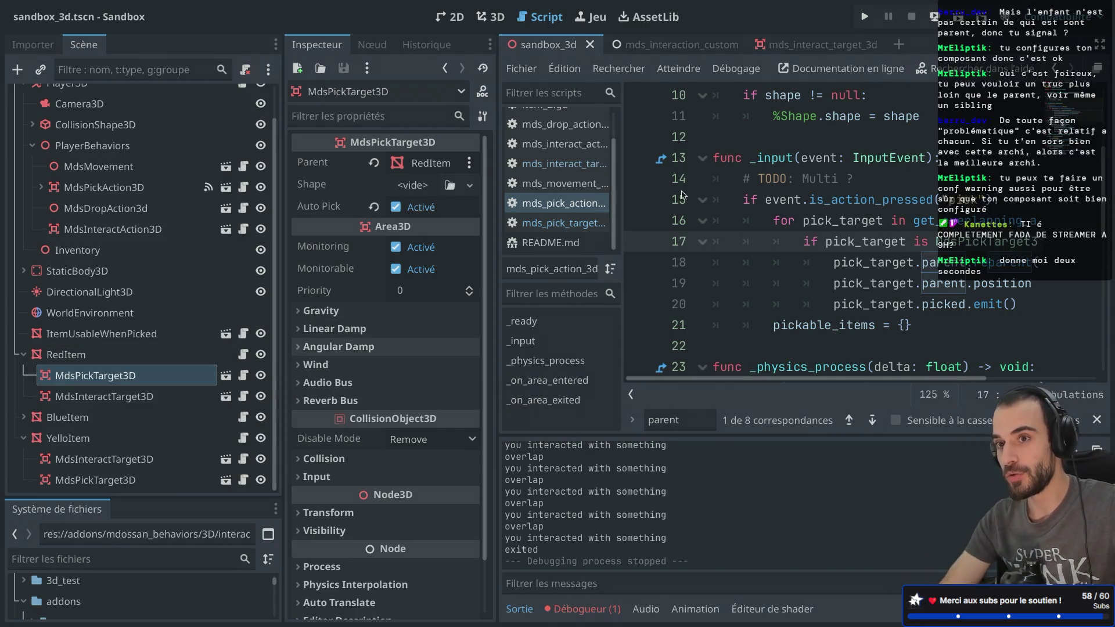
scroll(932, 135, "up", 3)
key("alt+Tab")
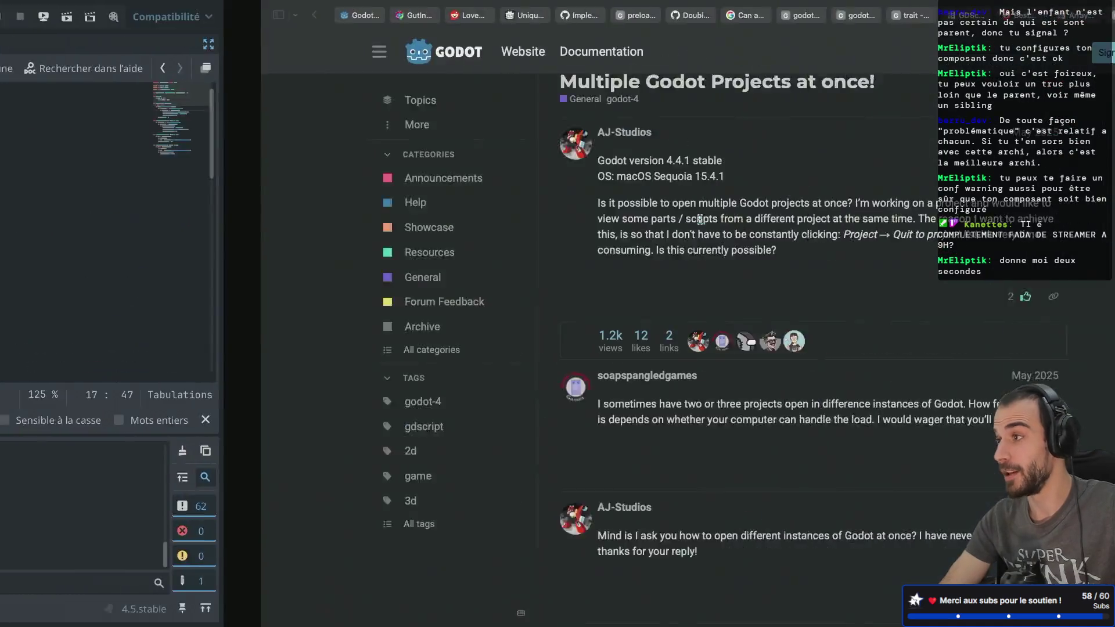
- In a new tab, Google 'godot conf warning' and accept the corrected 'godot configuration warning' search
left_click(1078, 15)
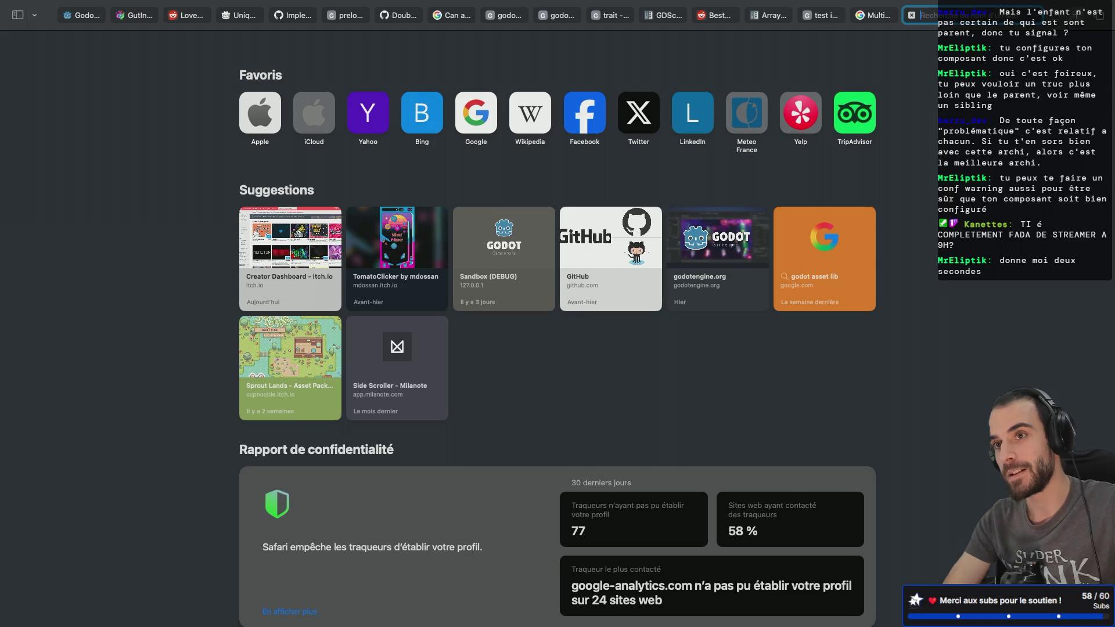
type("godot c")
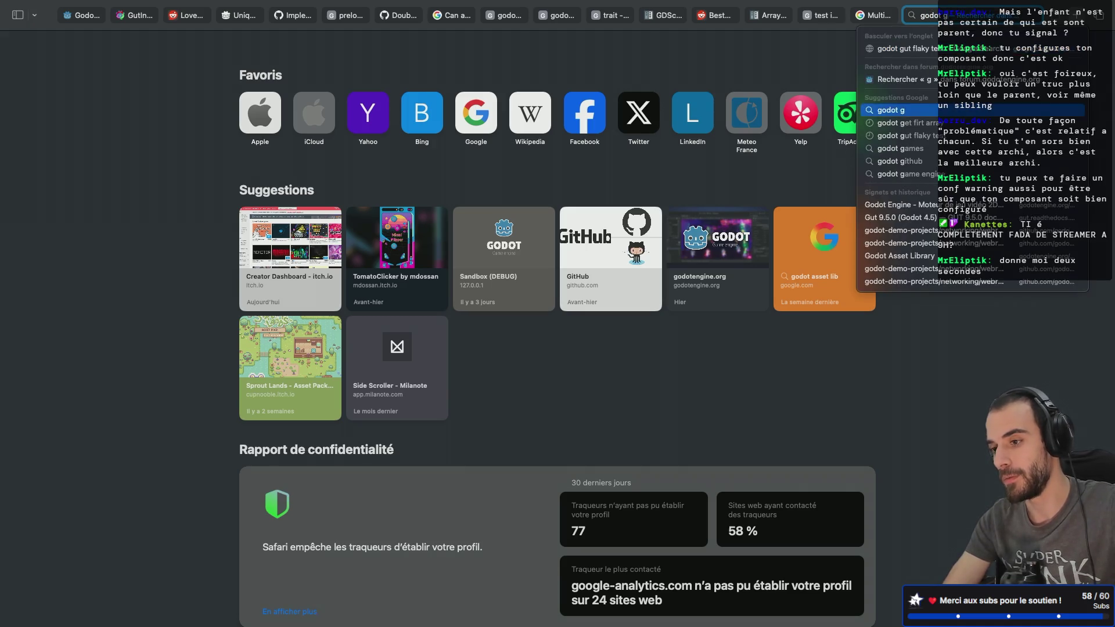
type("onf")
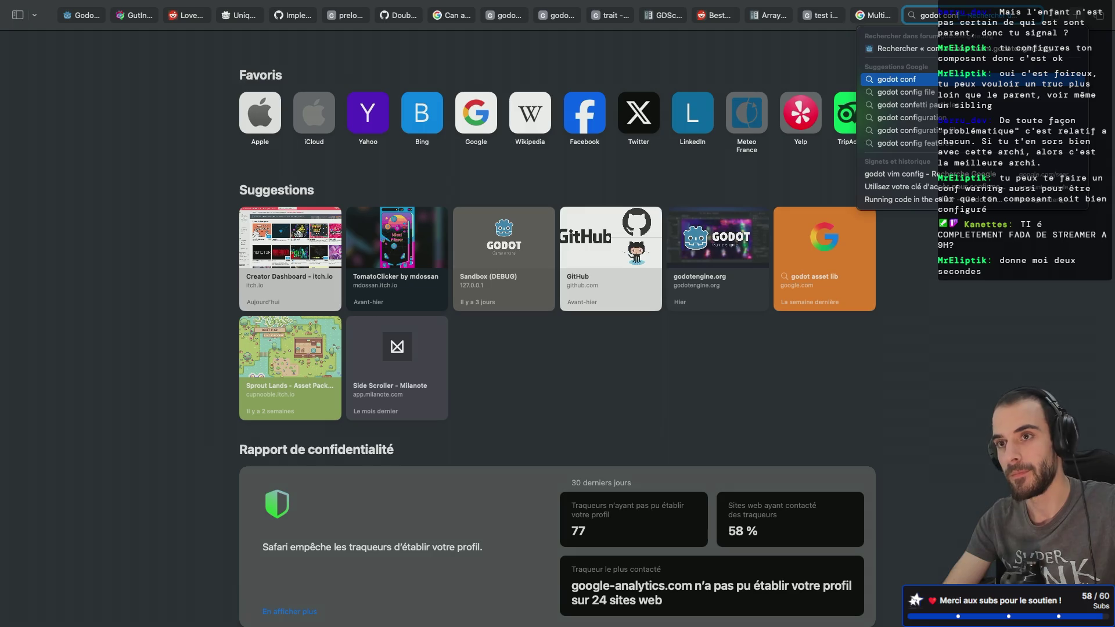
type(" warning")
key("Return")
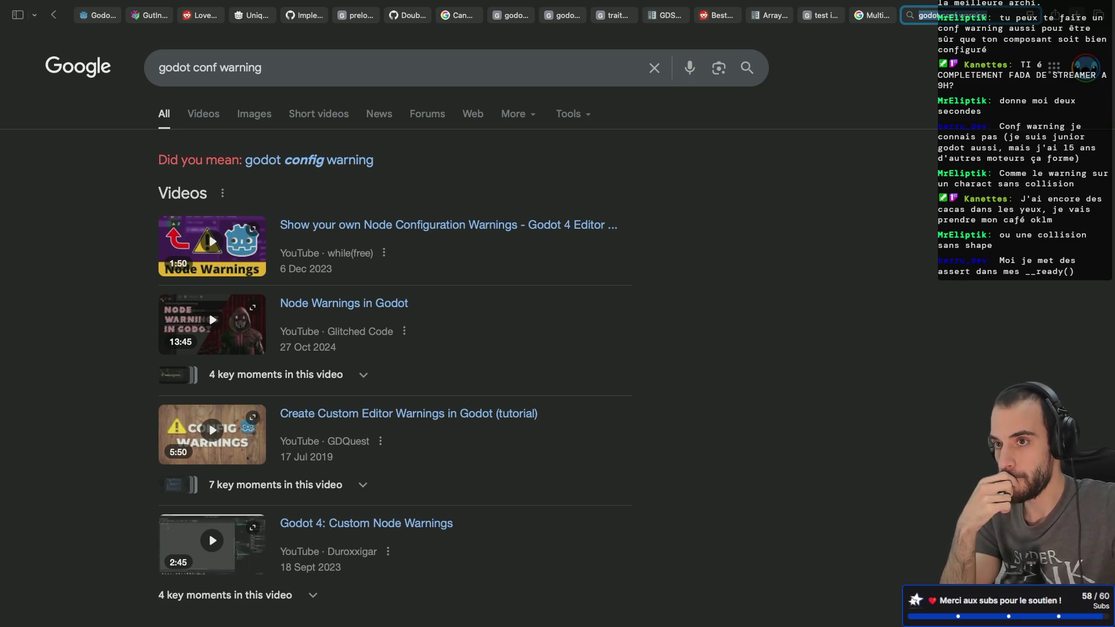
left_click(313, 161)
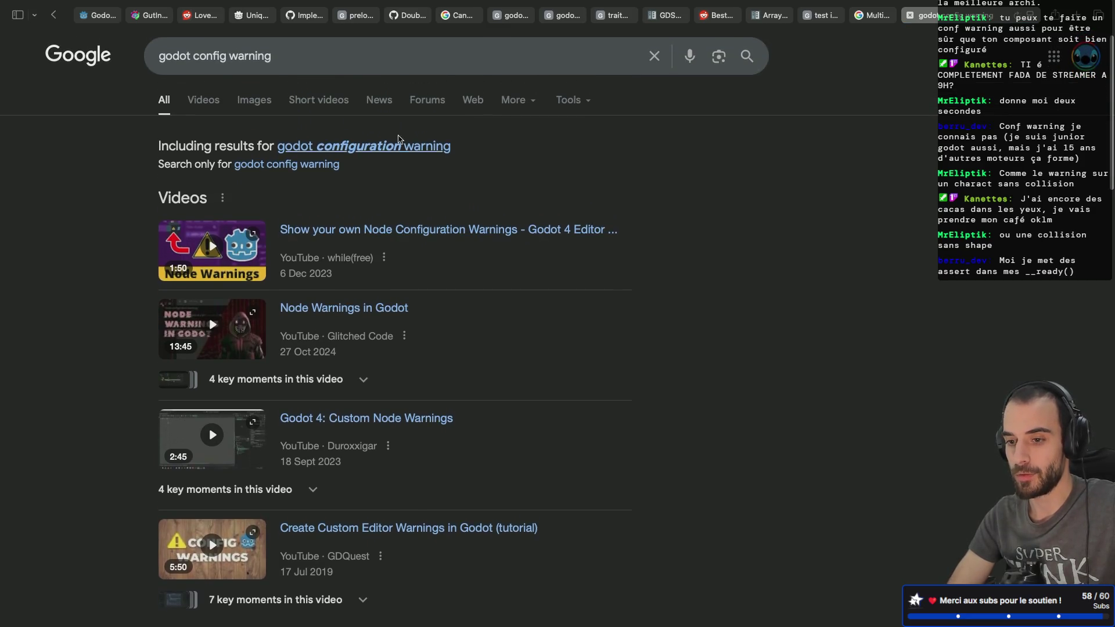
left_click(385, 144)
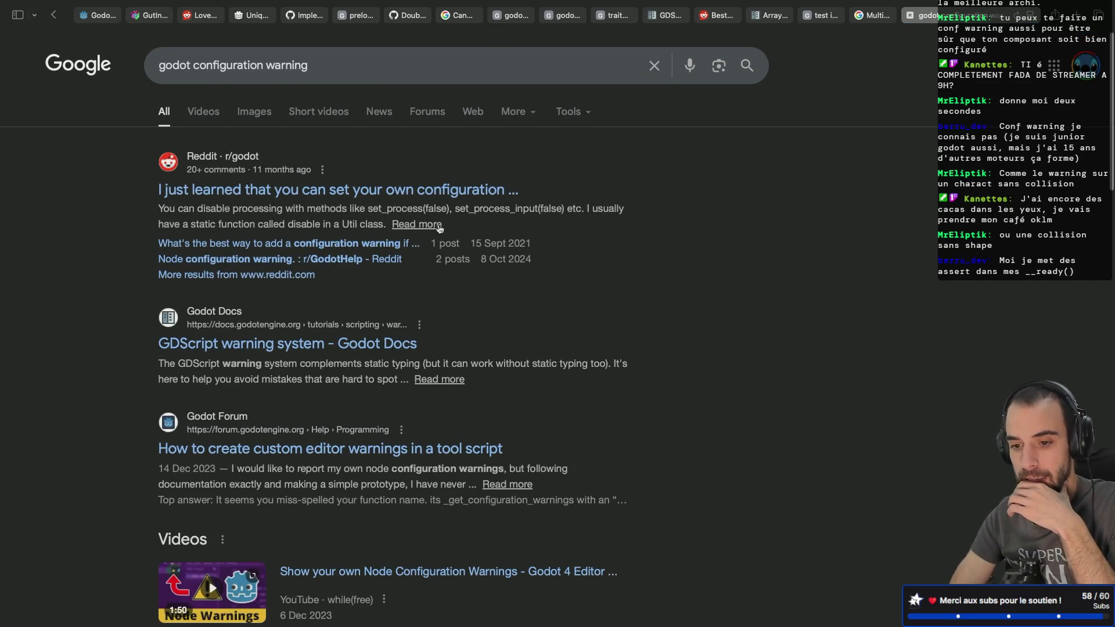
- Skim the GDScript warning system docs page, then open the custom editor warnings forum thread
left_click(278, 337)
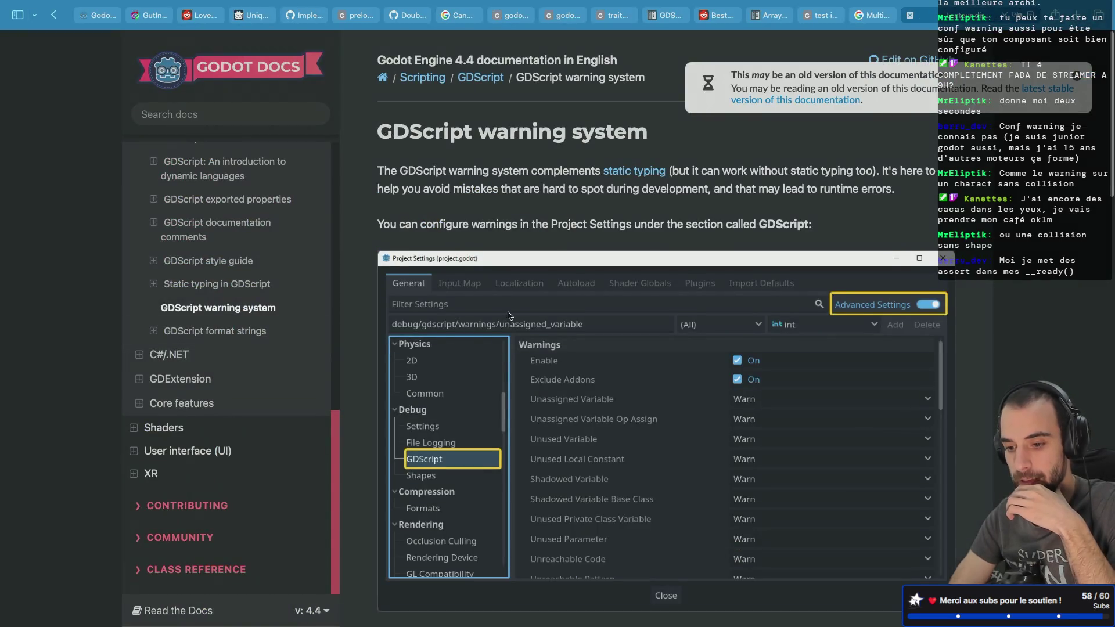
scroll(508, 315, "down", 10)
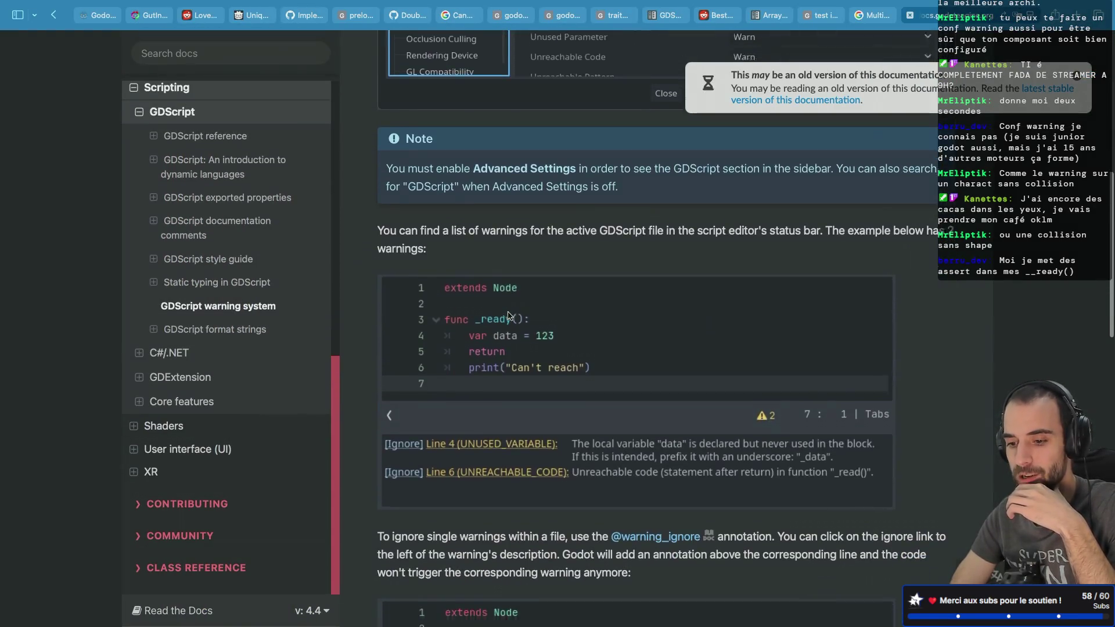
scroll(508, 315, "down", 5)
scroll(508, 315, "left", 5)
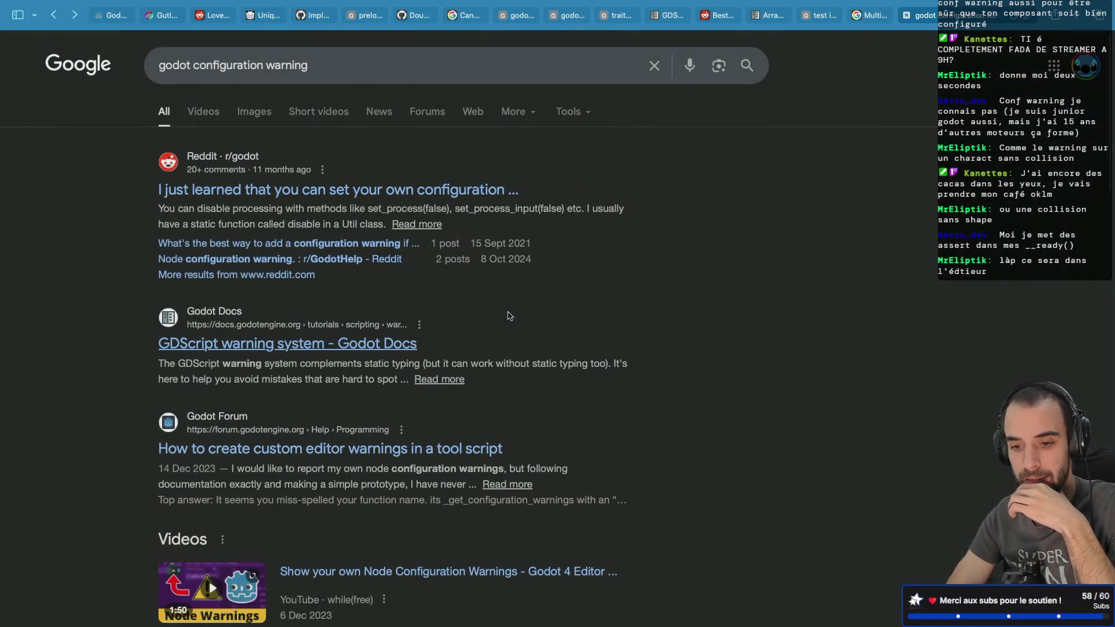
scroll(508, 315, "down", 1)
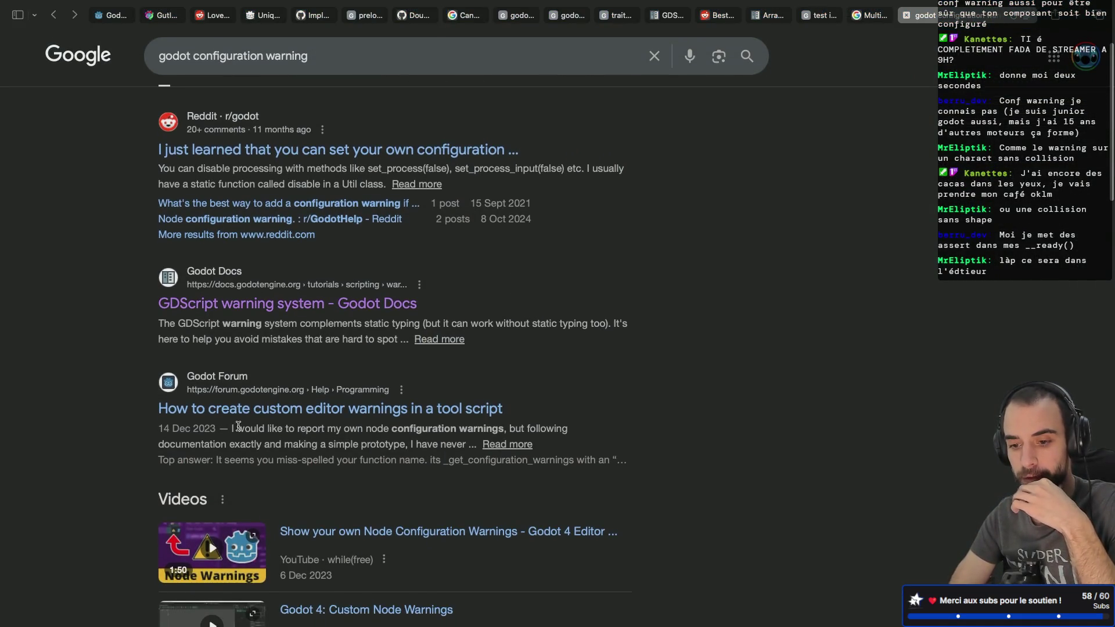
left_click(259, 418)
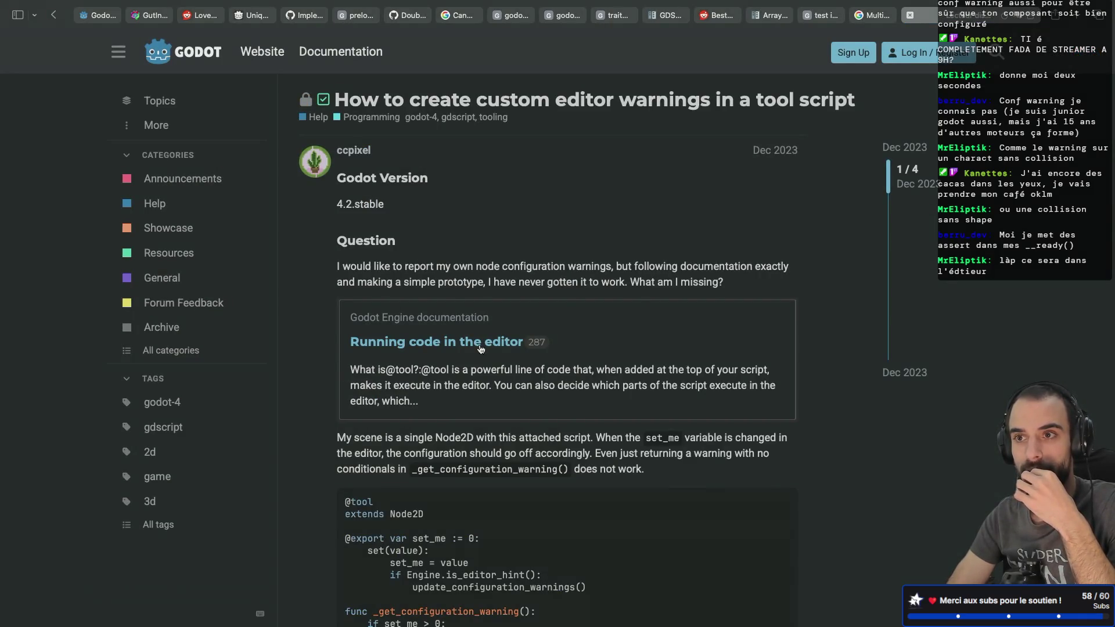
- Read the forum question and its Solved reply, highlighting the _get_configuration_warning function name
scroll(481, 348, "down", 2)
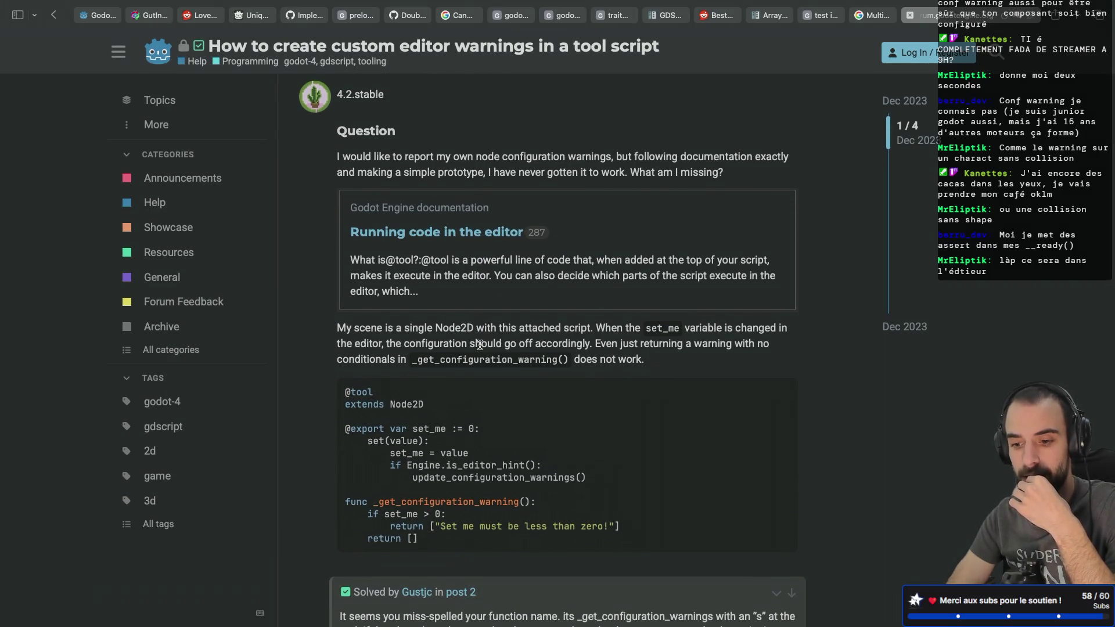
scroll(479, 345, "down", 2)
double_click(395, 406)
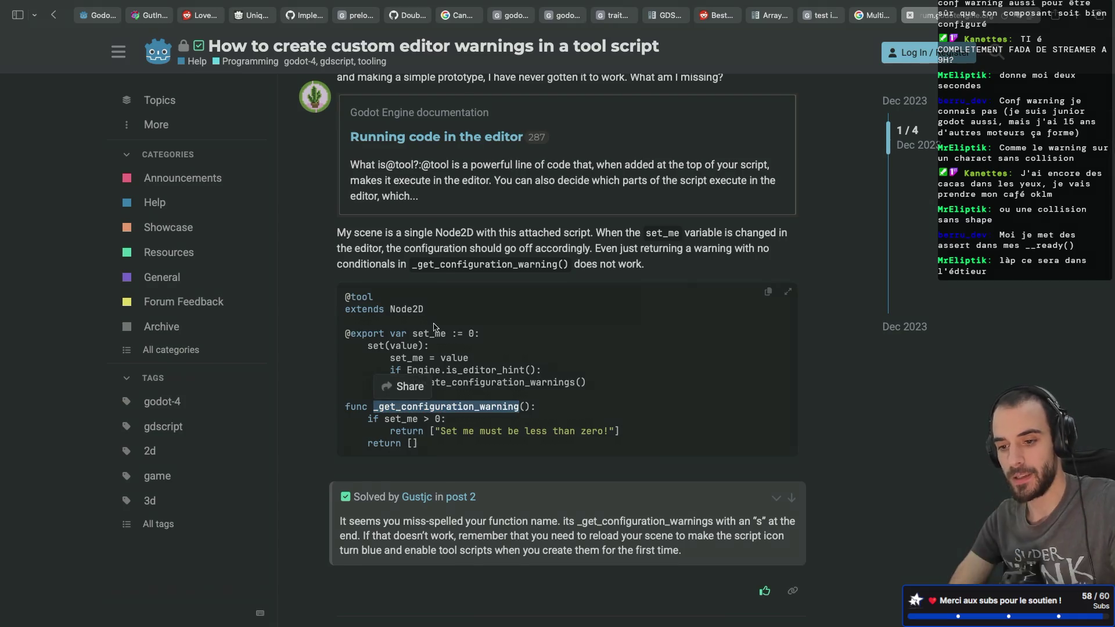
scroll(433, 327, "up", 4)
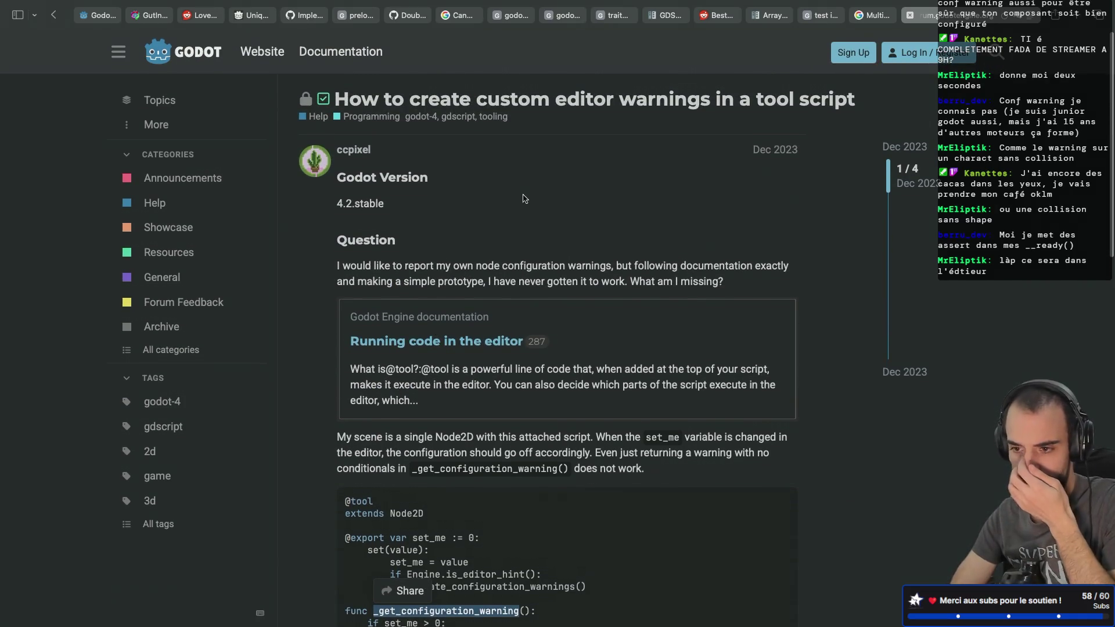
scroll(524, 199, "down", 1)
scroll(524, 199, "down", 3)
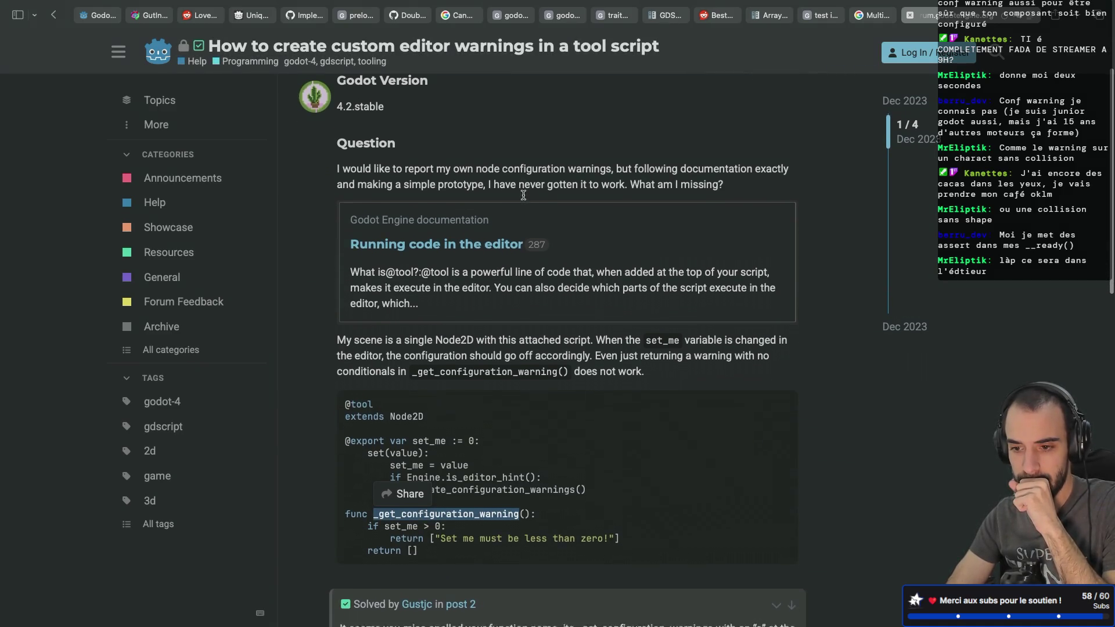
scroll(523, 196, "down", 1)
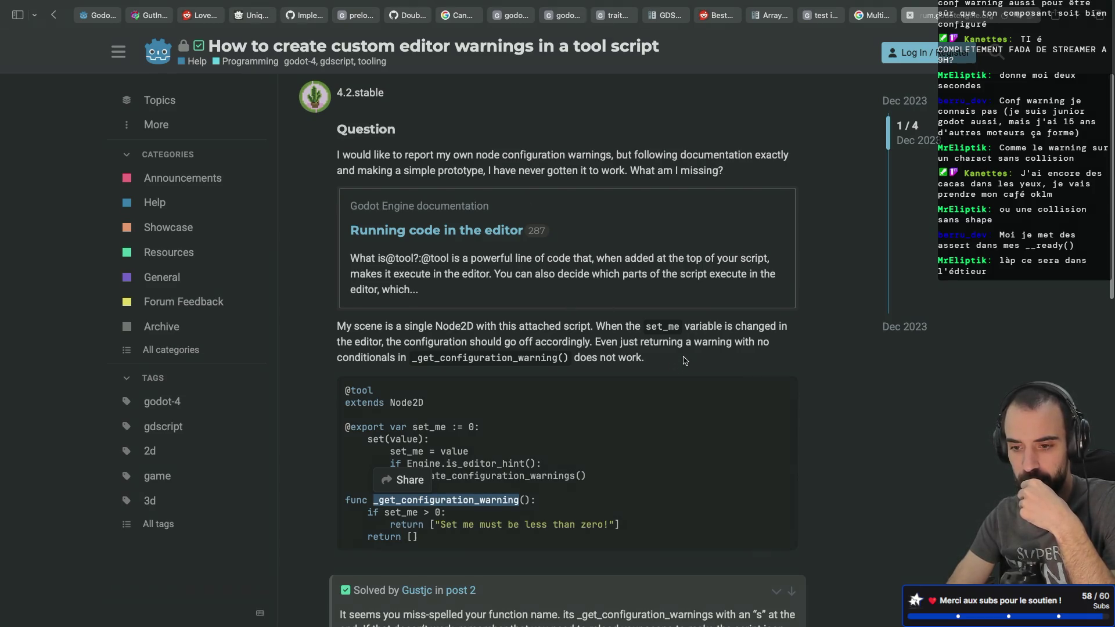
scroll(528, 374, "down", 5)
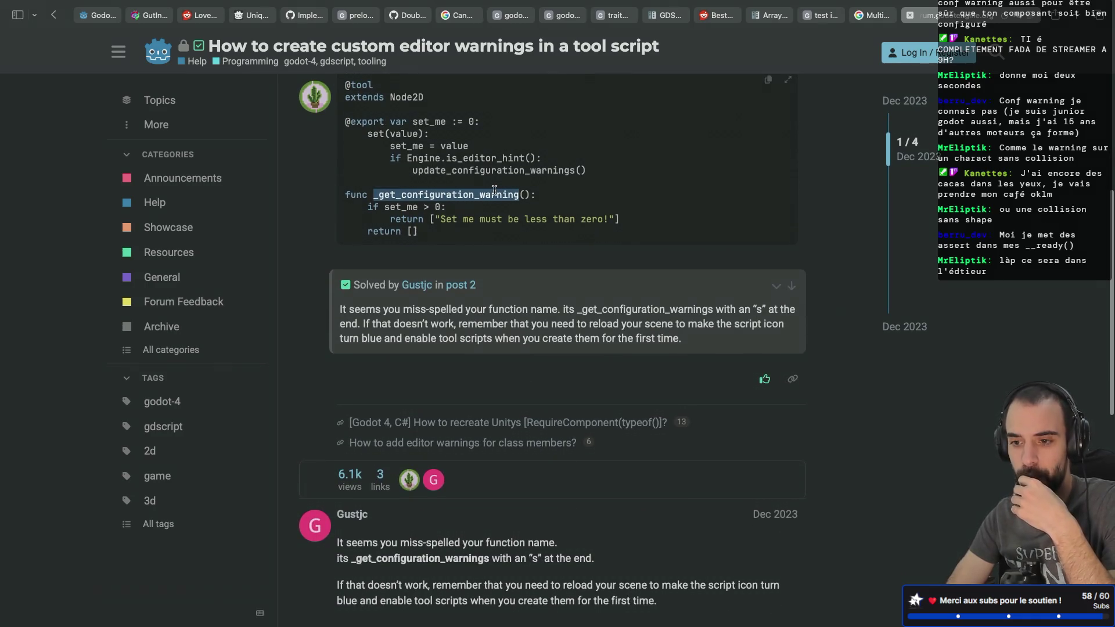
scroll(419, 358, "down", 1)
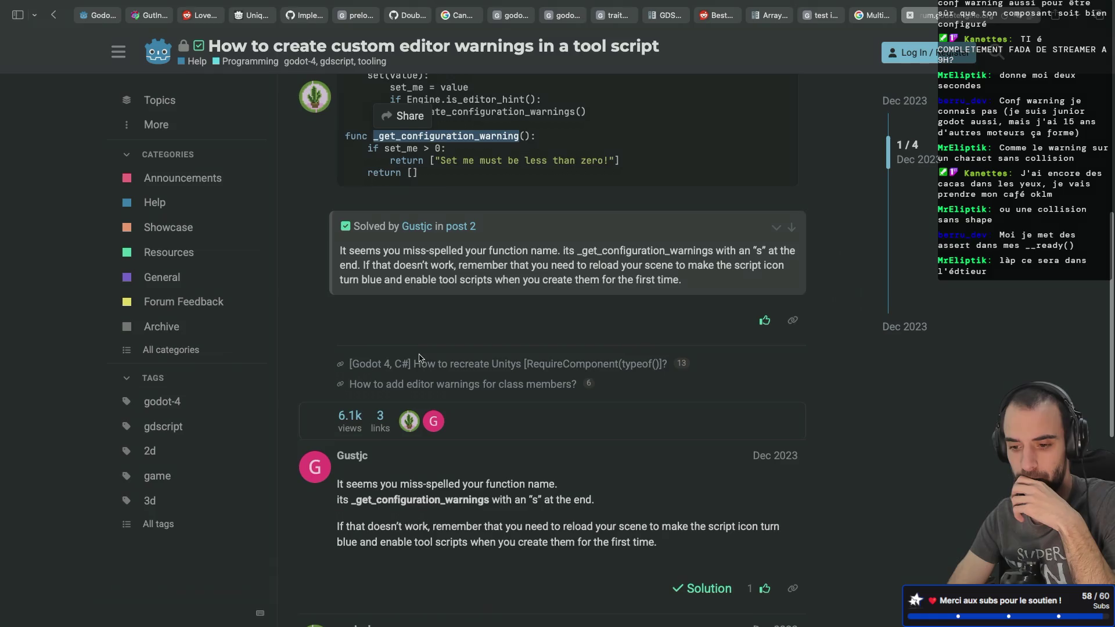
scroll(420, 358, "down", 1)
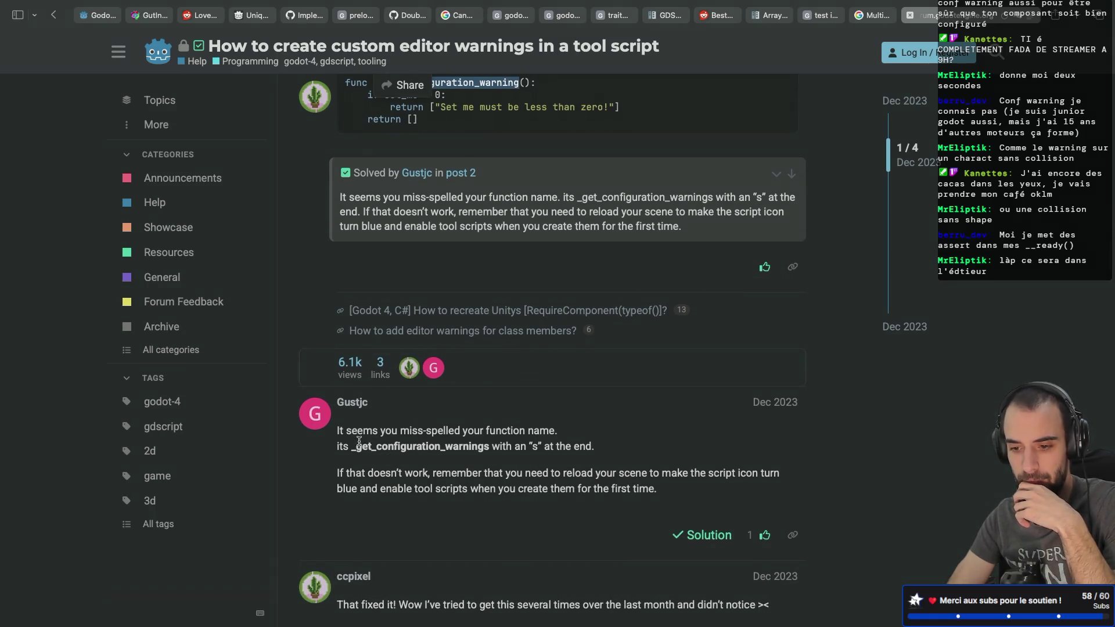
scroll(404, 399, "up", 1)
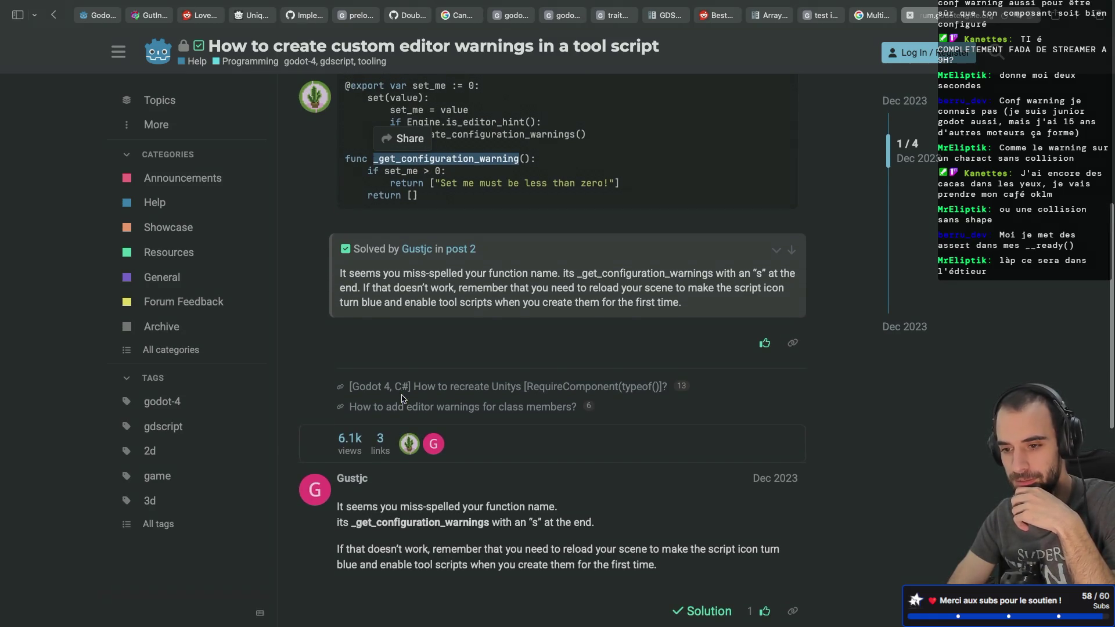
scroll(403, 399, "down", 1)
- Select the corrected _get_configuration_warnings name, then return to the Godot script editor's mds_pick_action_3d.gd
left_click(354, 467)
left_click_drag(354, 468, 490, 466)
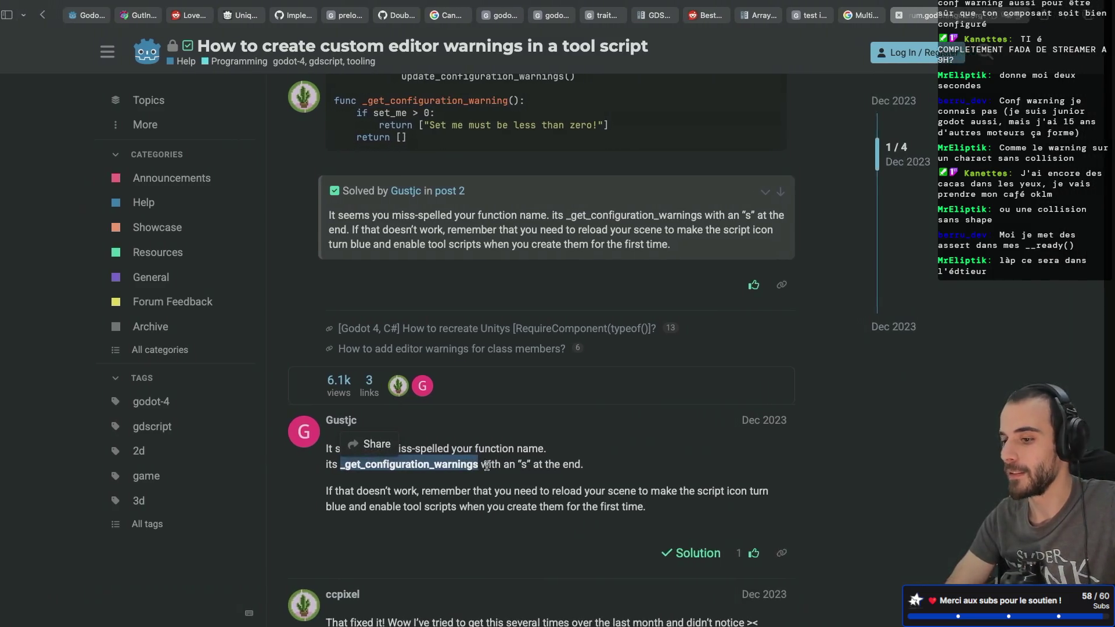
key("alt+Tab")
scroll(459, 214, "down", 2)
scroll(459, 214, "down", 4)
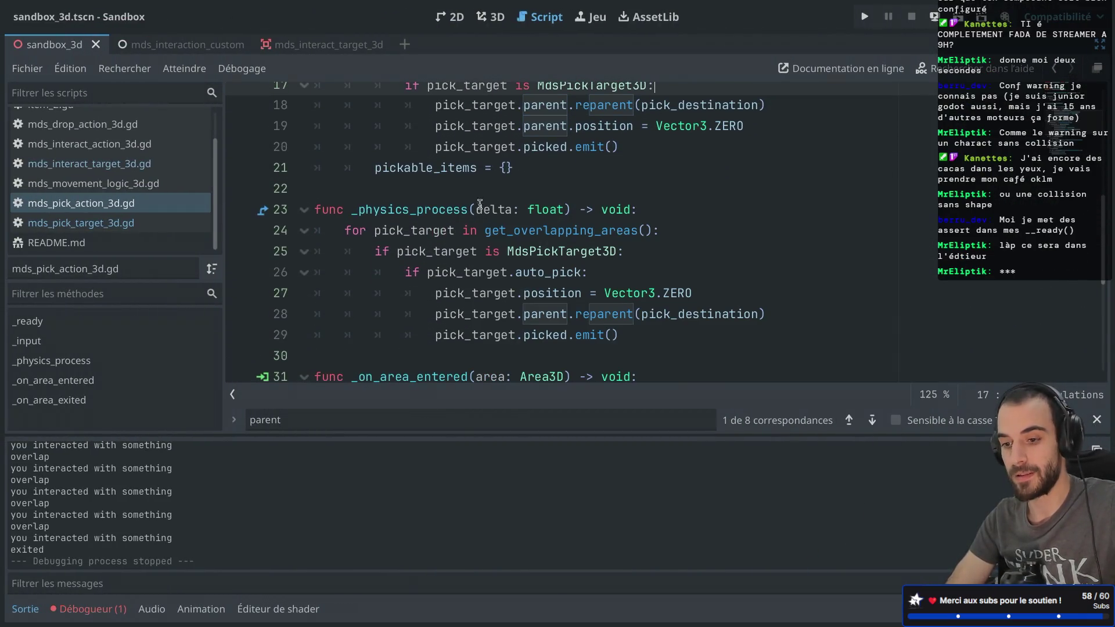
scroll(454, 250, "down", 5)
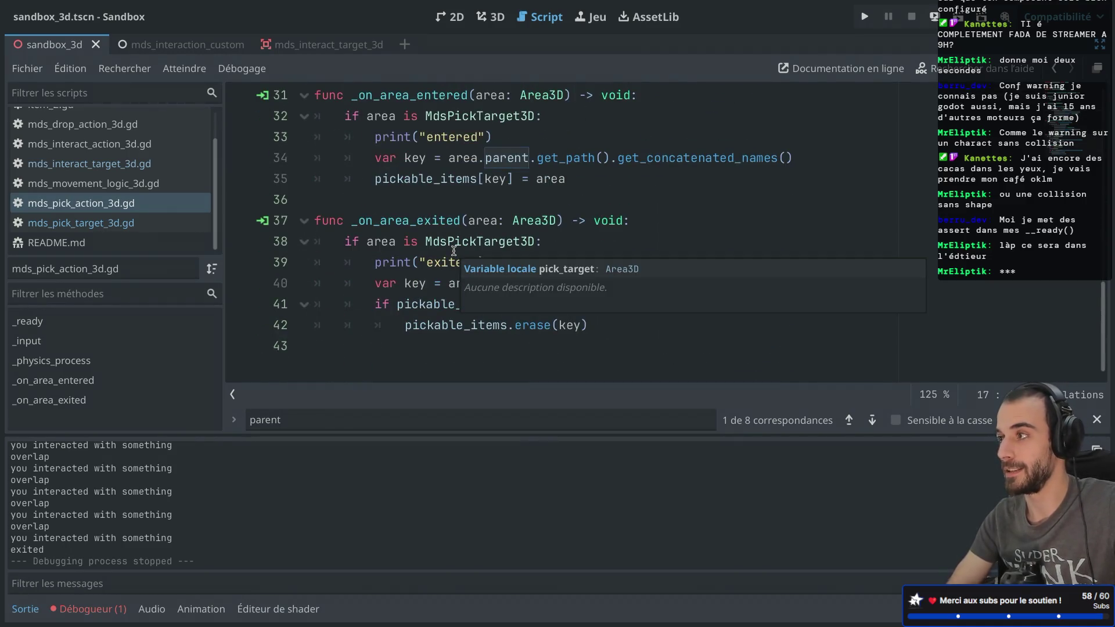
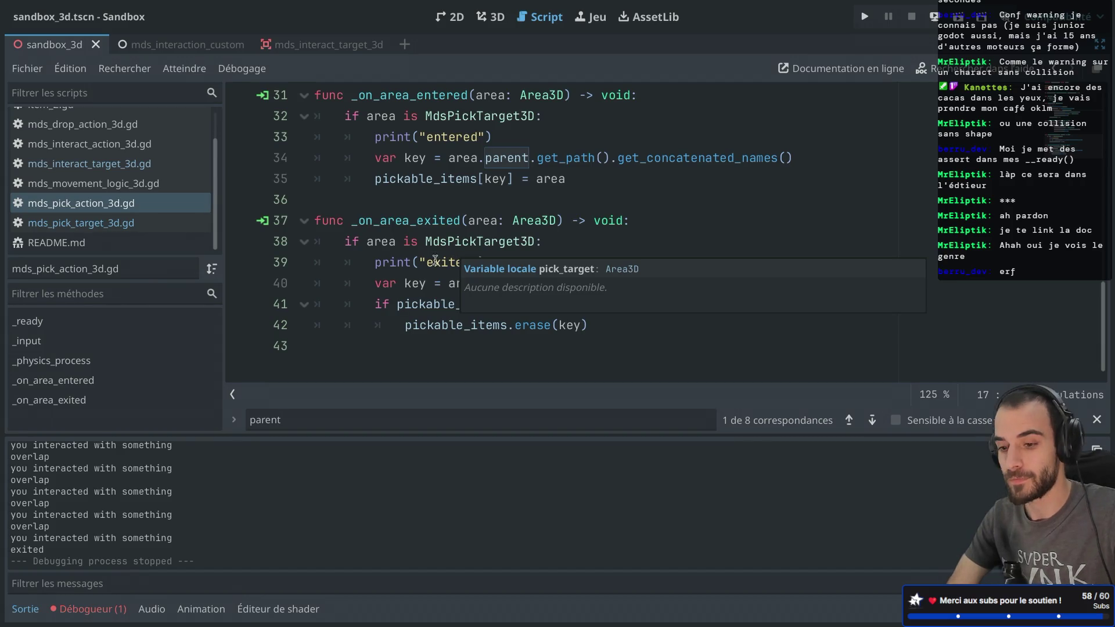
- Write func _get_configuration_warnings on a new line at the end of the script and save
left_click(374, 356)
key("Return")
type("fun")
key("Escape")
key("BackSpace")
key("BackSpace")
key("BackSpace")
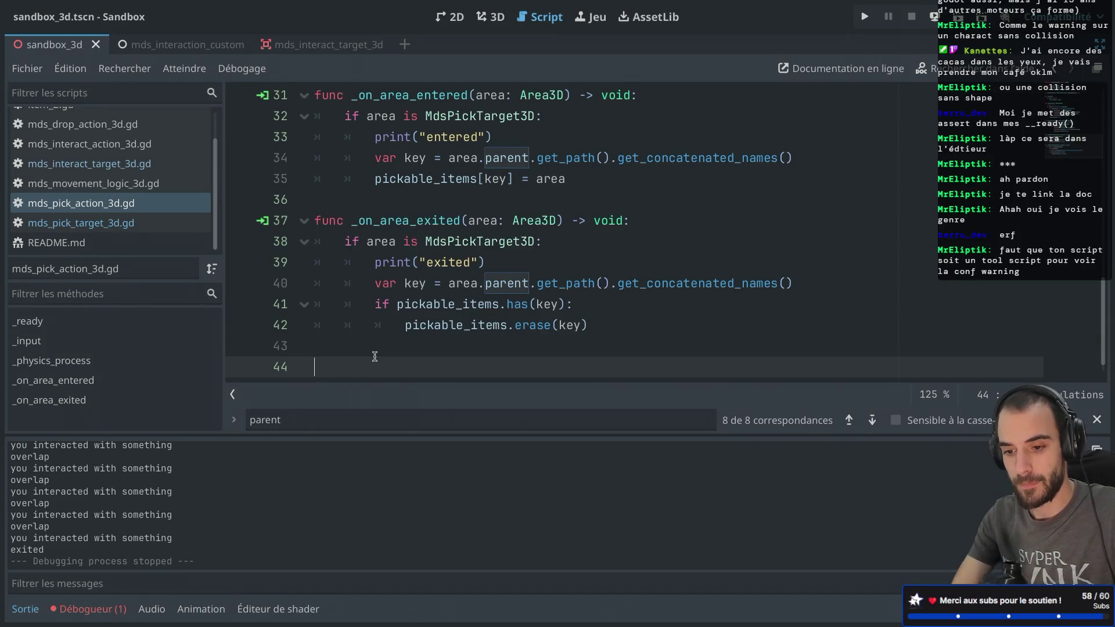
type("_get_configuration_warnings")
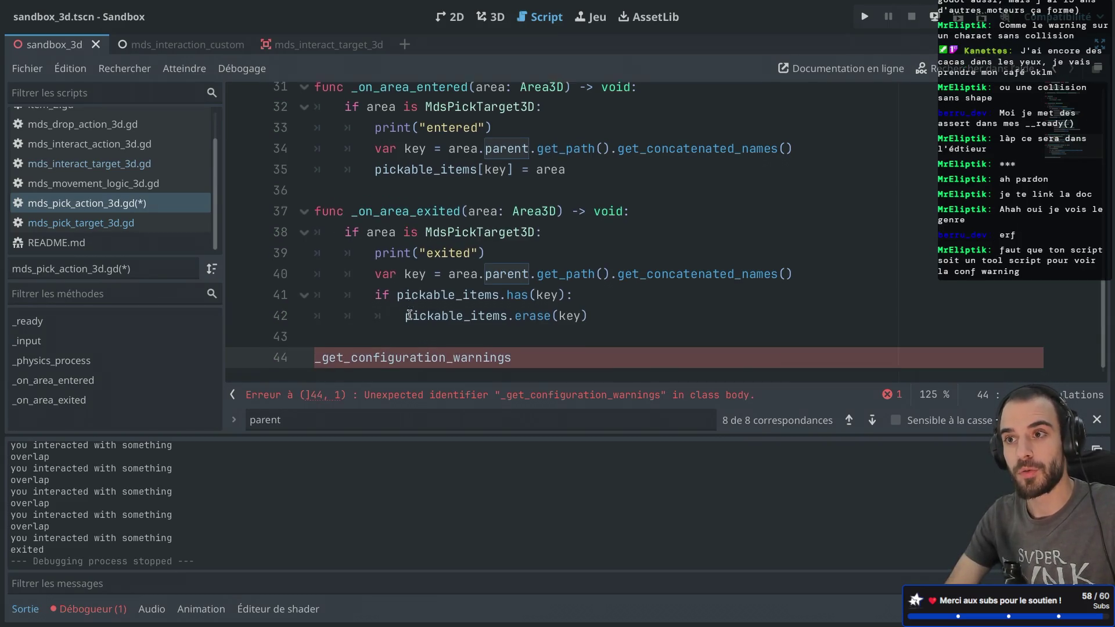
scroll(410, 314, "down", 1)
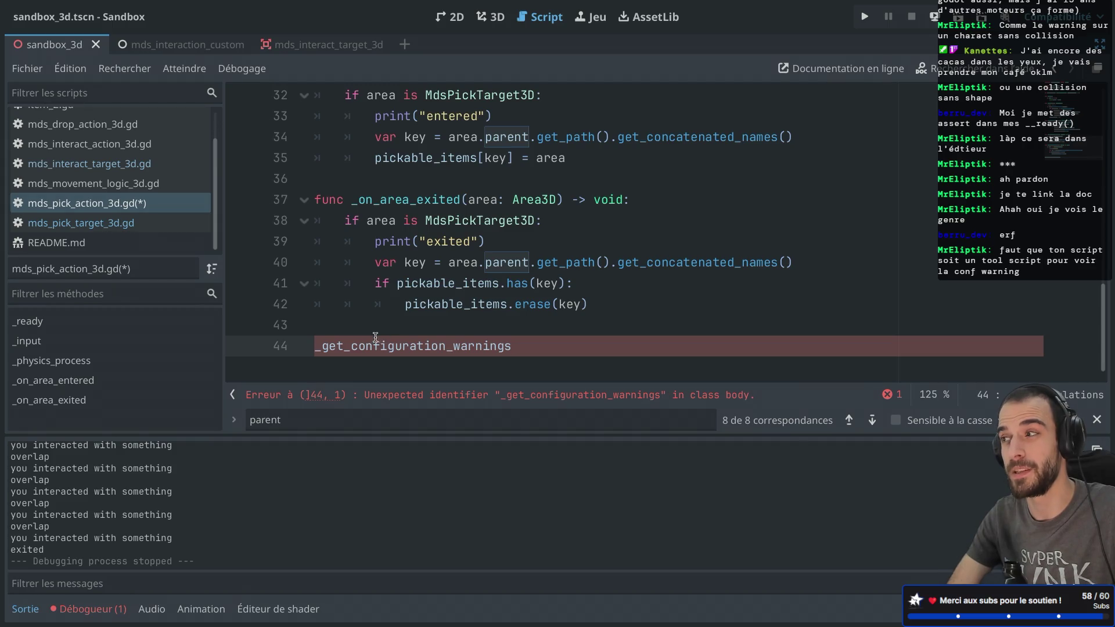
type("func")
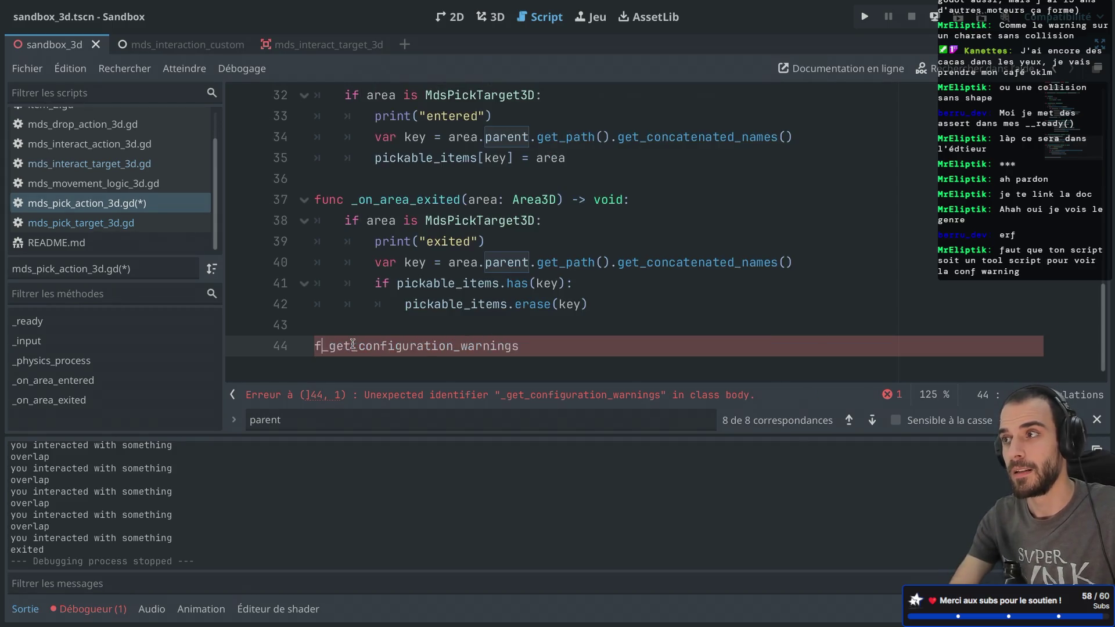
key("ctrl+s")
- Complete the declaration as func _get_configuration_warnings(): with an empty body line, then save
key("ctrl+shift+F11")
key("ctrl+shift+F11")
key("End")
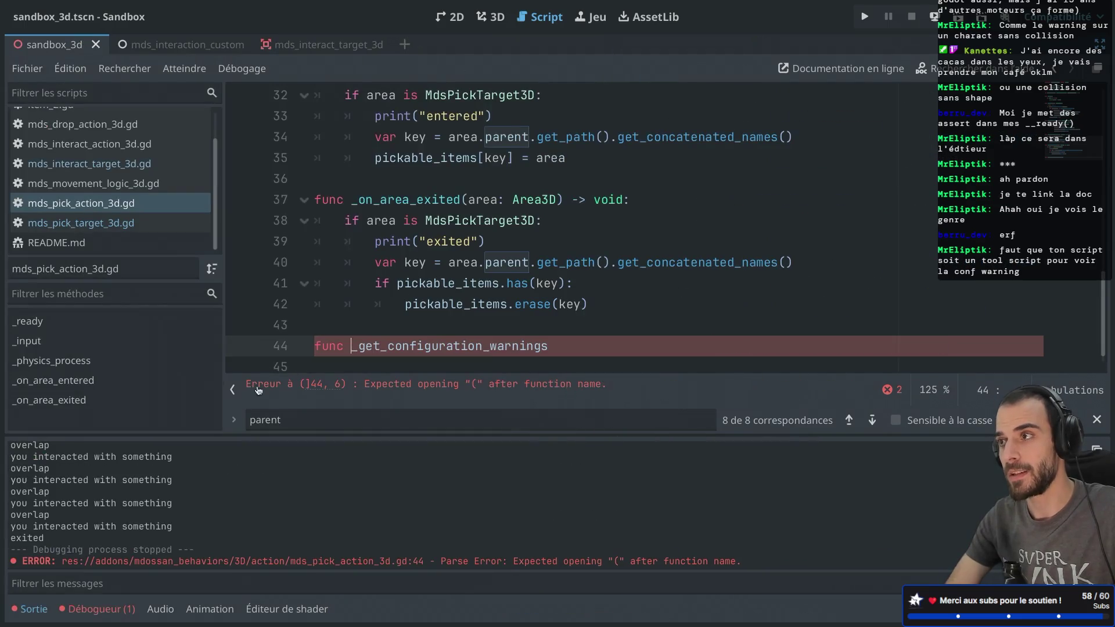
type("():")
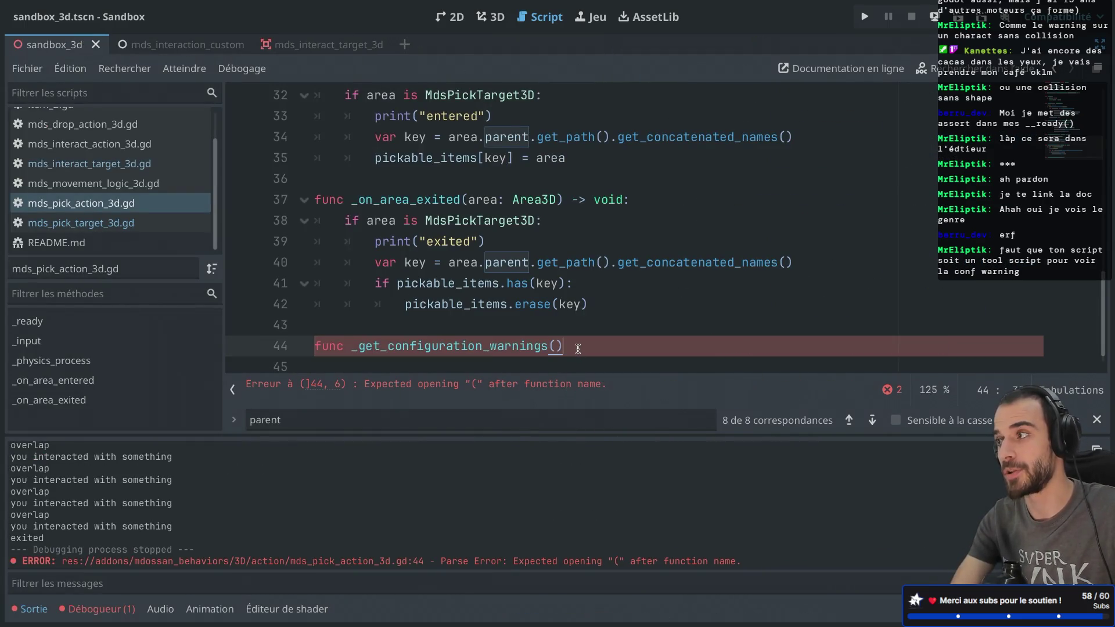
key("Return")
key("ctrl+s")
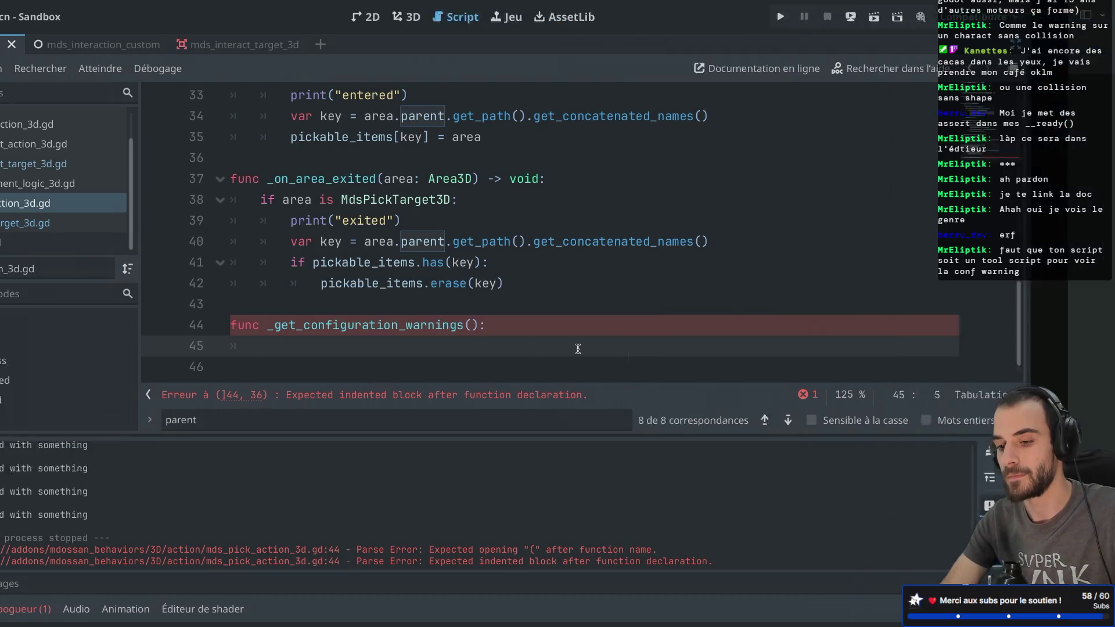
- Copy the example warning function body from the Safari forum post
key("alt+Tab")
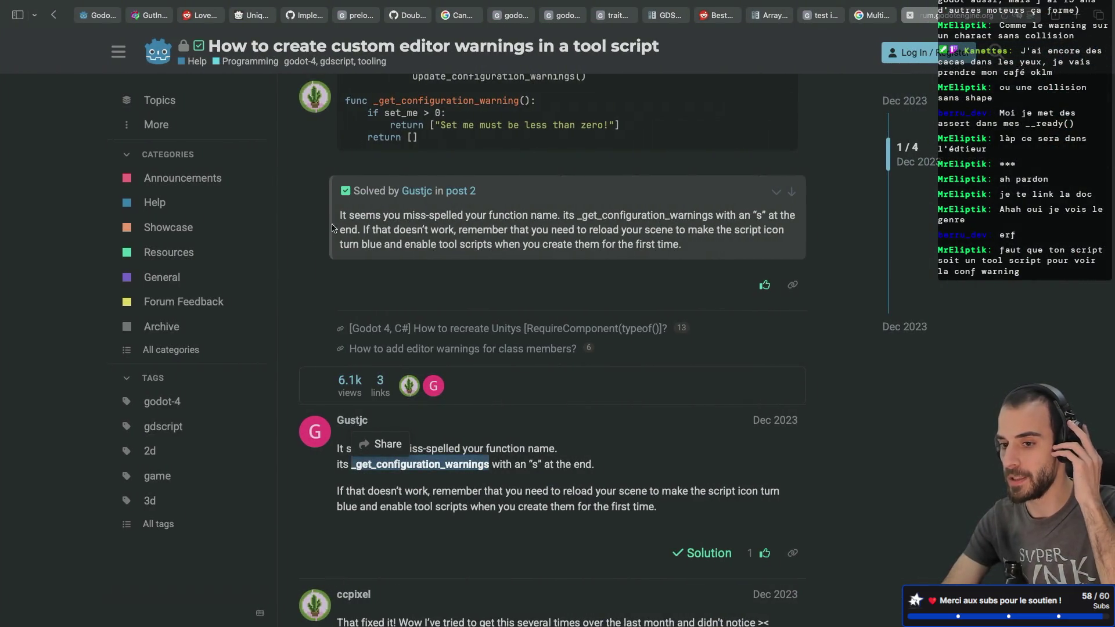
mouse_move(428, 138)
left_mouse_down()
mouse_move(319, 136)
mouse_move(317, 117)
left_mouse_up()
left_click(403, 185)
mouse_move(437, 139)
left_mouse_down()
mouse_move(342, 125)
mouse_move(341, 115)
left_mouse_up()
key("ctrl+c")
key("alt+Tab")
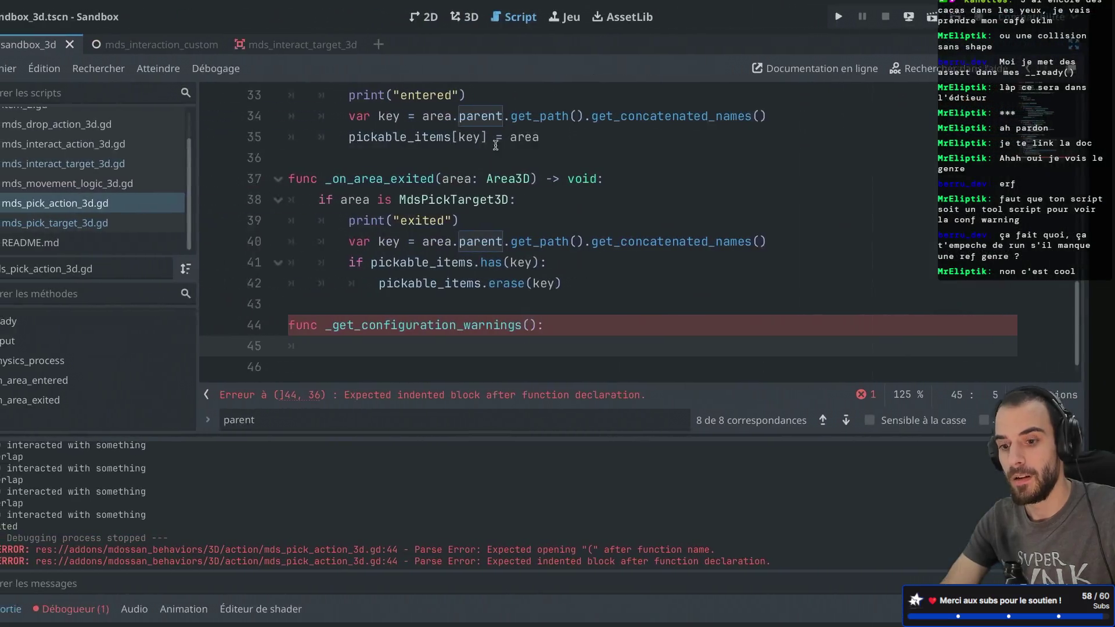
- Paste the example body under line 44 and replace the set_me condition with parent == null
key("ctrl+v")
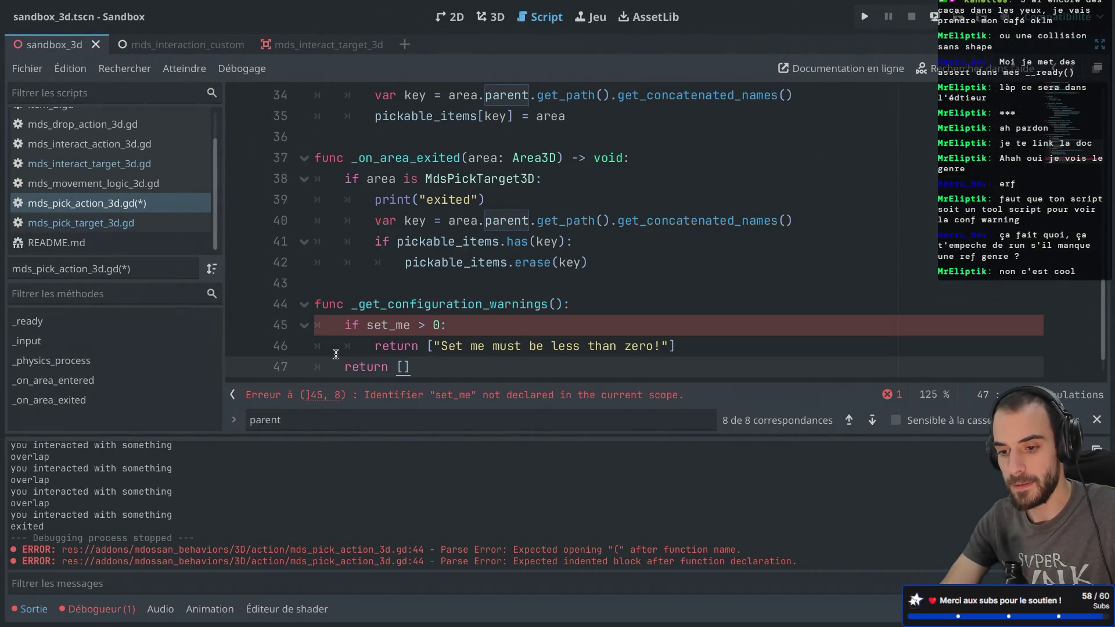
left_click(480, 329)
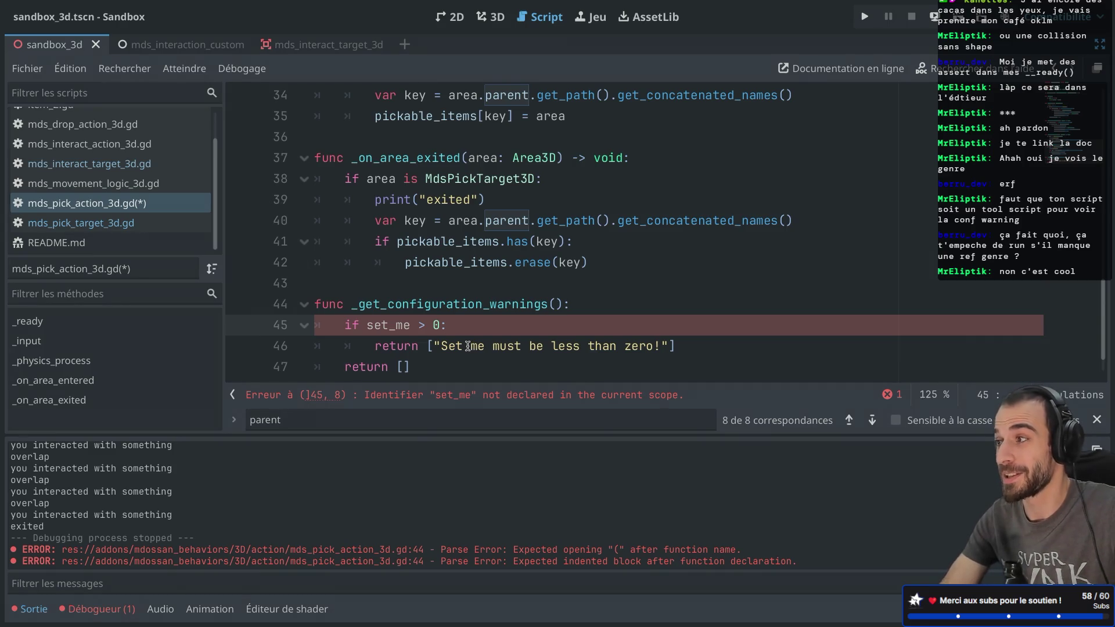
double_click(380, 326)
type("parent")
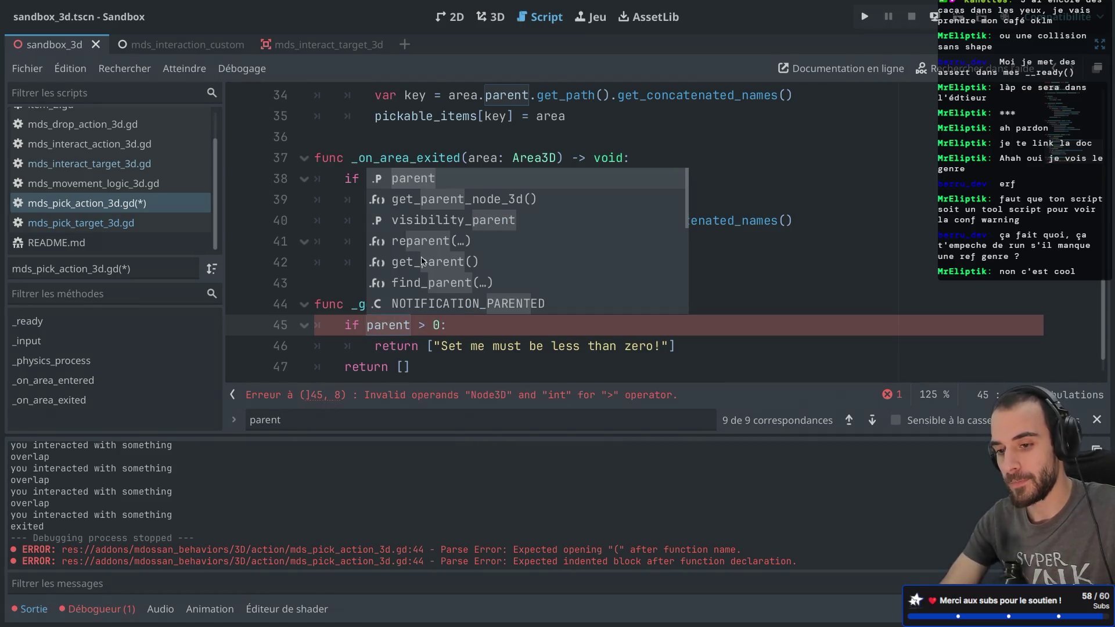
left_click(488, 347)
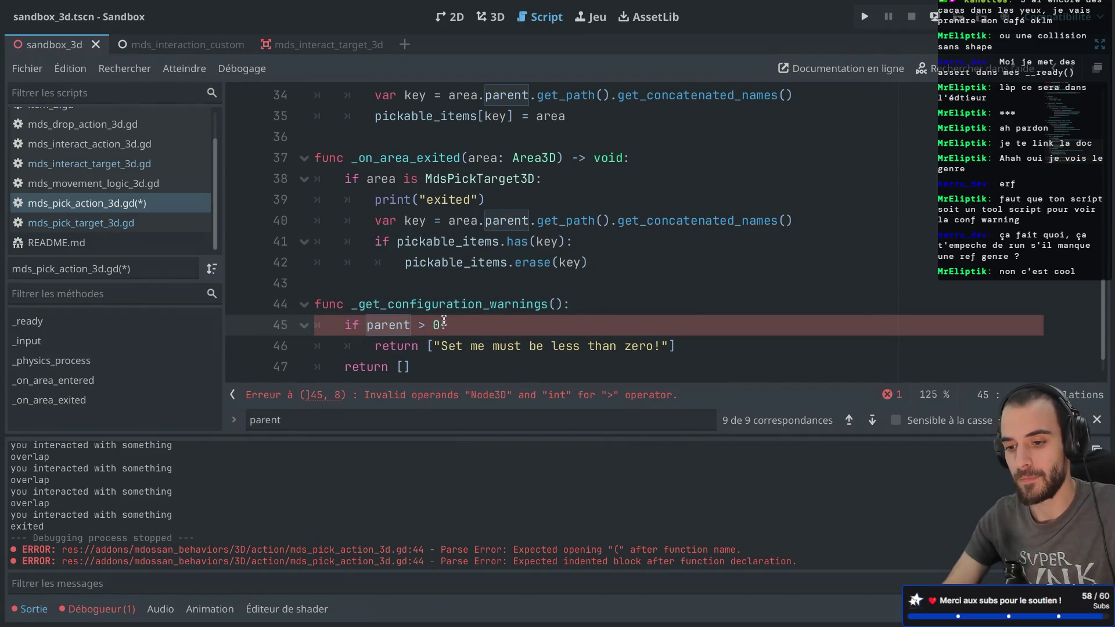
type("= null")
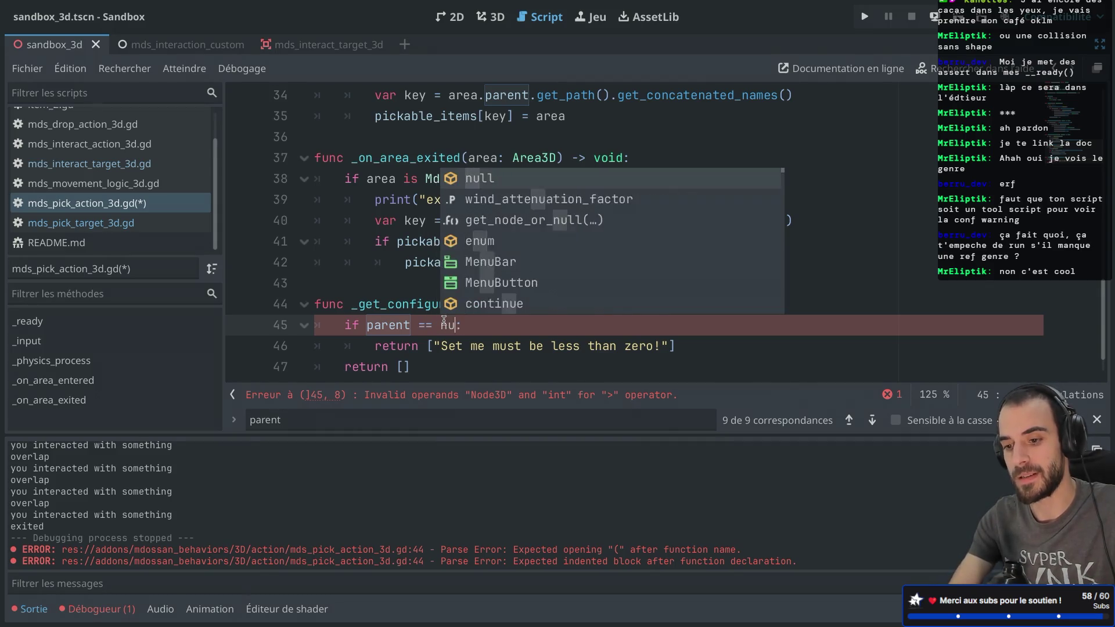
left_click(439, 361)
- Change the warning message to "Parent must be defined" and save the script
left_click_drag(442, 345, 661, 346)
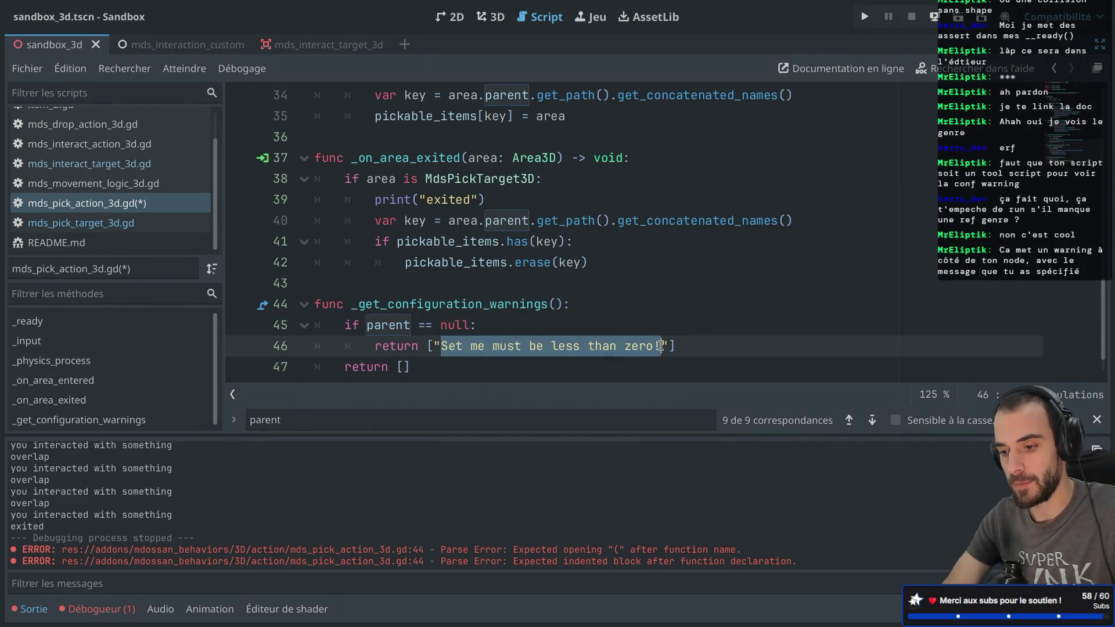
type("Parent must be s")
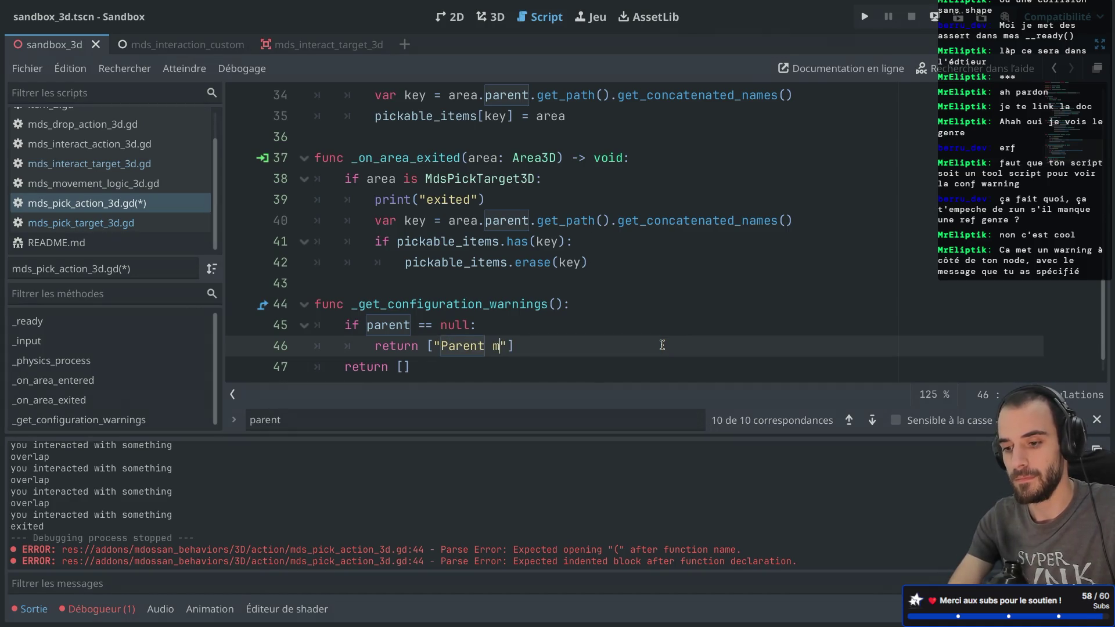
type("et")
key("BackSpace")
key("BackSpace")
key("BackSpace")
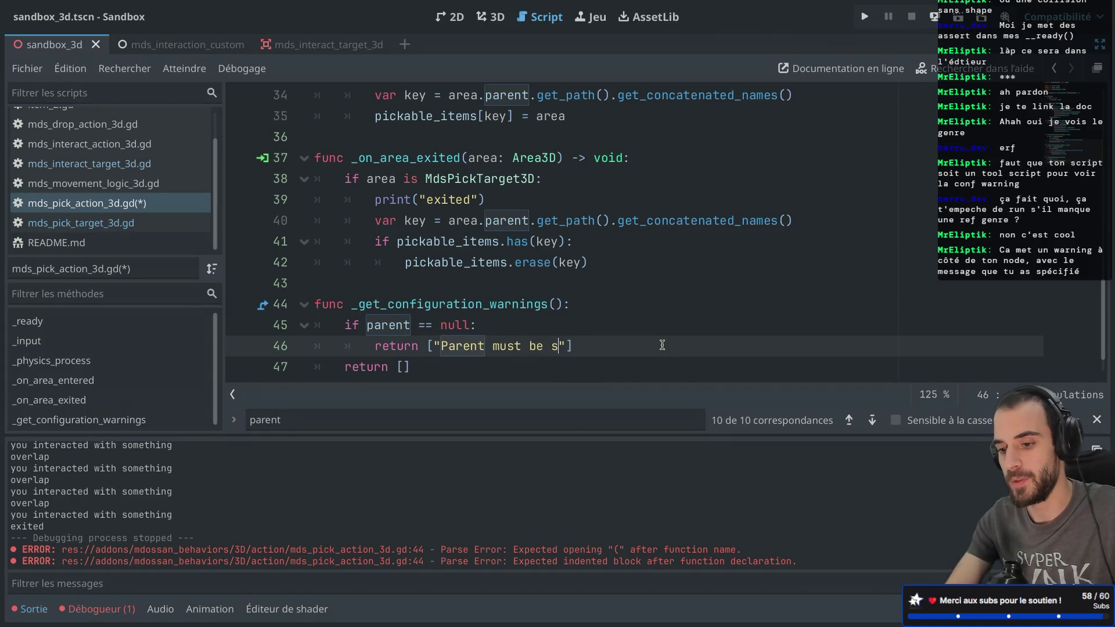
type("defined")
key("ctrl+s")
left_click(713, 259)
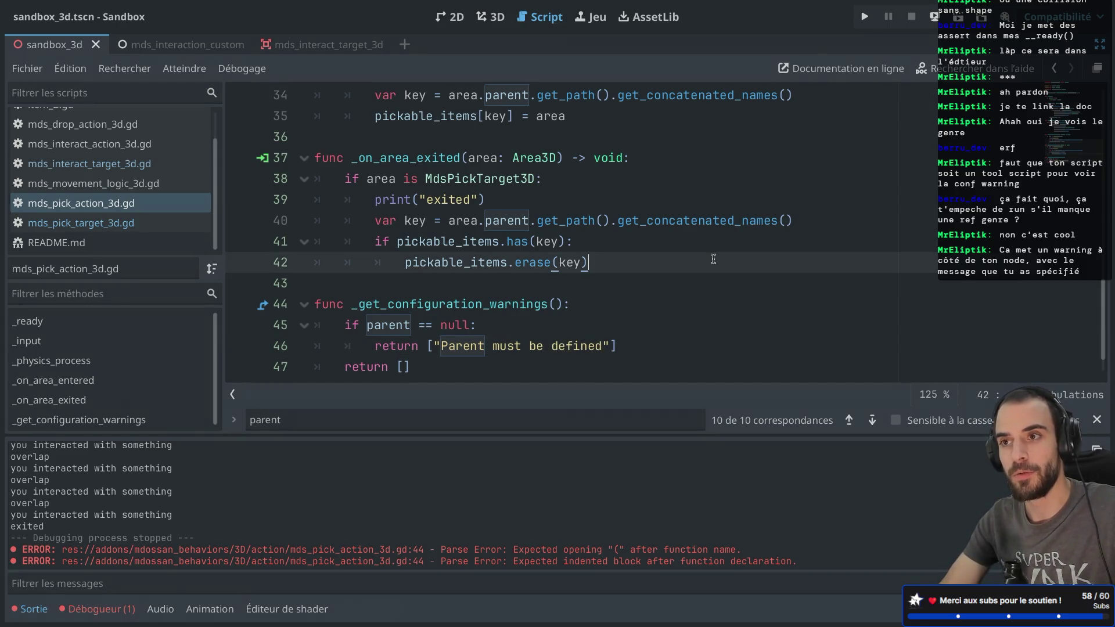
scroll(713, 259, "down", 1)
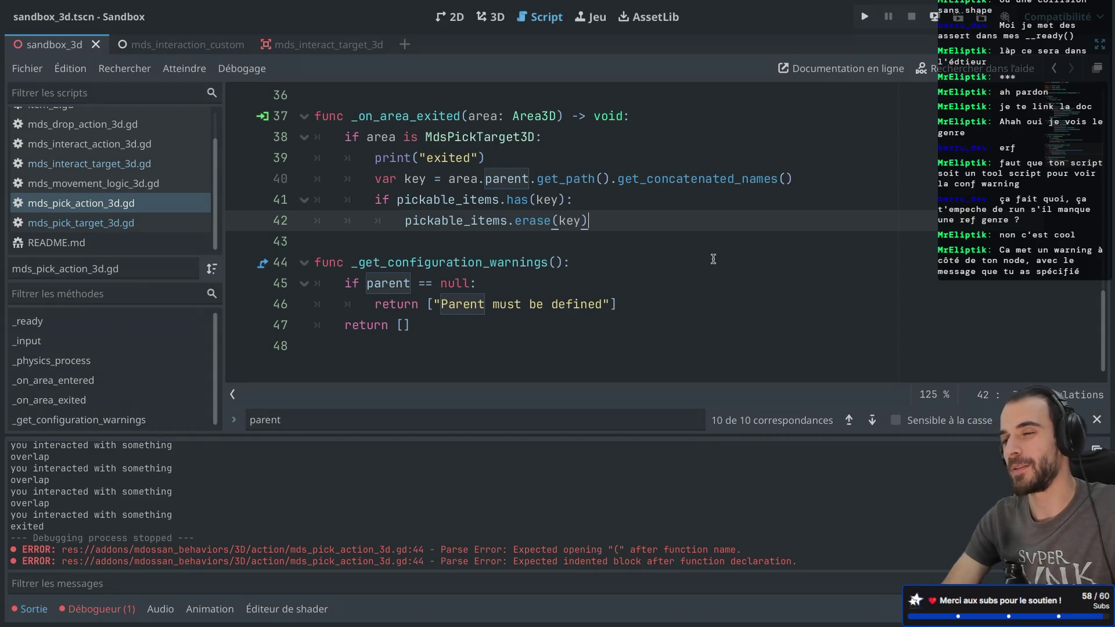
scroll(622, 252, "up", 10)
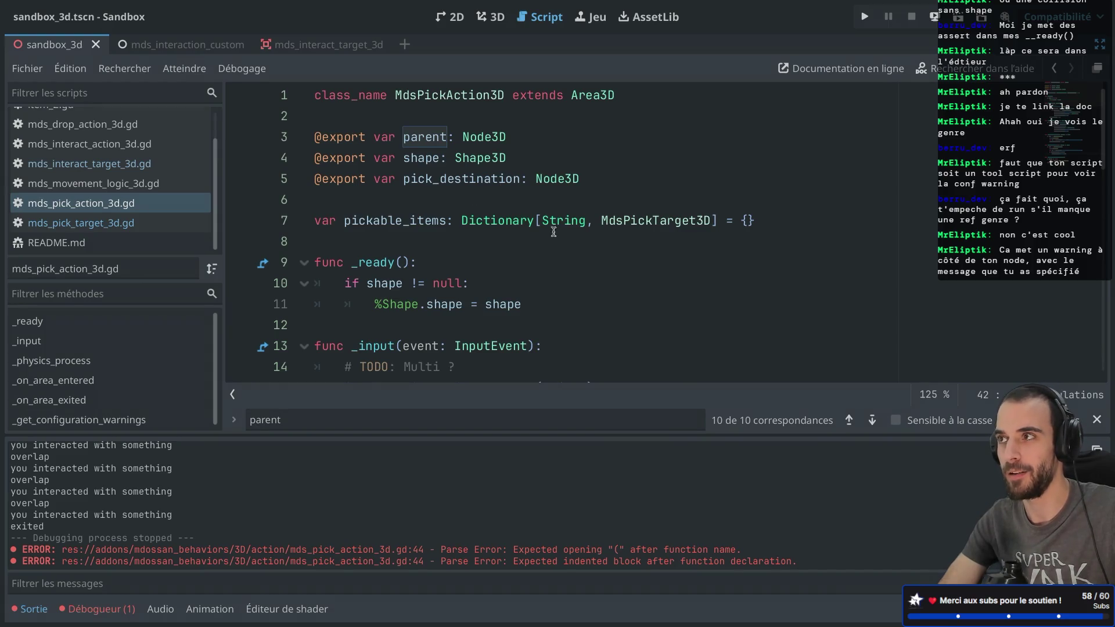
- Add and undo a blank line above class_name and a partial condition in _ready, leaving the script unchanged
left_click(317, 96)
key("Return")
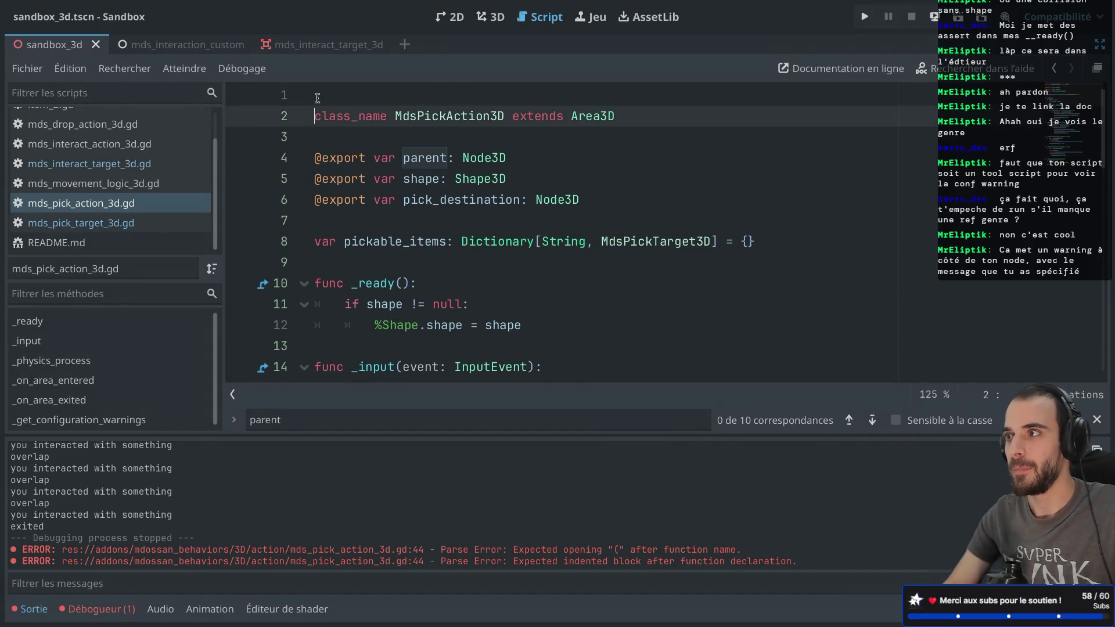
key("BackSpace")
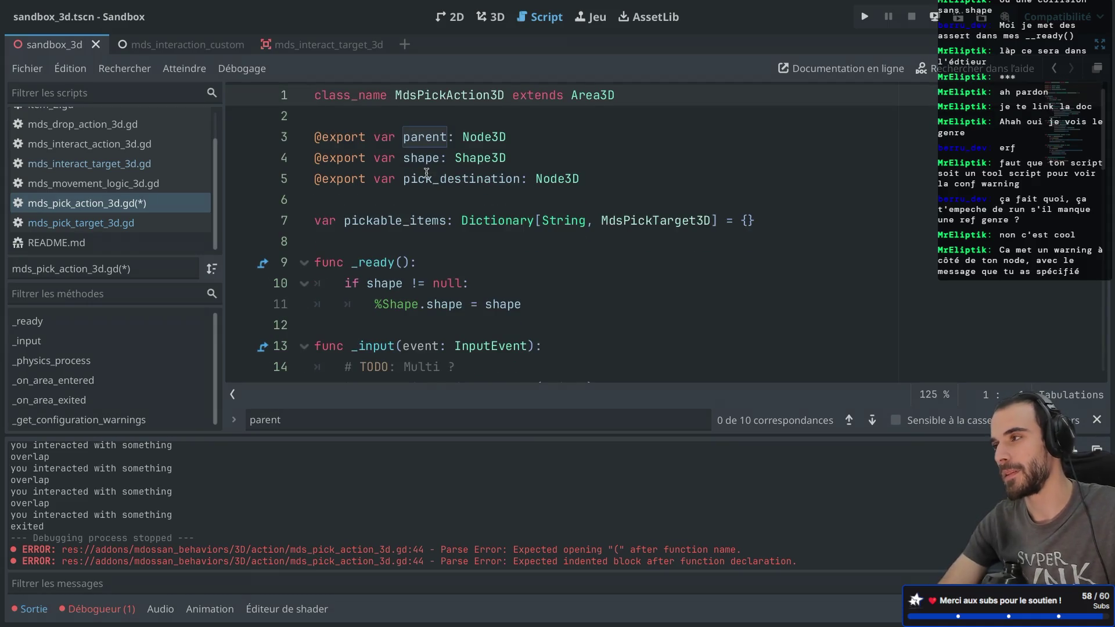
scroll(426, 174, "down", 1)
left_click(425, 205)
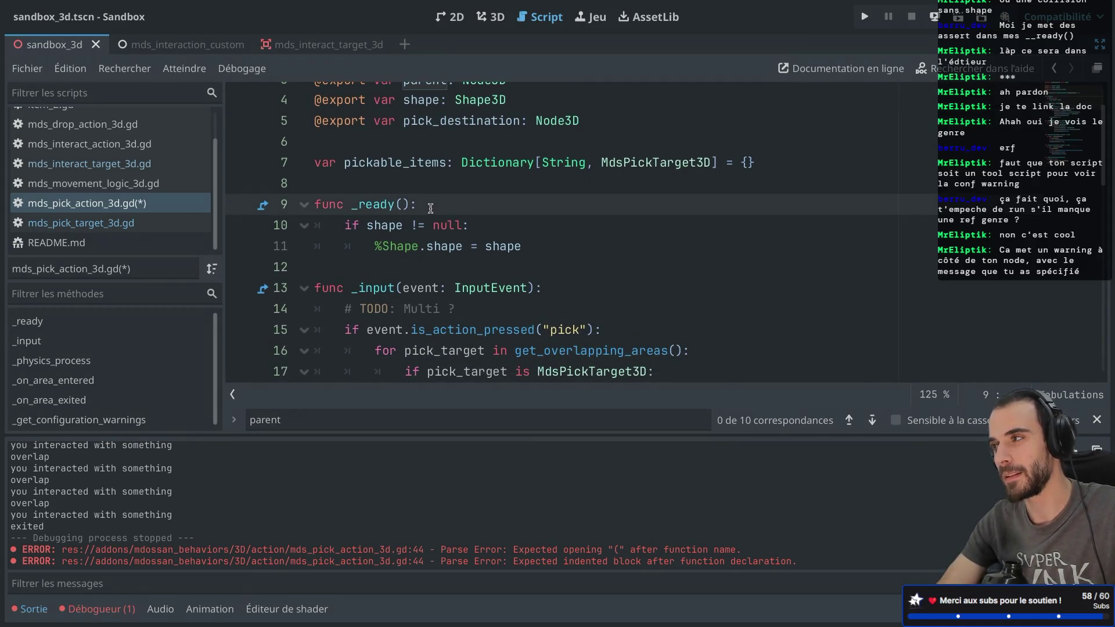
scroll(427, 206, "down", 1)
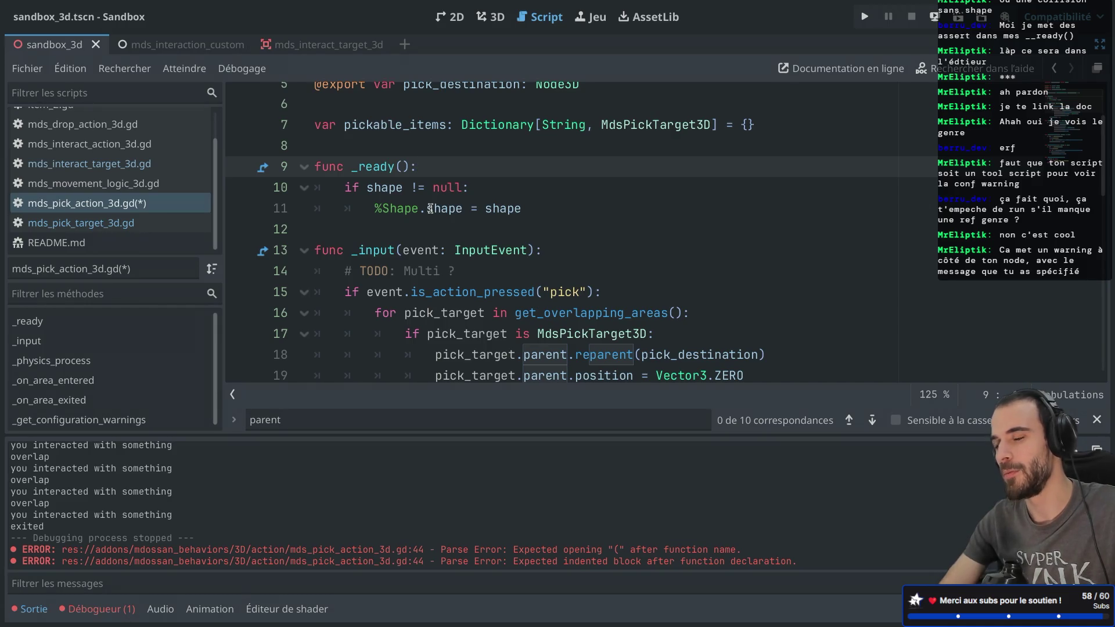
key("Return")
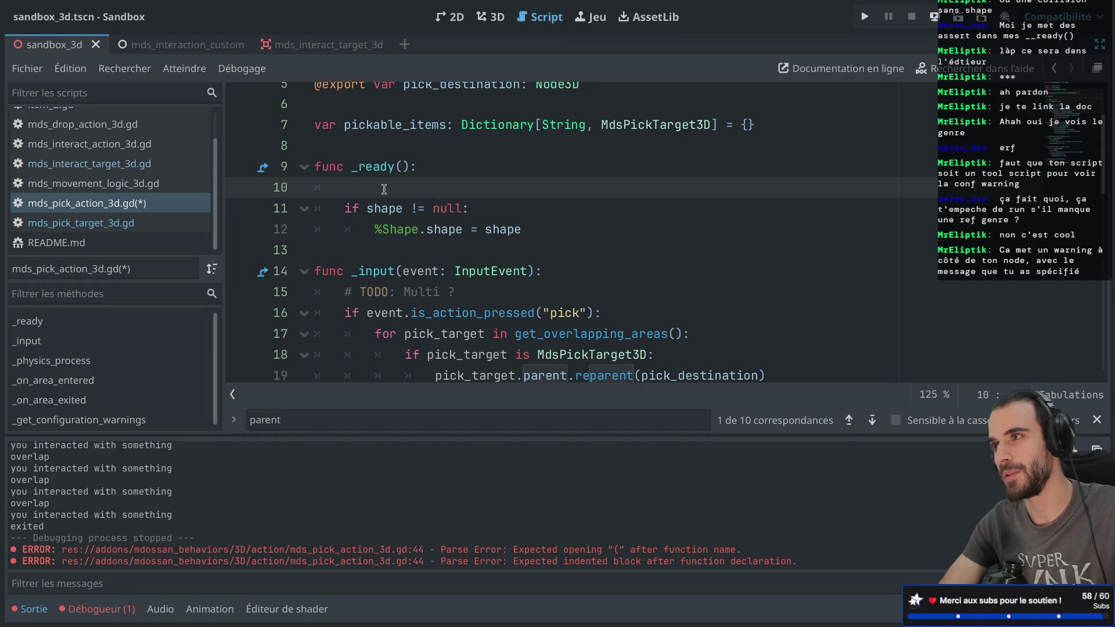
type("if O")
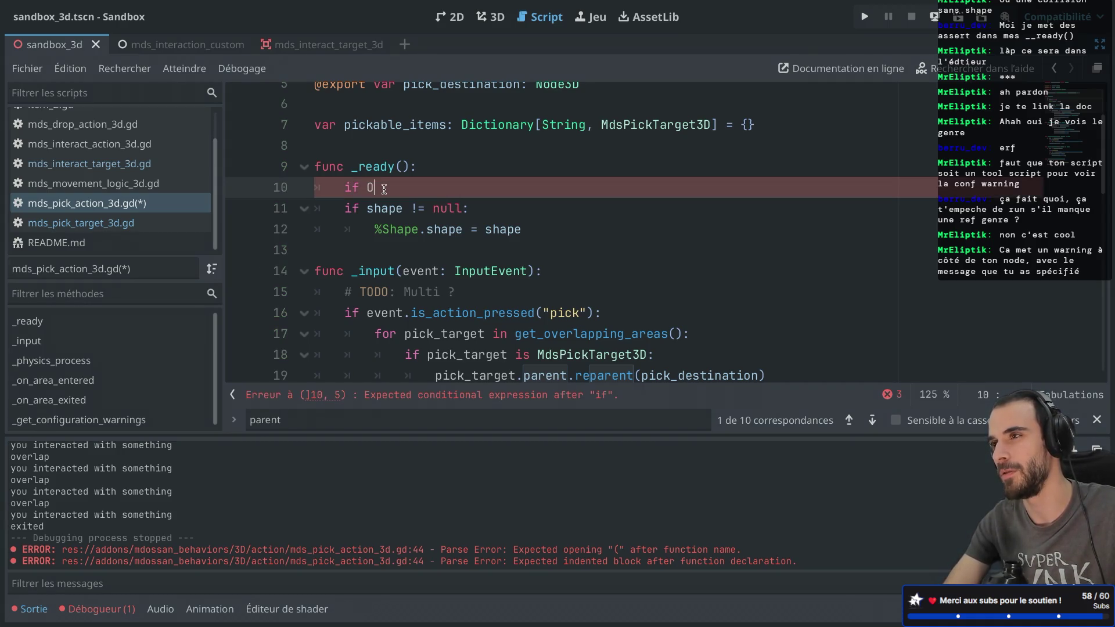
type("s.ed")
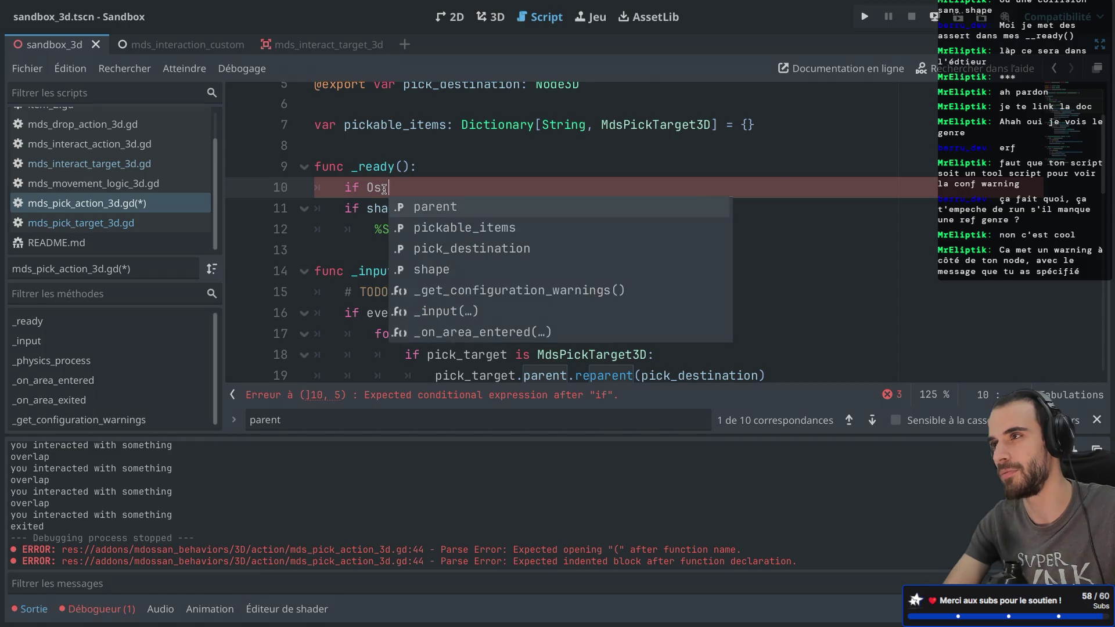
key("BackSpace")
key("BackSpace")
key("BackSpace")
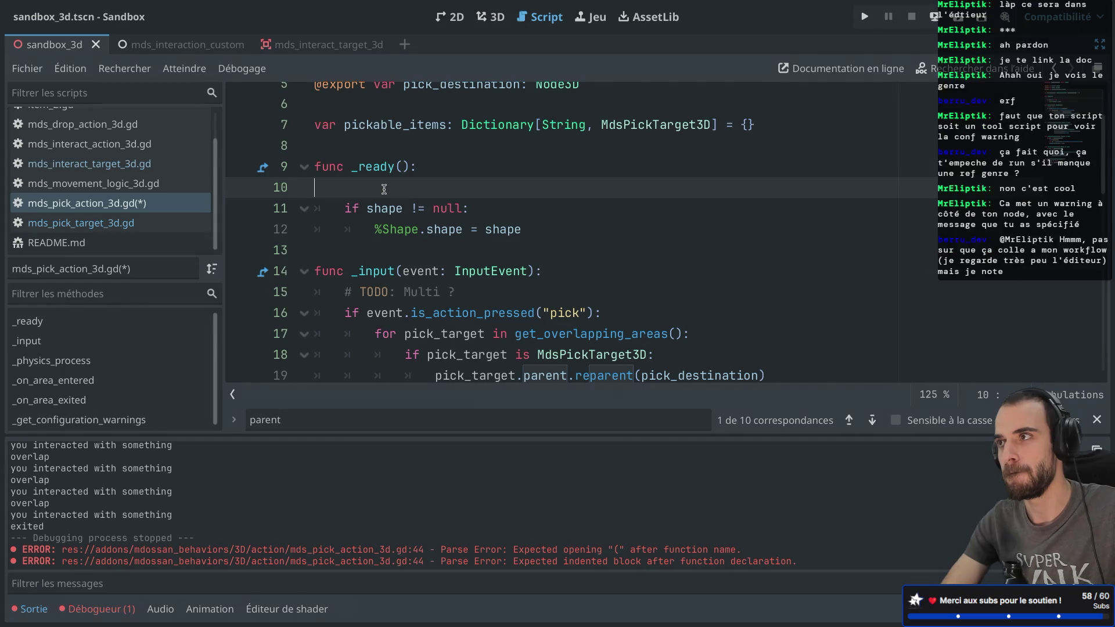
key("BackSpace")
key("BackSpace")
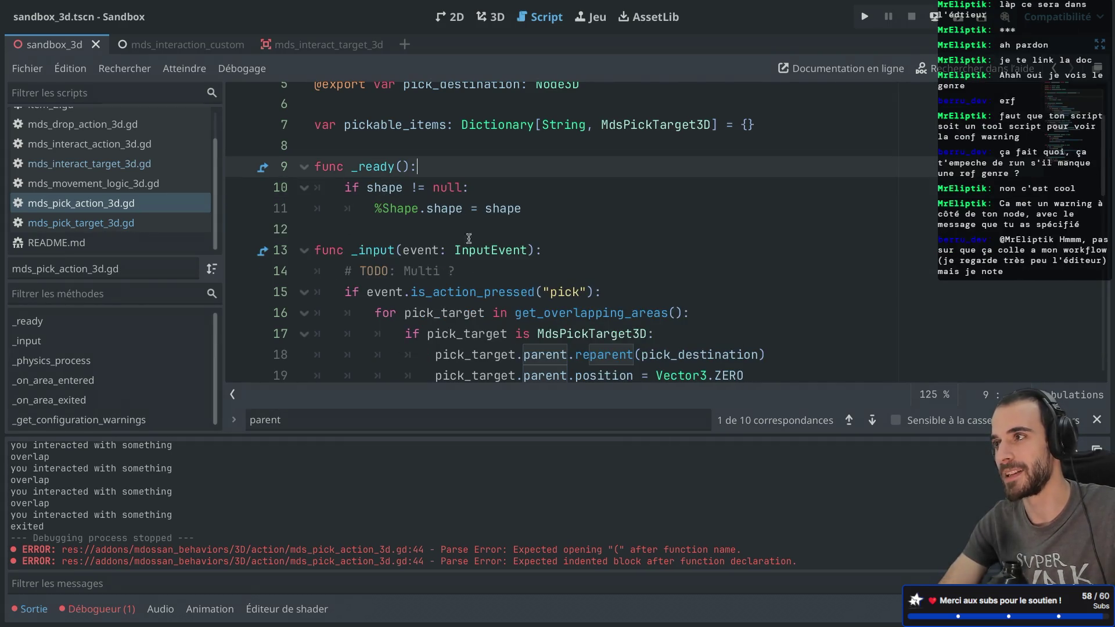
scroll(451, 290, "down", 4)
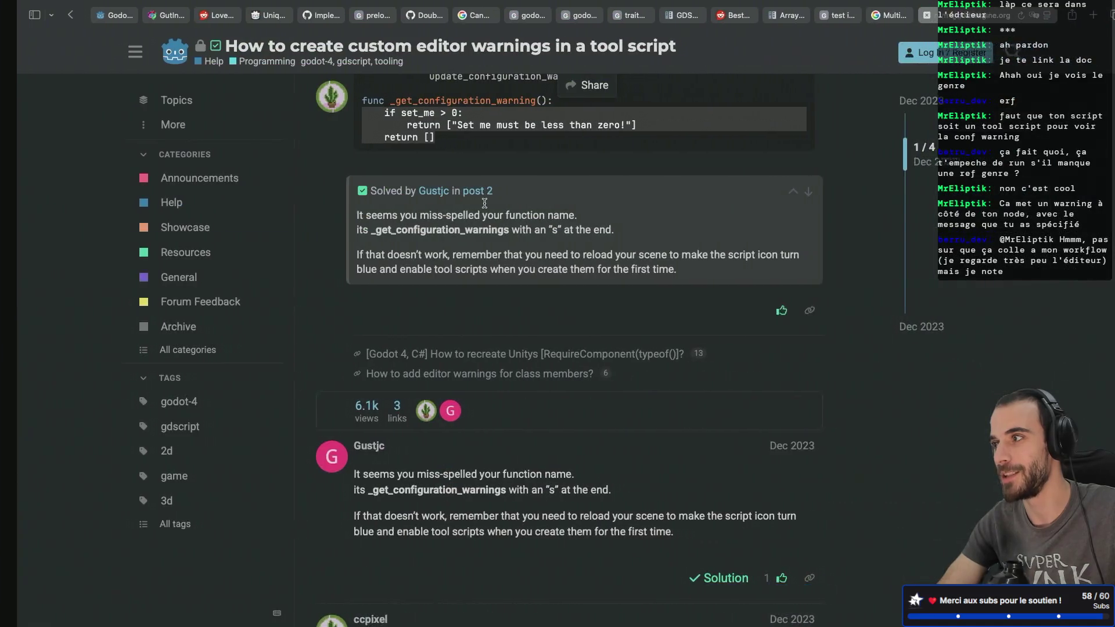
- Search Google for 'godot tool' in a new Safari tab and open the docs result on running code in the editor
scroll(532, 348, "down", 5)
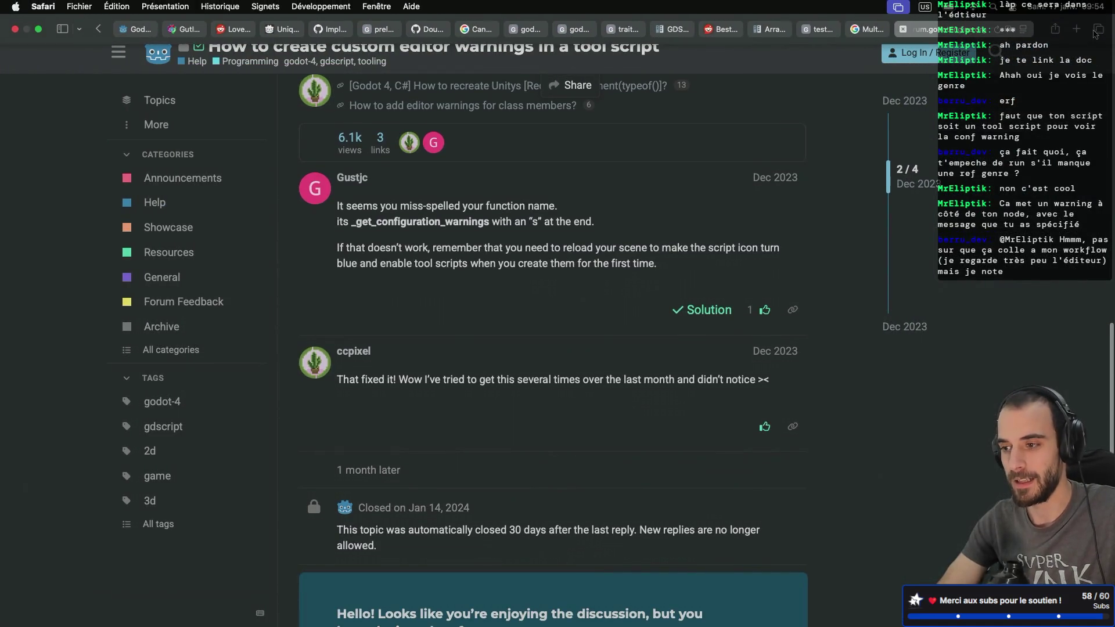
key("super+t")
type("godot tool")
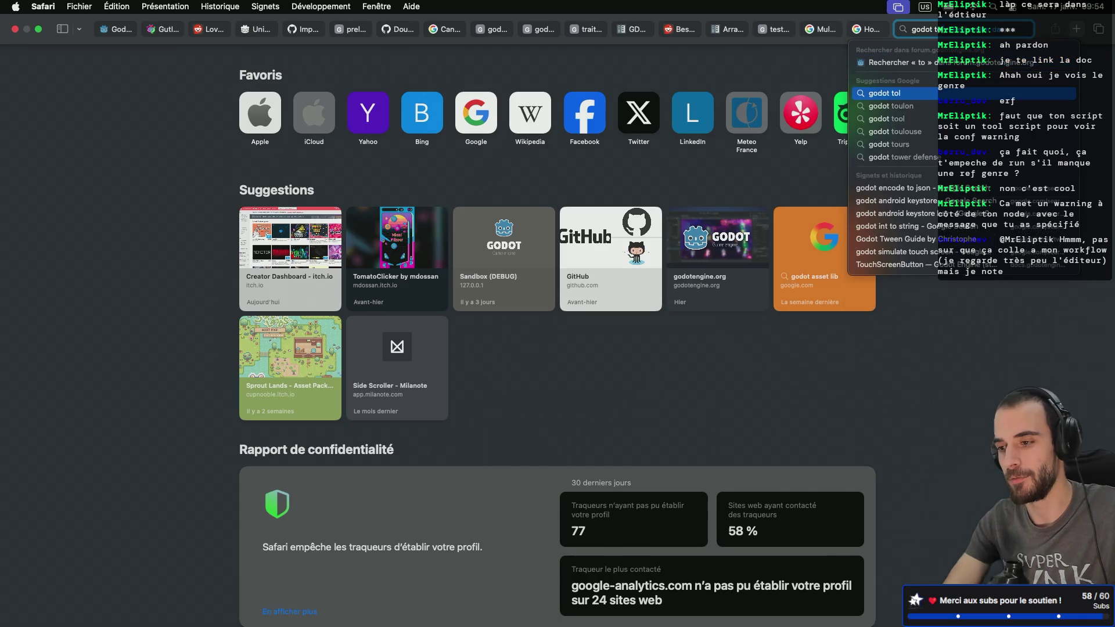
key("Return")
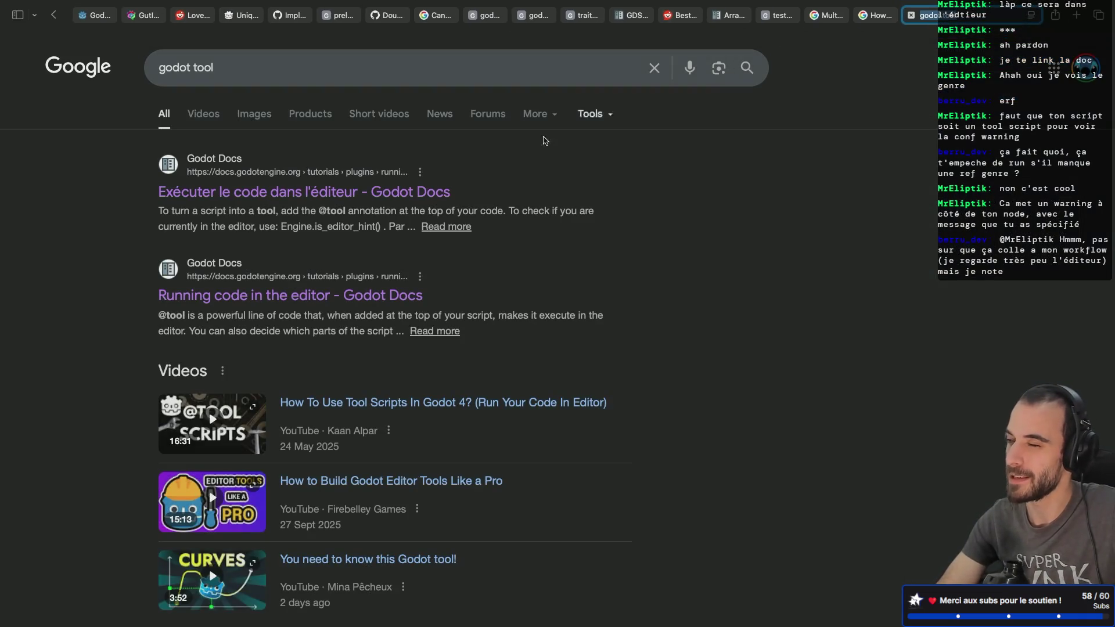
left_click(296, 195)
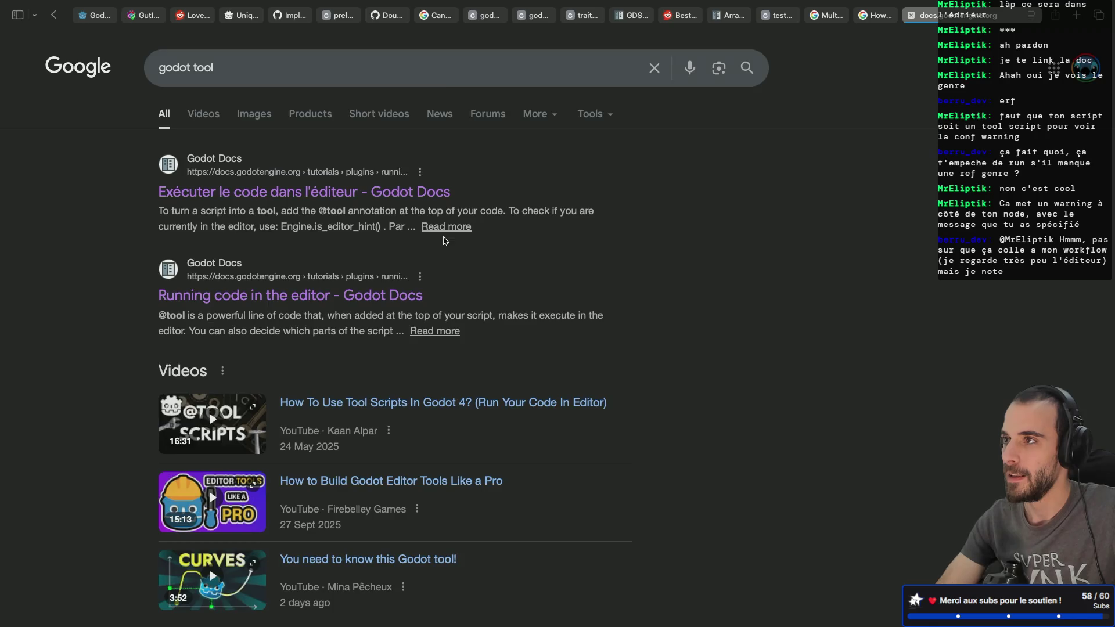
scroll(495, 288, "down", 3)
scroll(495, 288, "down", 1)
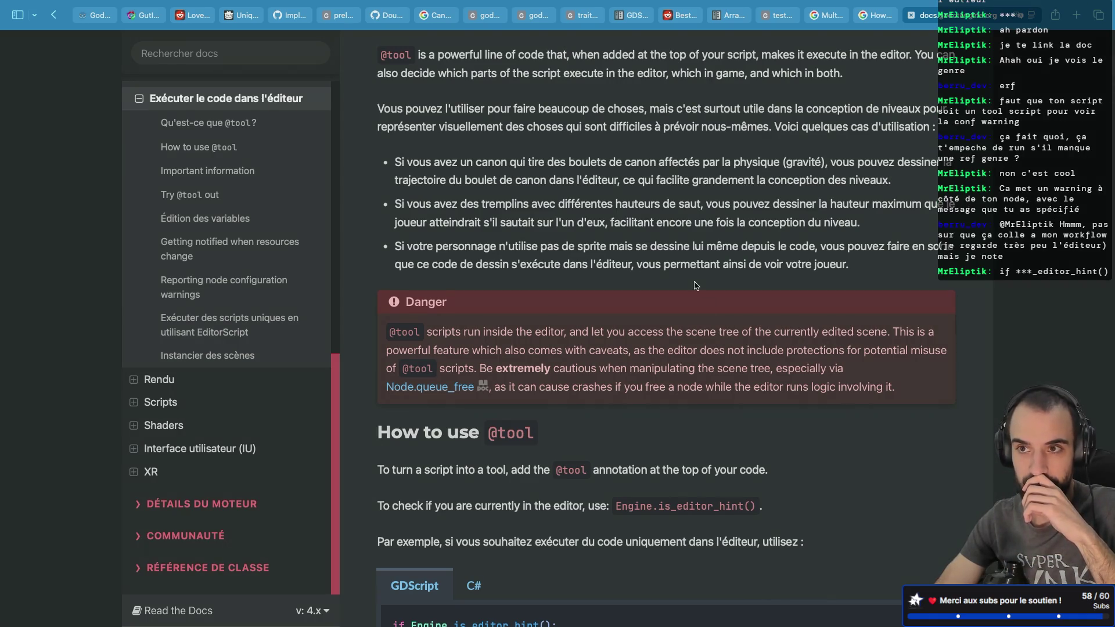
scroll(631, 245, "down", 2)
scroll(631, 245, "down", 10)
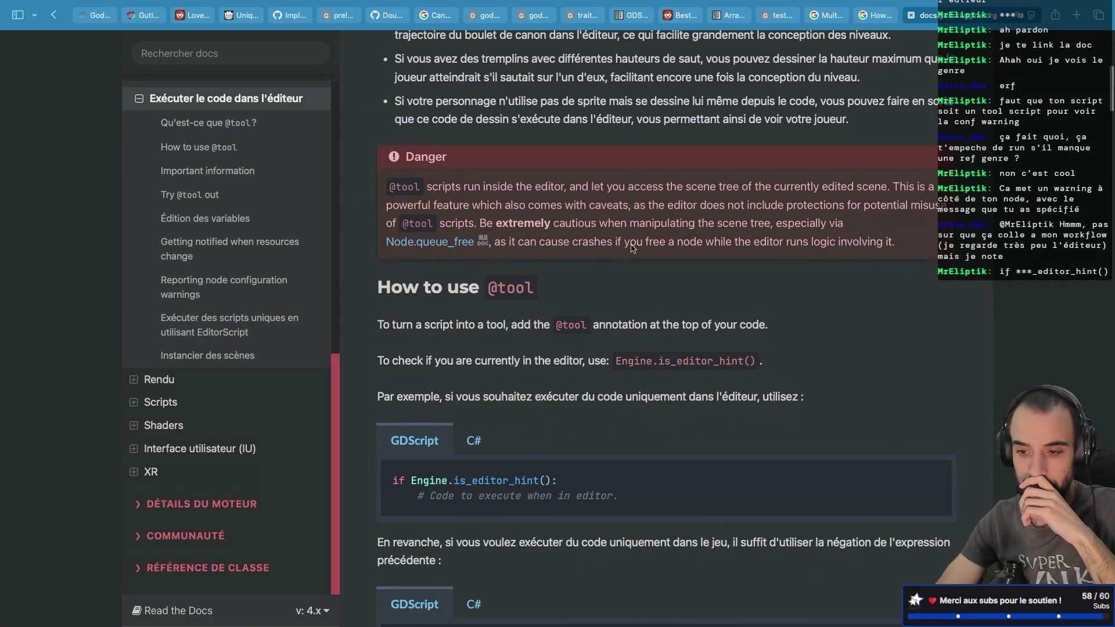
scroll(452, 314, "down", 1)
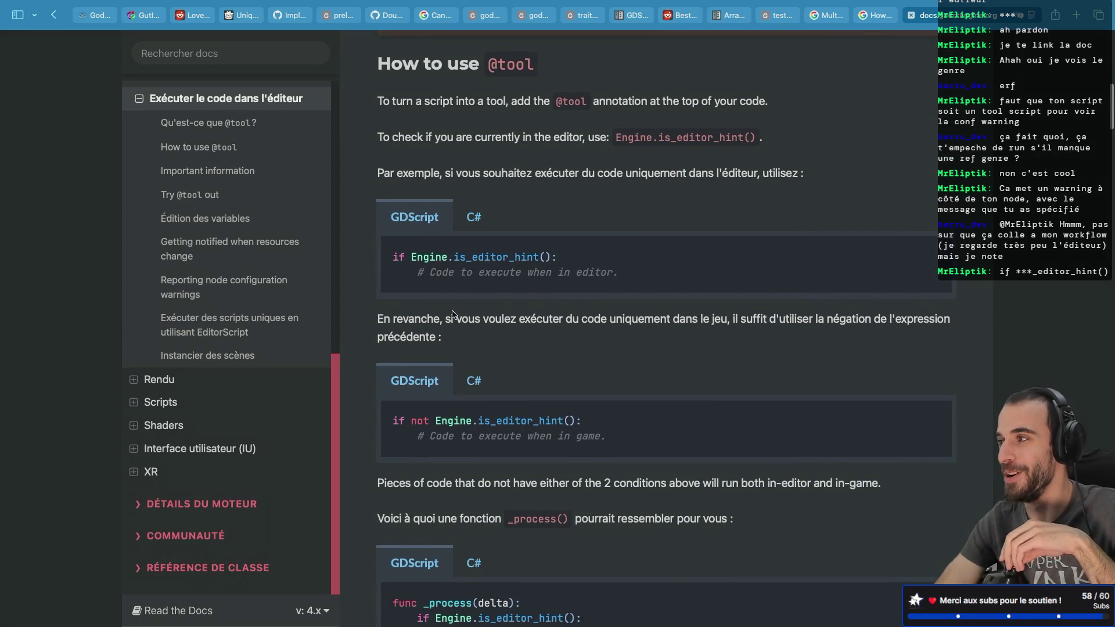
scroll(452, 314, "down", 1)
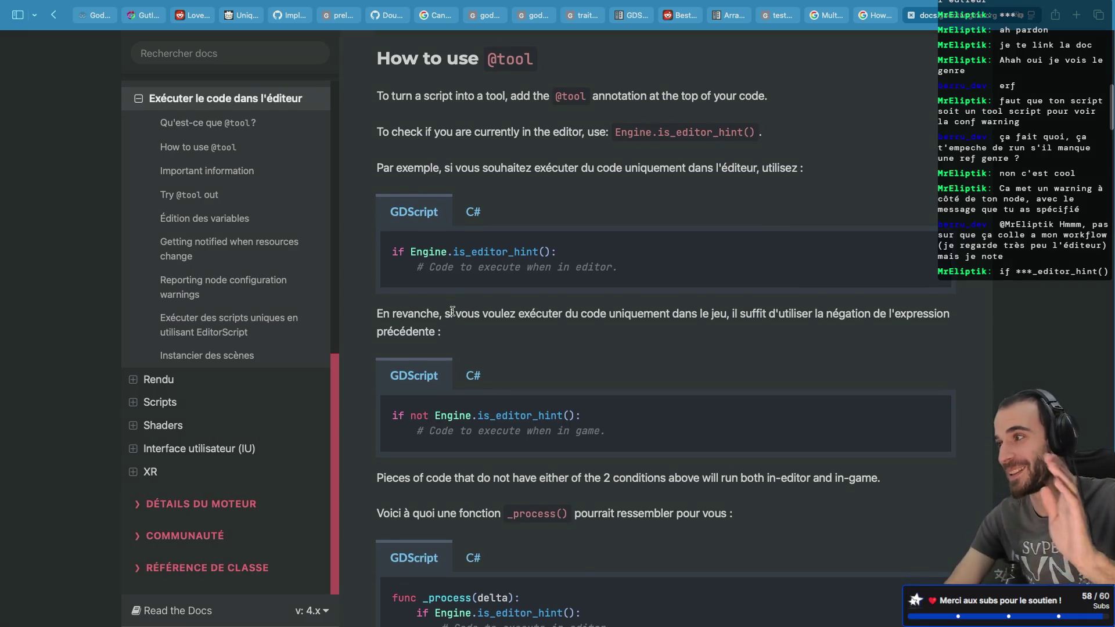
scroll(453, 307, "down", 1)
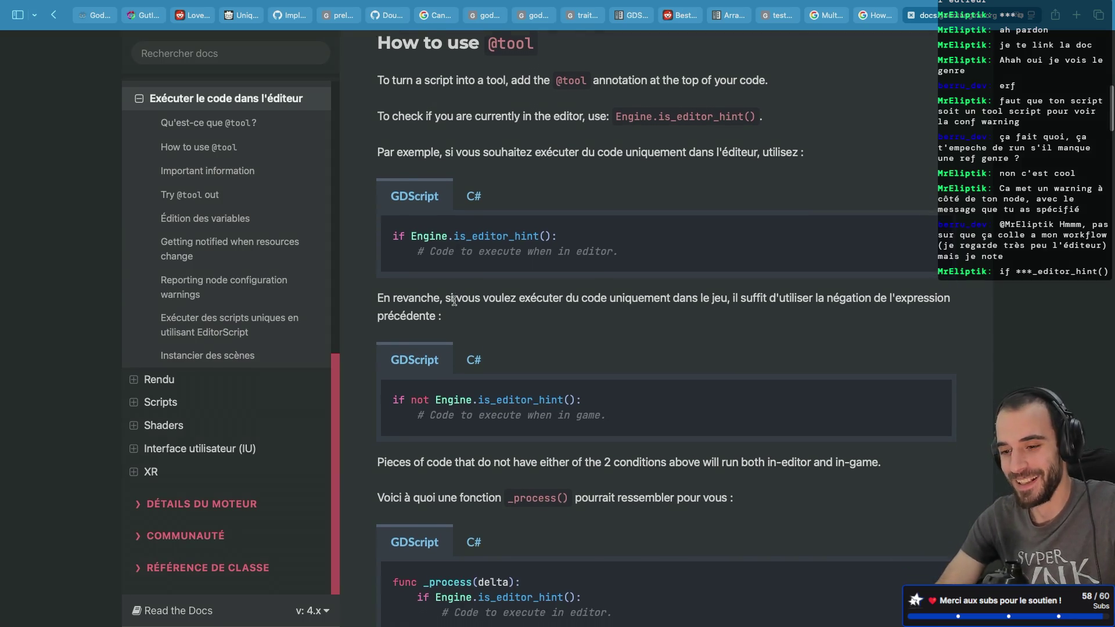
left_click_drag(411, 226, 506, 224)
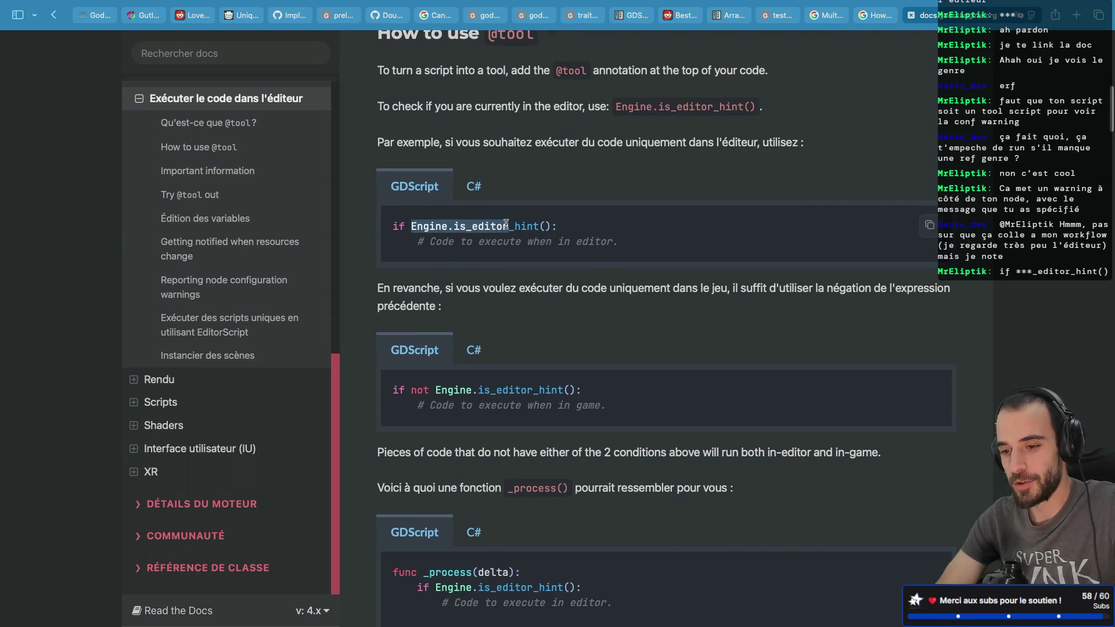
left_click(380, 252)
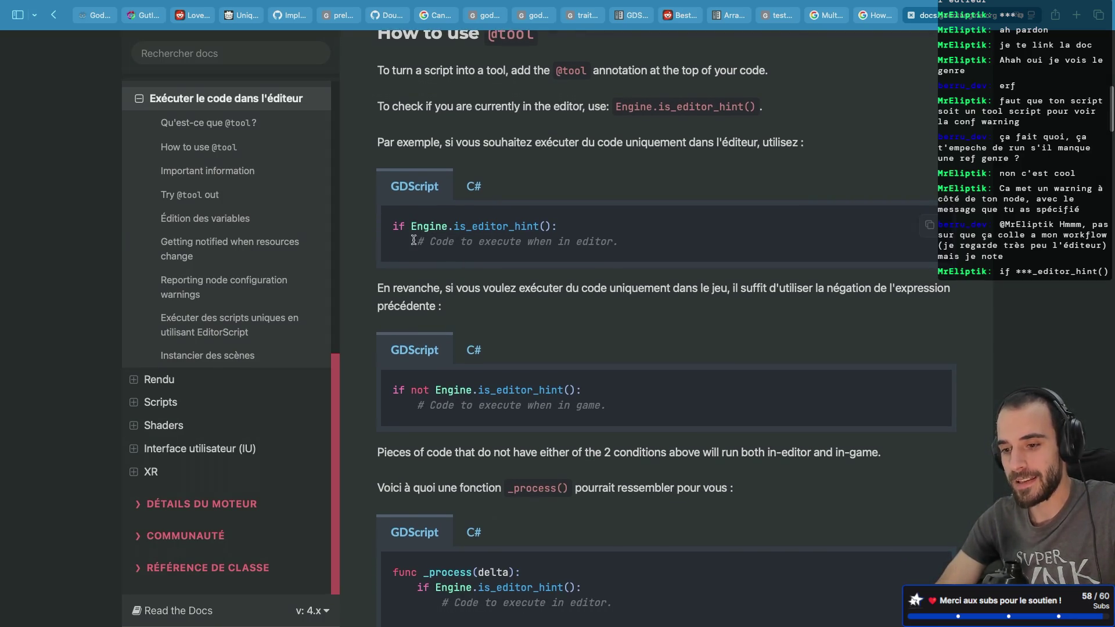
- Start _input with an 'if Engine.is_editor_hint(): return;' guard and save the script
triple_click(533, 226)
key("ctrl+c")
key("ctrl+Left")
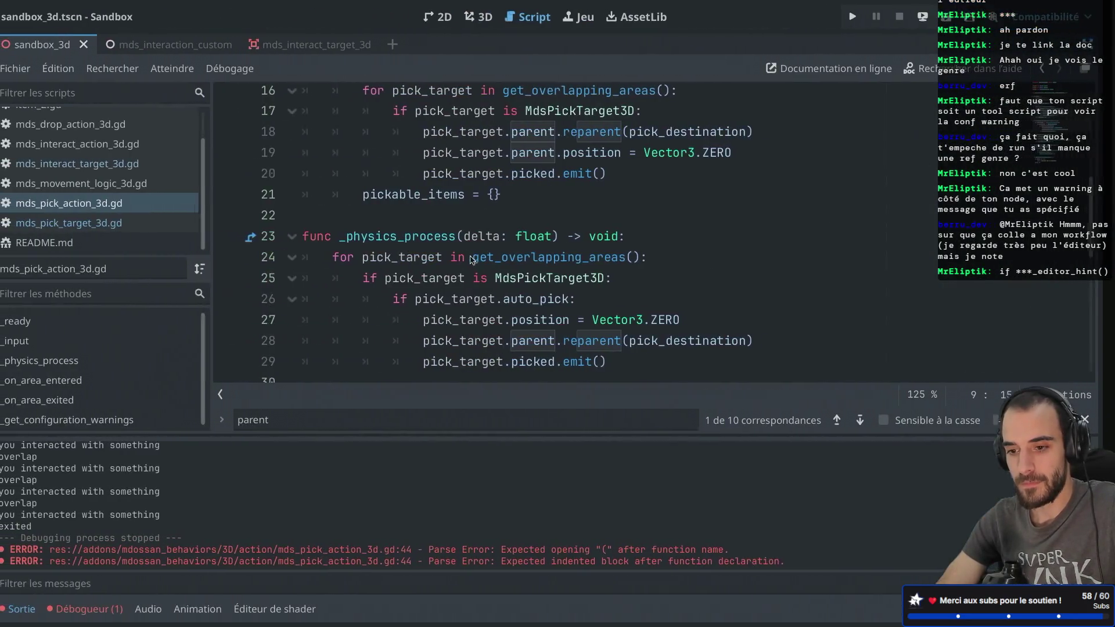
scroll(522, 232, "up", 5)
scroll(569, 209, "down", 2)
left_click(569, 209)
key("Return")
key("ctrl+v")
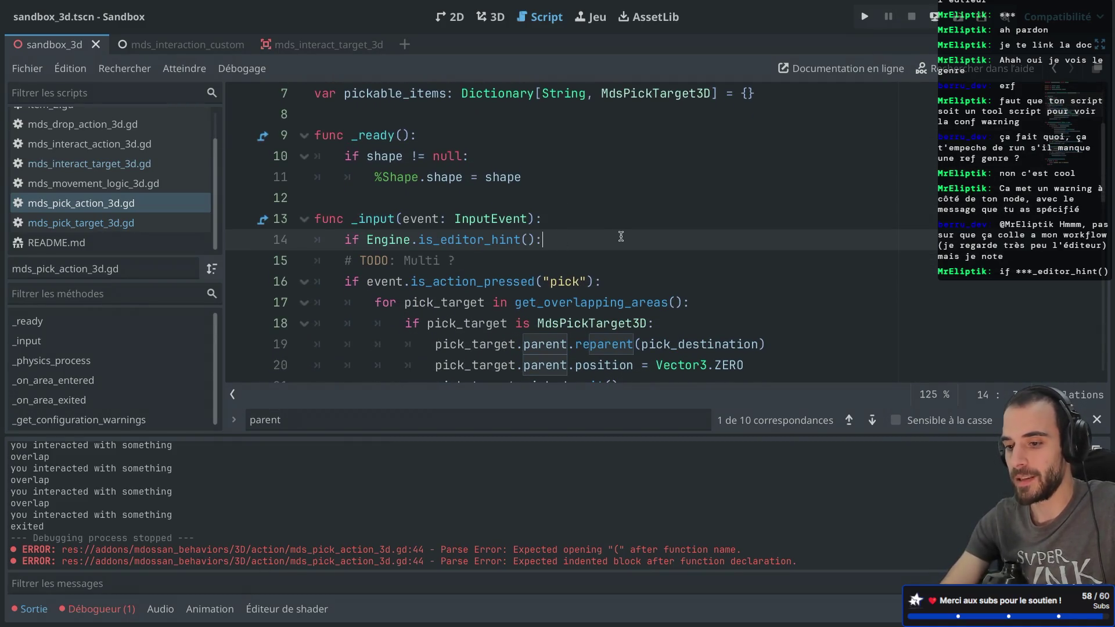
key("Return")
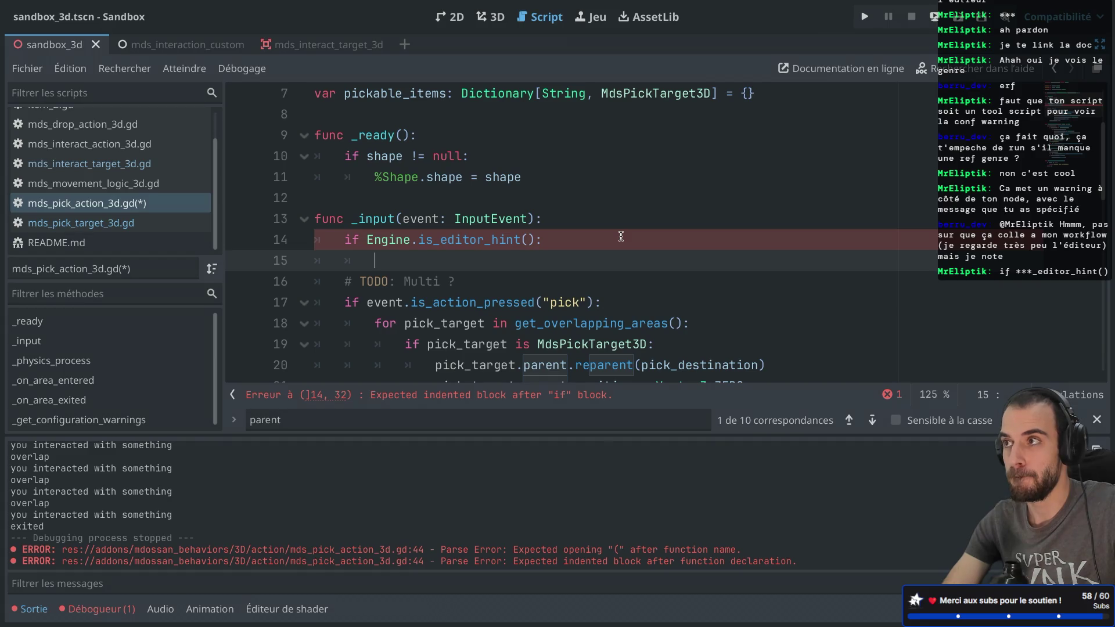
left_click(369, 239)
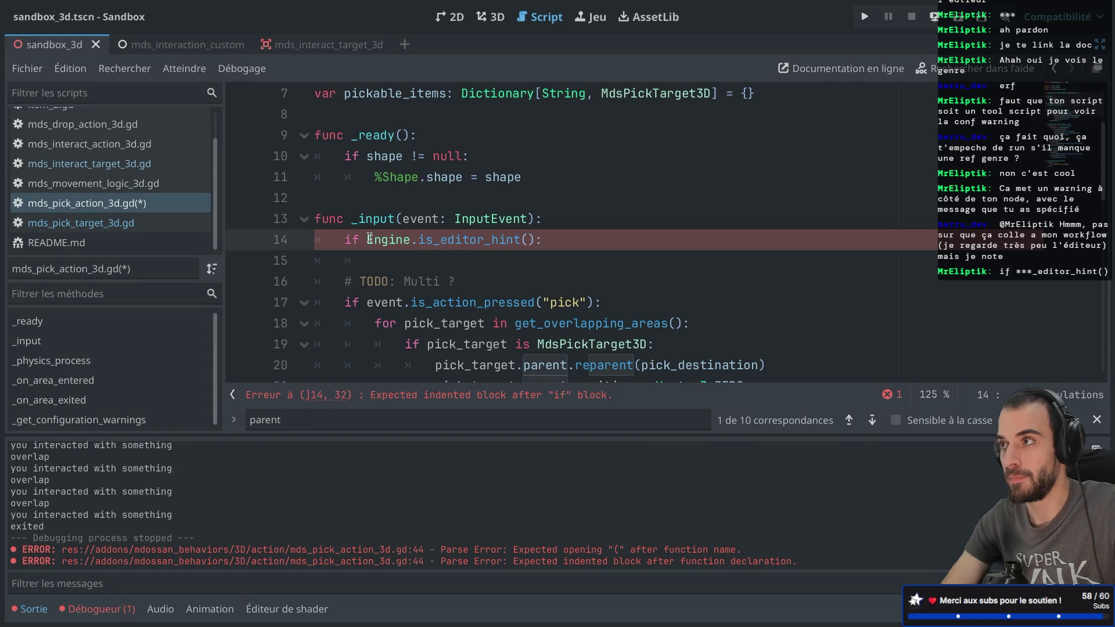
left_click(390, 257)
type("ret")
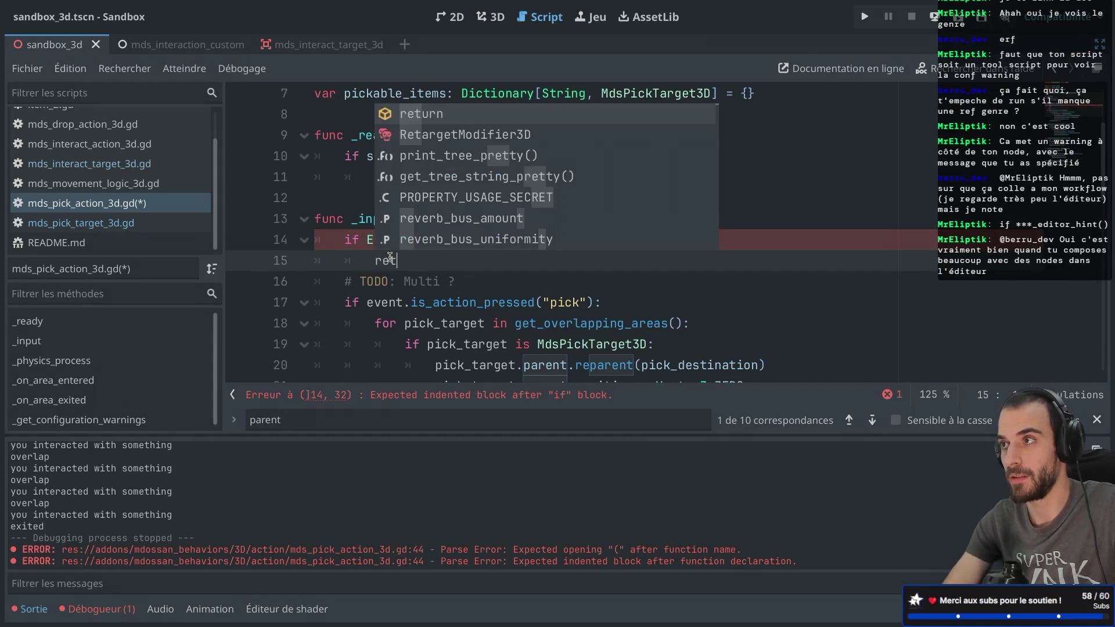
type("urn;")
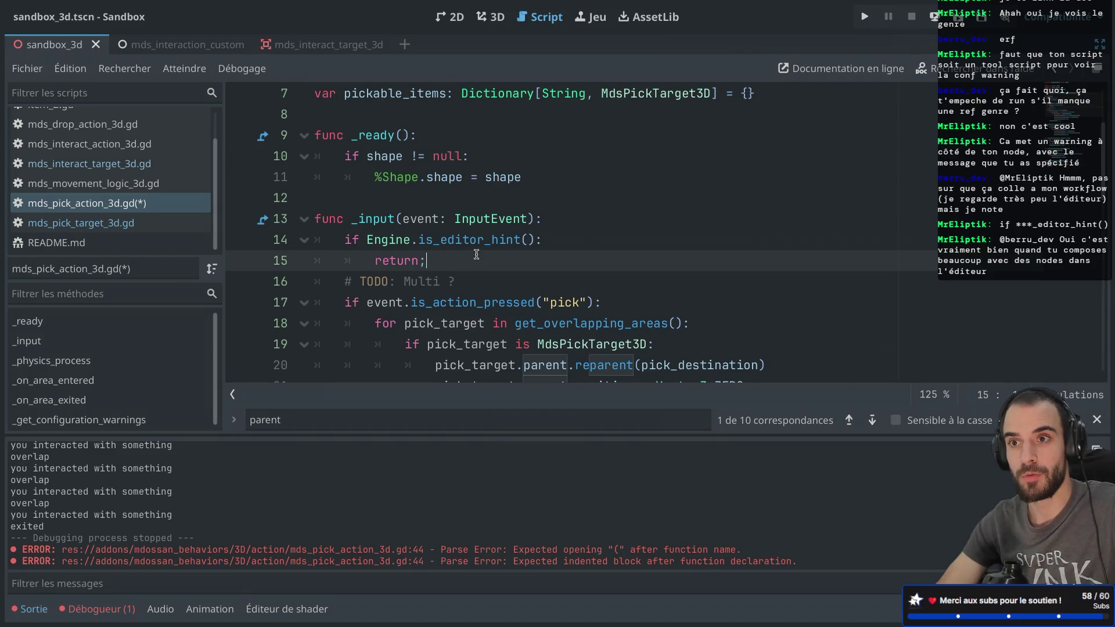
key("ctrl+s")
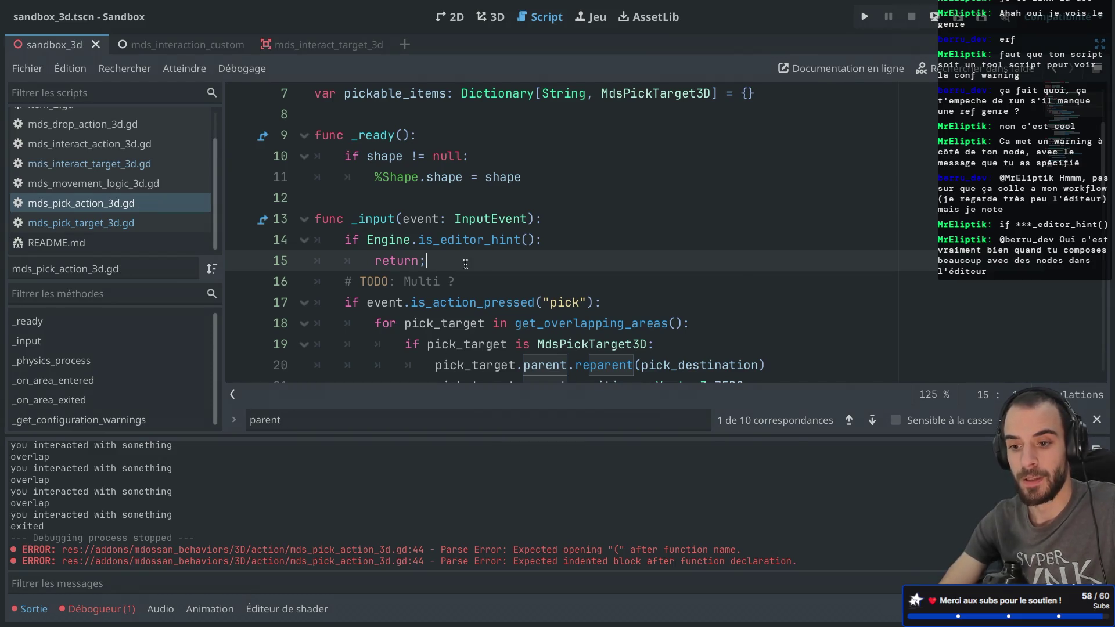
key("Return")
key("BackSpace")
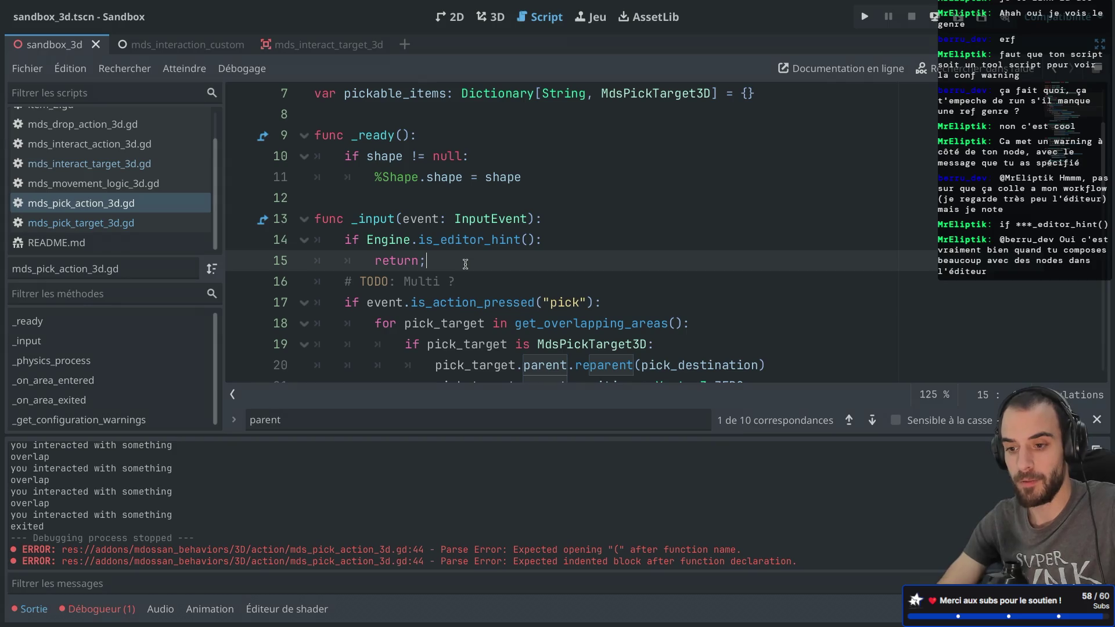
- Copy the same editor-hint guard into the top of _ready with correct indentation
scroll(518, 226, "down", 1)
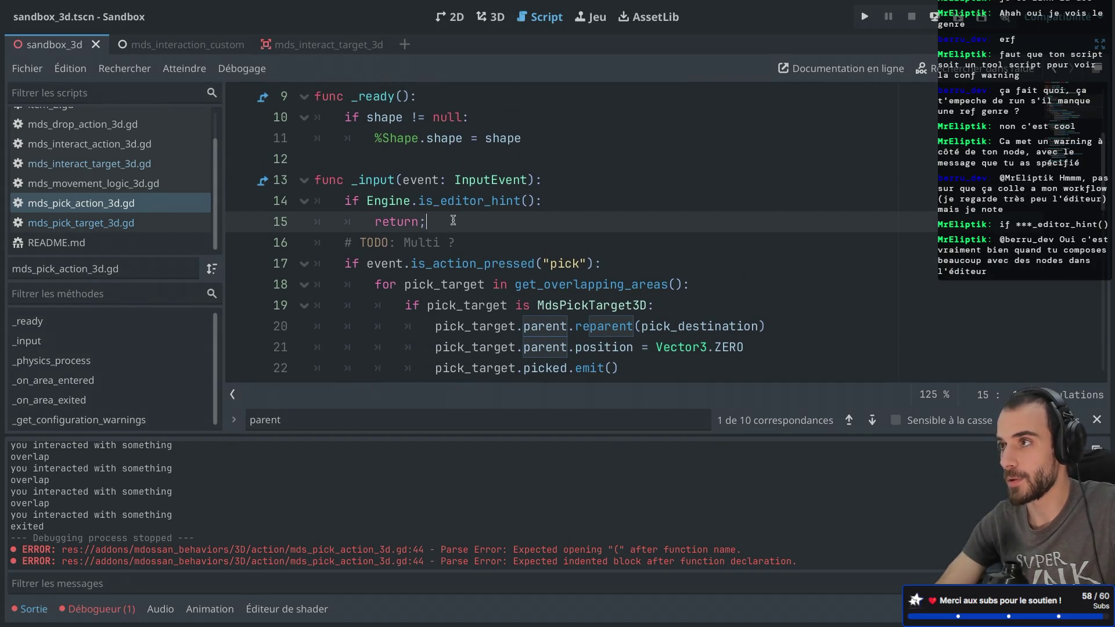
left_click_drag(453, 221, 284, 201)
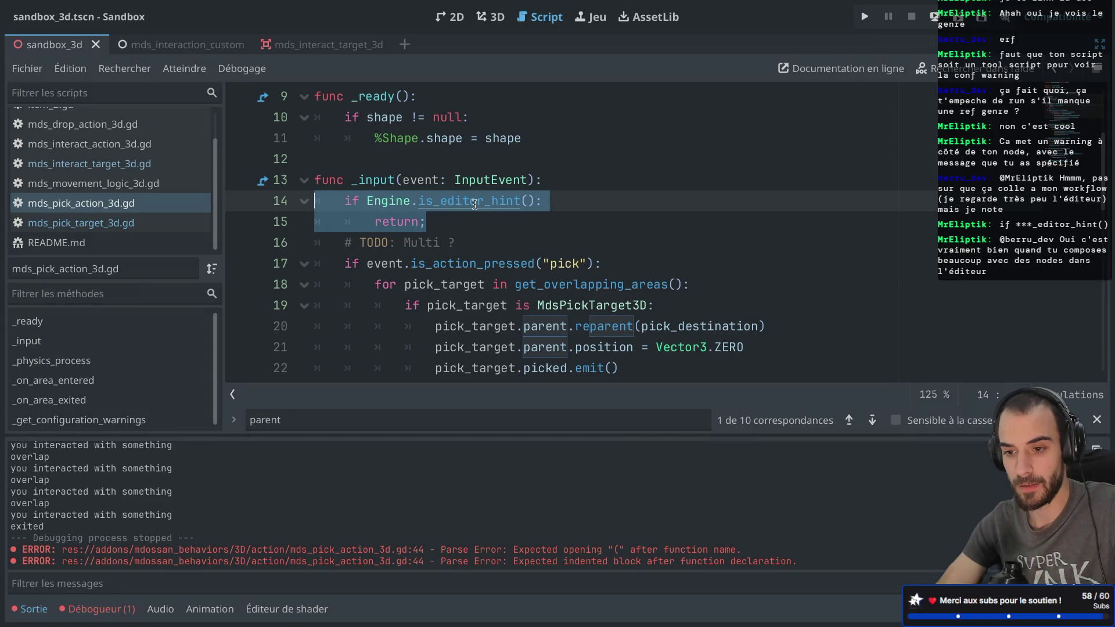
key("ctrl+c")
scroll(372, 184, "up", 2)
left_click(426, 194)
key("ctrl+v")
left_click(416, 190)
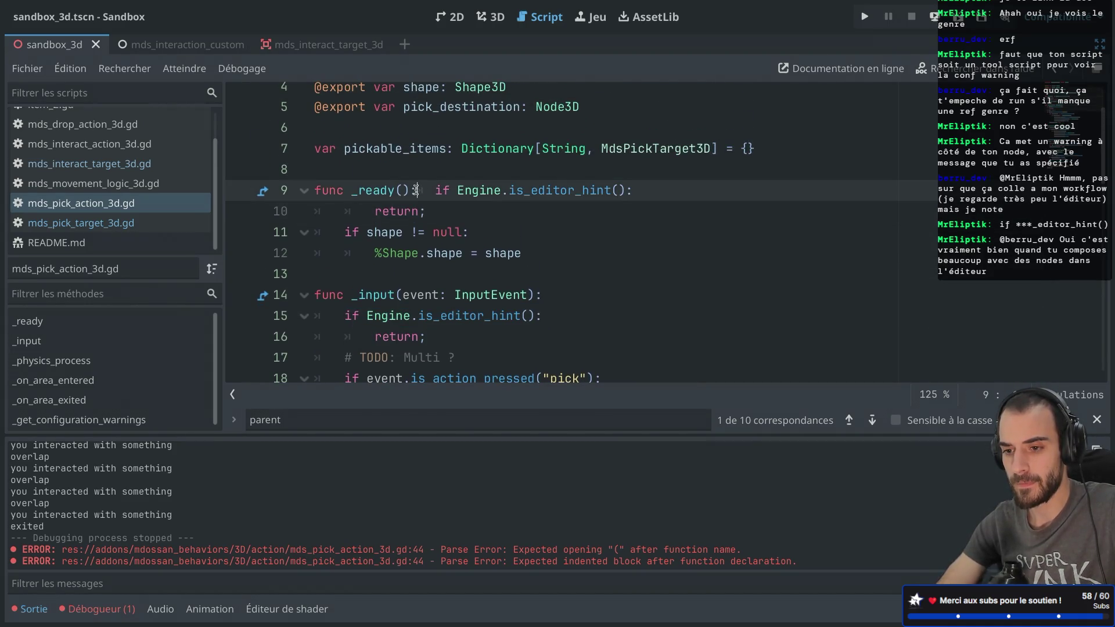
key("Return")
key("BackSpace")
left_click(415, 191)
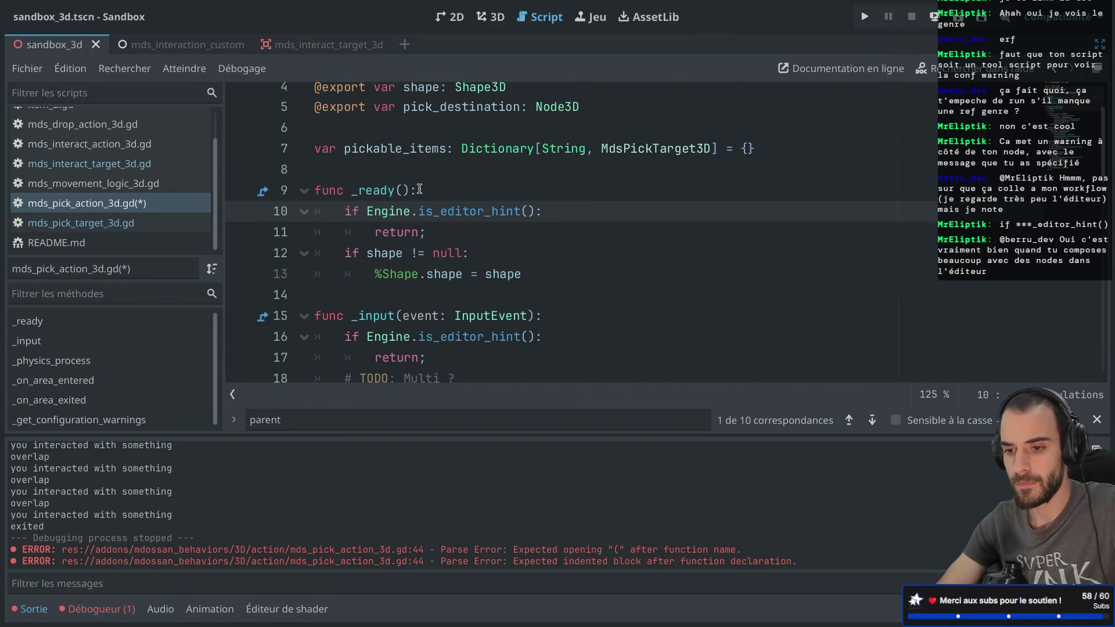
left_click(444, 234, "shift")
scroll(444, 191, "down", 6)
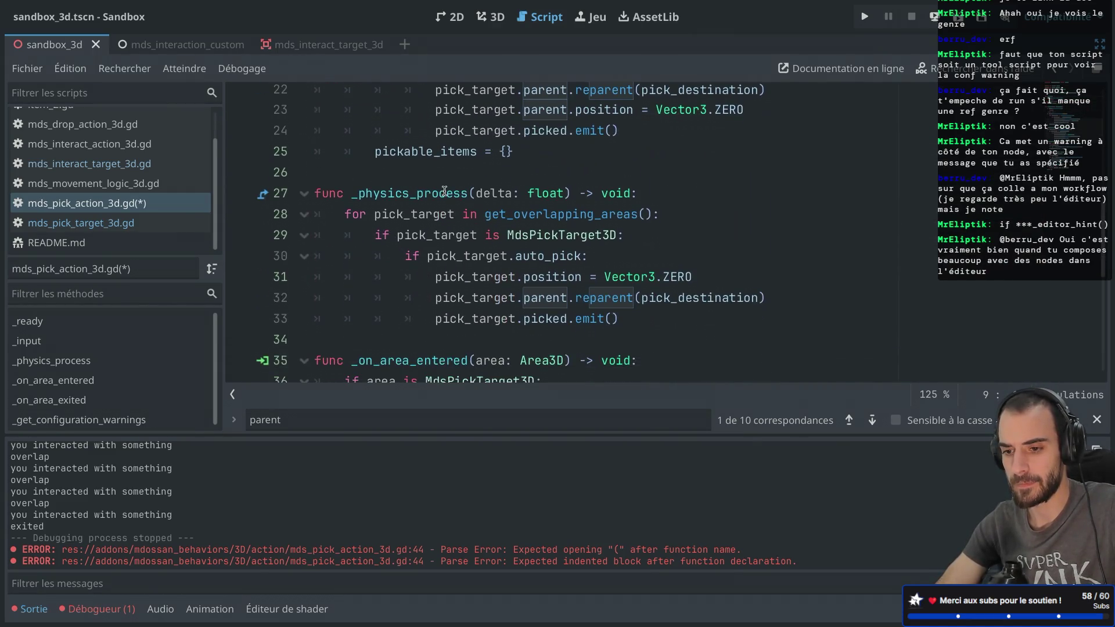
- Paste the editor-hint guard into _physics_process and review _on_area_entered
left_click(667, 192)
key("ctrl+v")
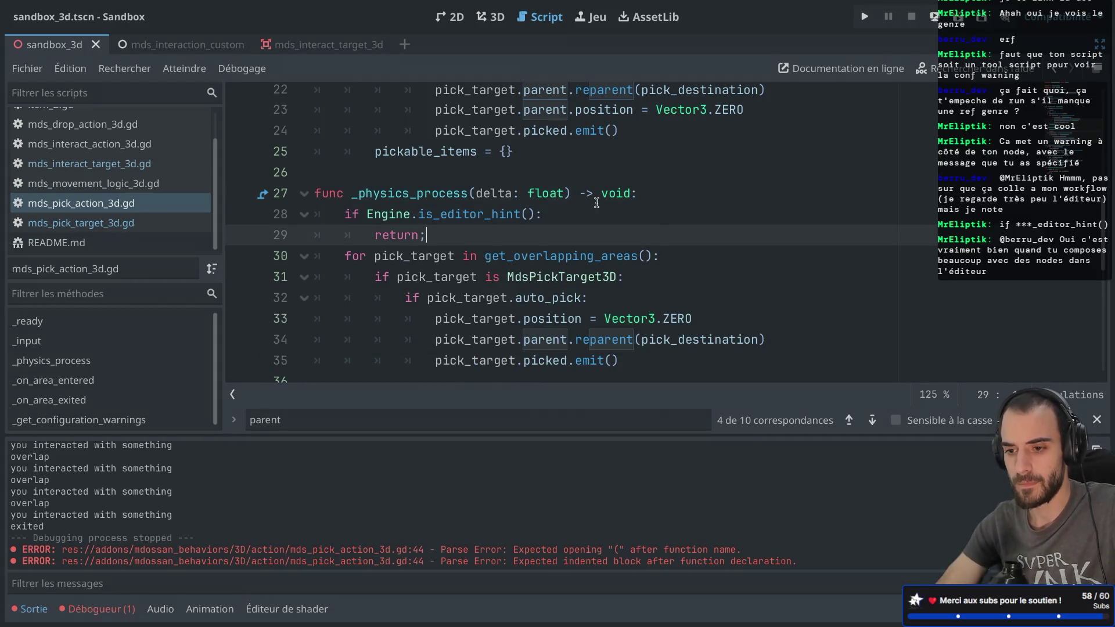
scroll(596, 202, "down", 3)
scroll(597, 202, "down", 1)
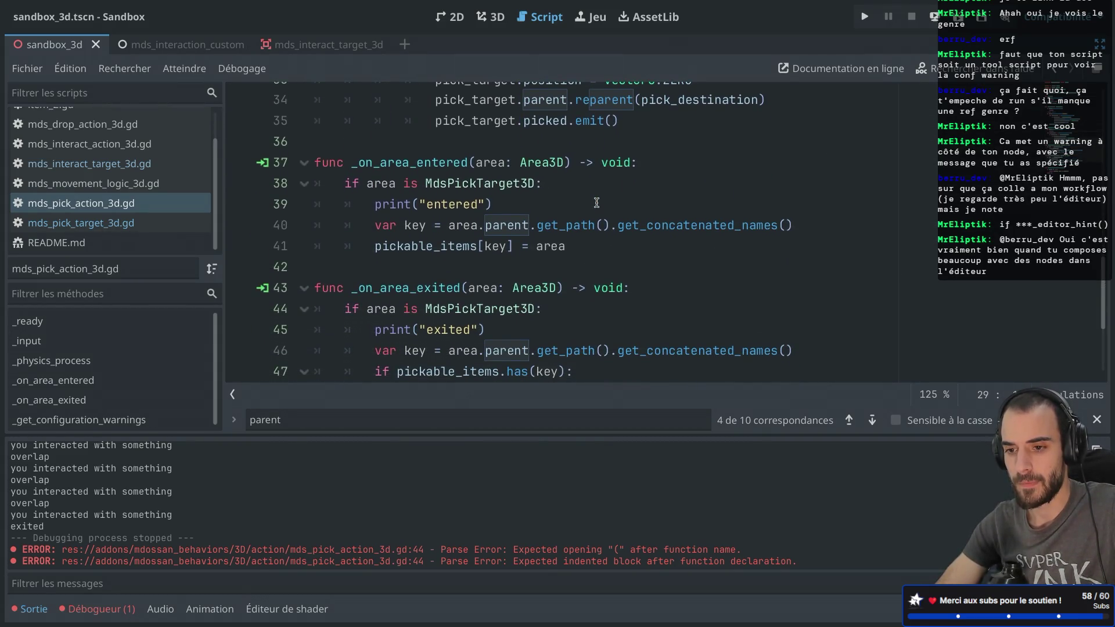
double_click(360, 162)
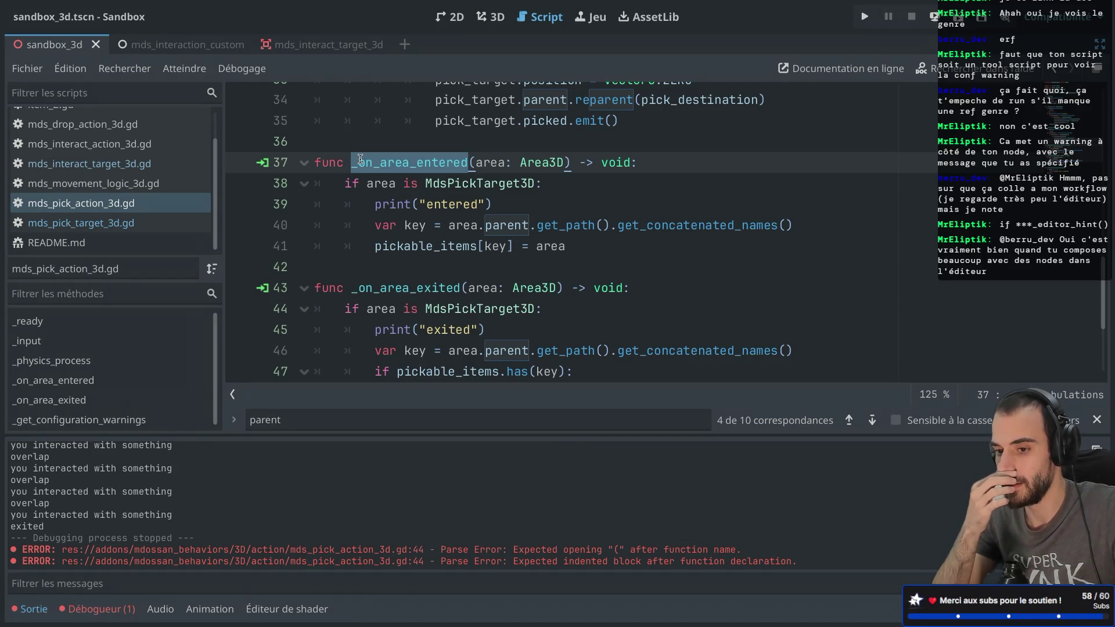
key("ctrl+shift+F11")
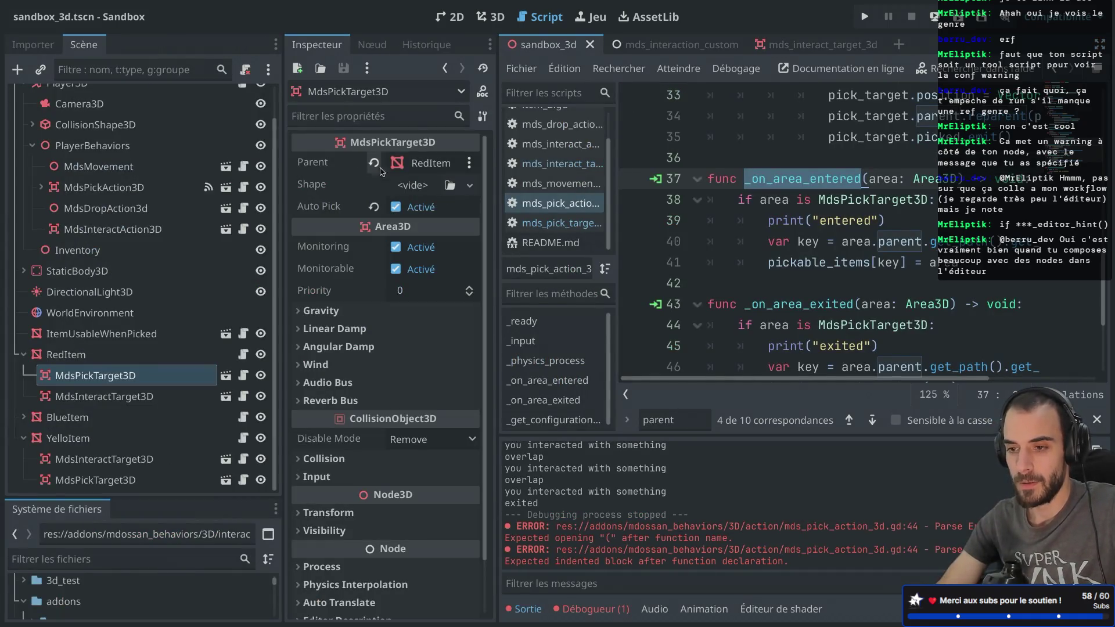
scroll(778, 241, "down", 3)
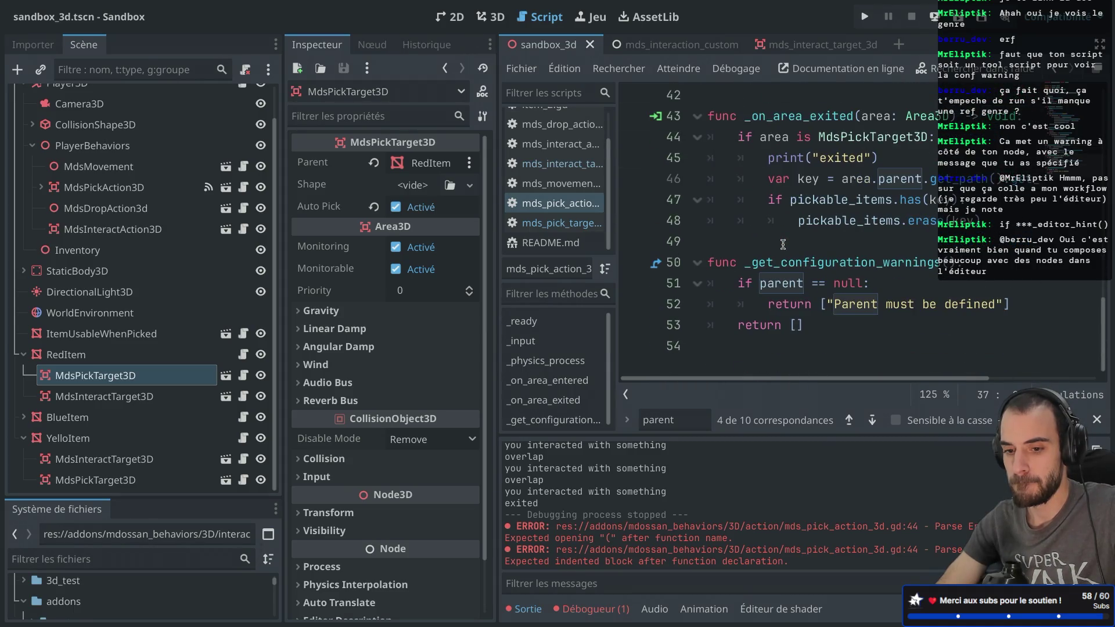
key("ctrl+shift+F11")
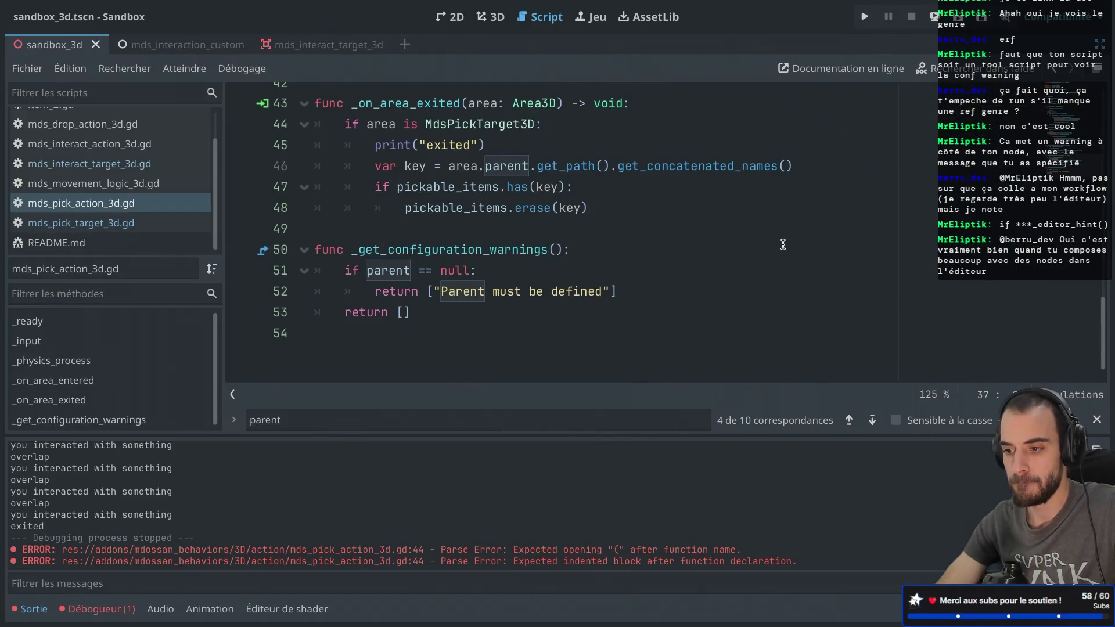
scroll(421, 322, "up", 13)
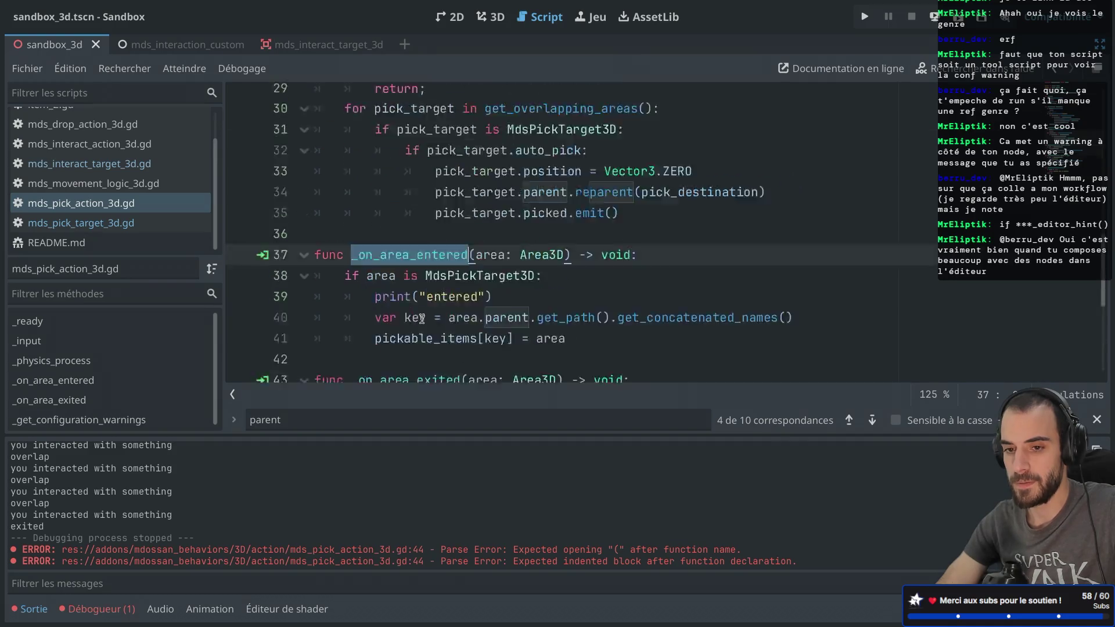
left_click(318, 99)
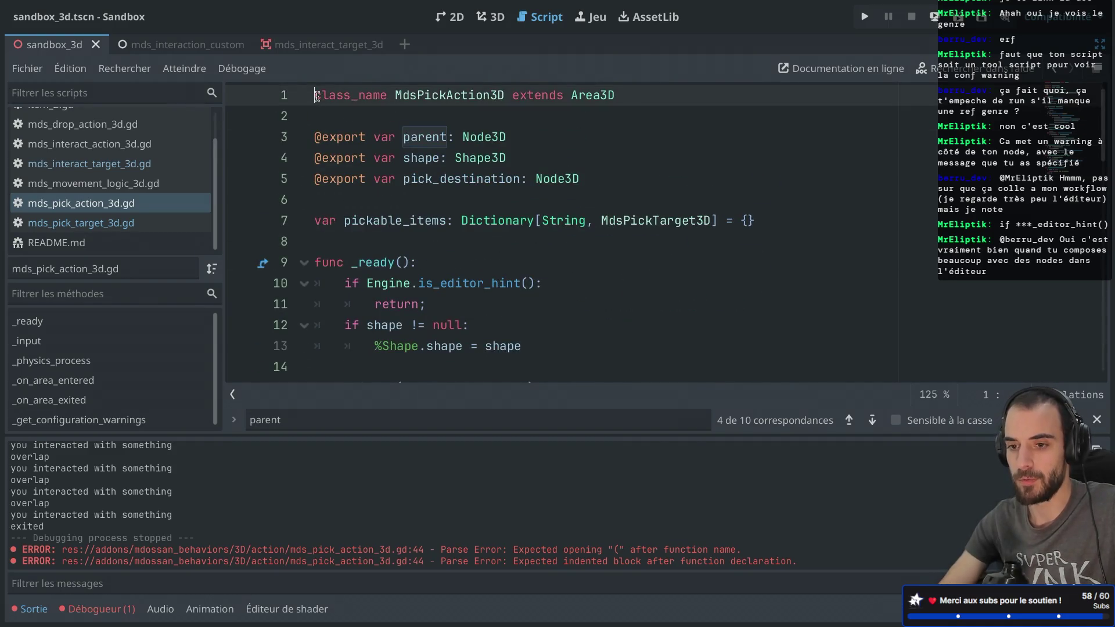
key("Return")
key("Up")
type("@")
type("tool")
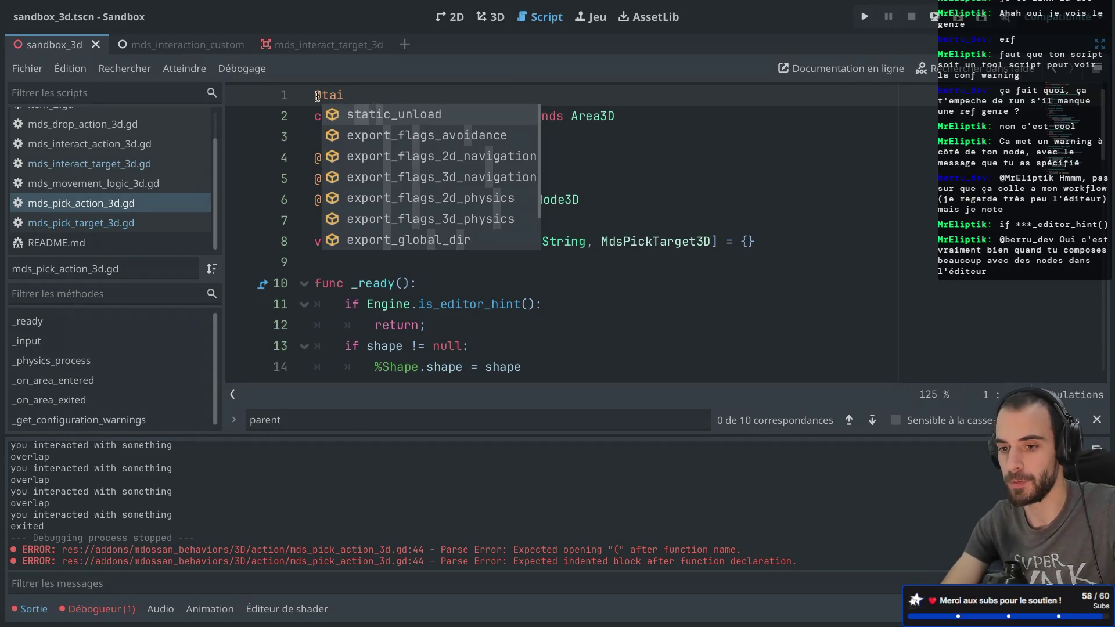
key("Escape")
left_click(421, 124)
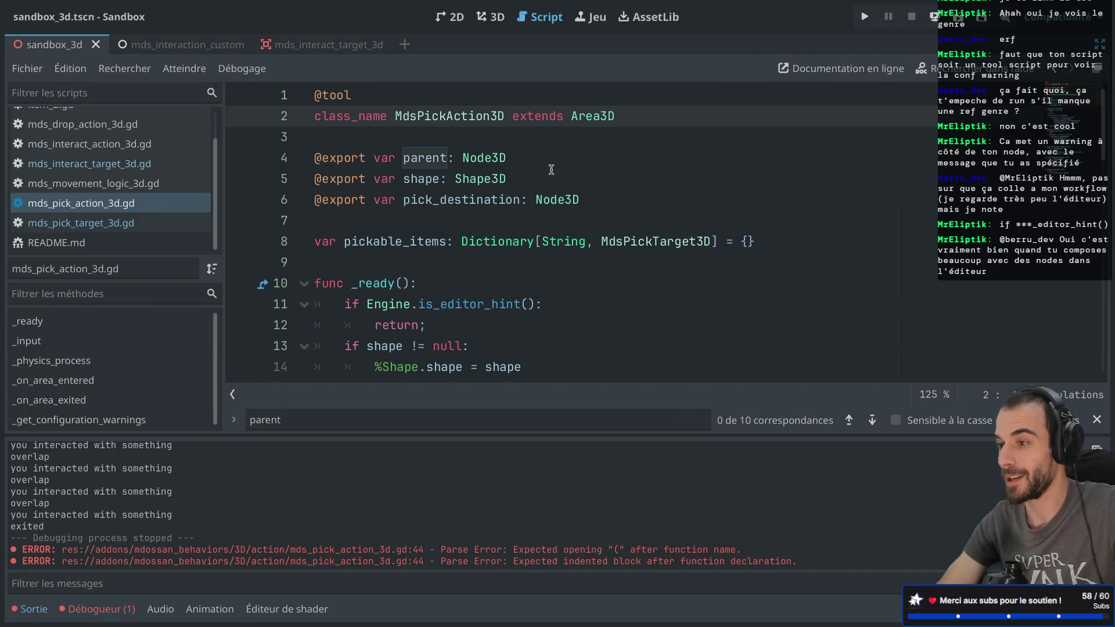
- Toggle distraction-free mode and collapse the bottom Output panel to show more code
key("ctrl+shift+F11")
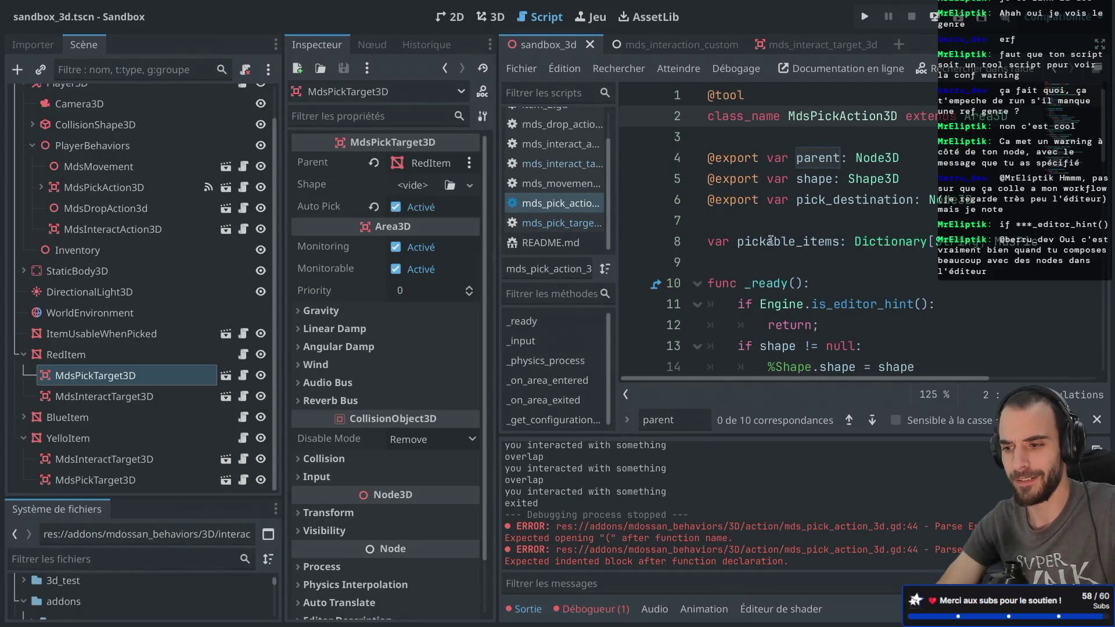
scroll(775, 240, "down", 10)
scroll(776, 241, "up", 10)
key("ctrl+shift+F11")
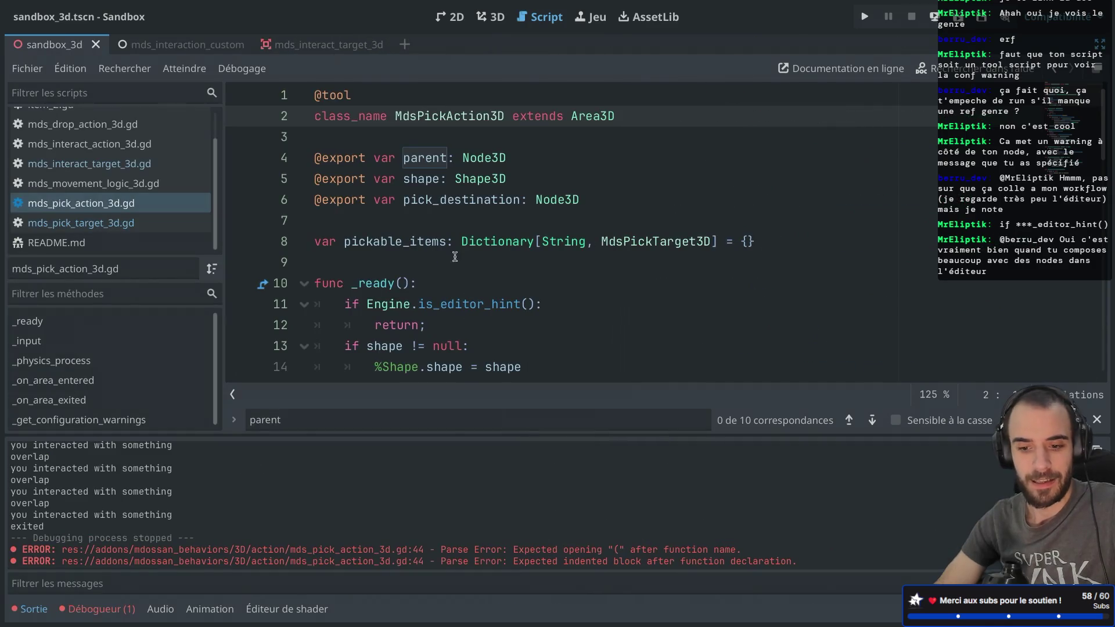
left_click(29, 609)
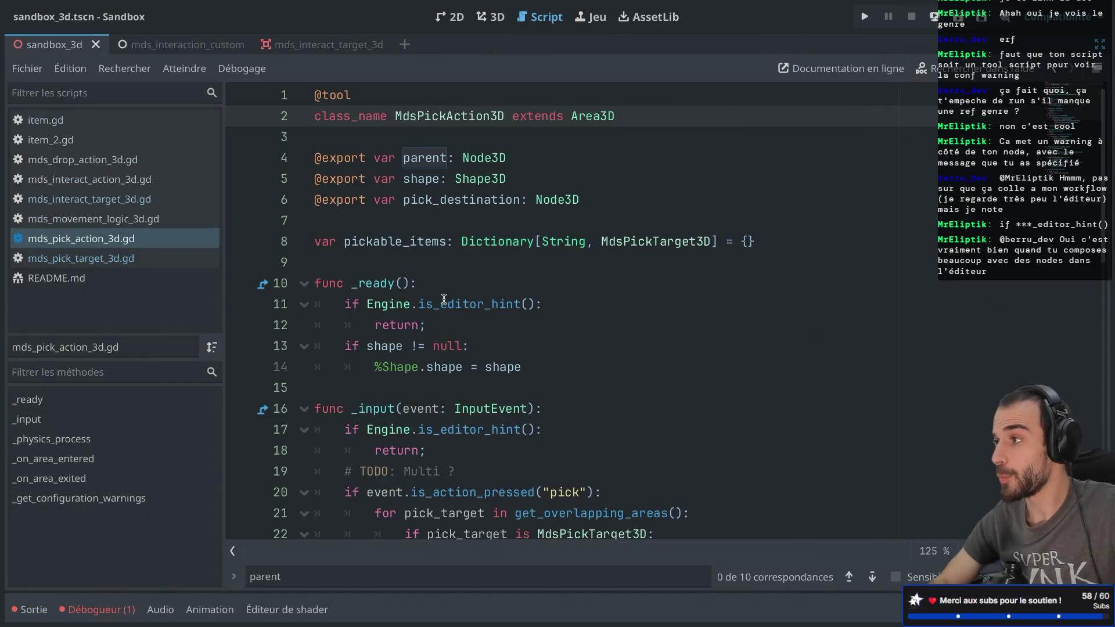
- Dismiss the is_editor_hint docs popup, exit distraction-free mode and widen the Scene dock slightly
mouse_move(443, 298)
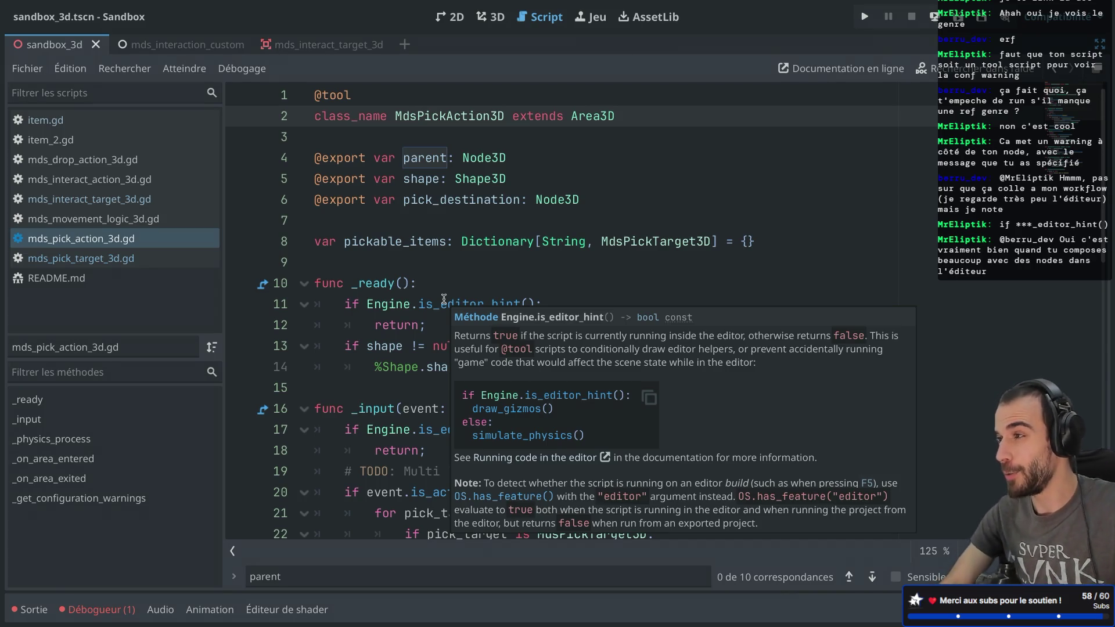
left_click(505, 284)
key("ctrl+shift+F11")
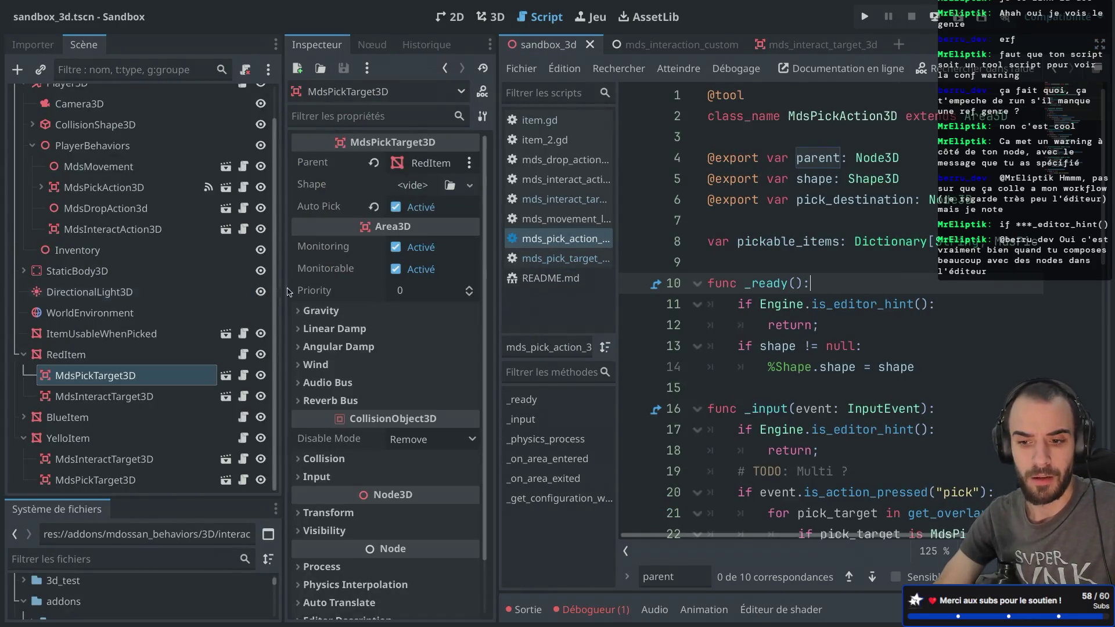
left_click_drag(283, 281, 296, 282)
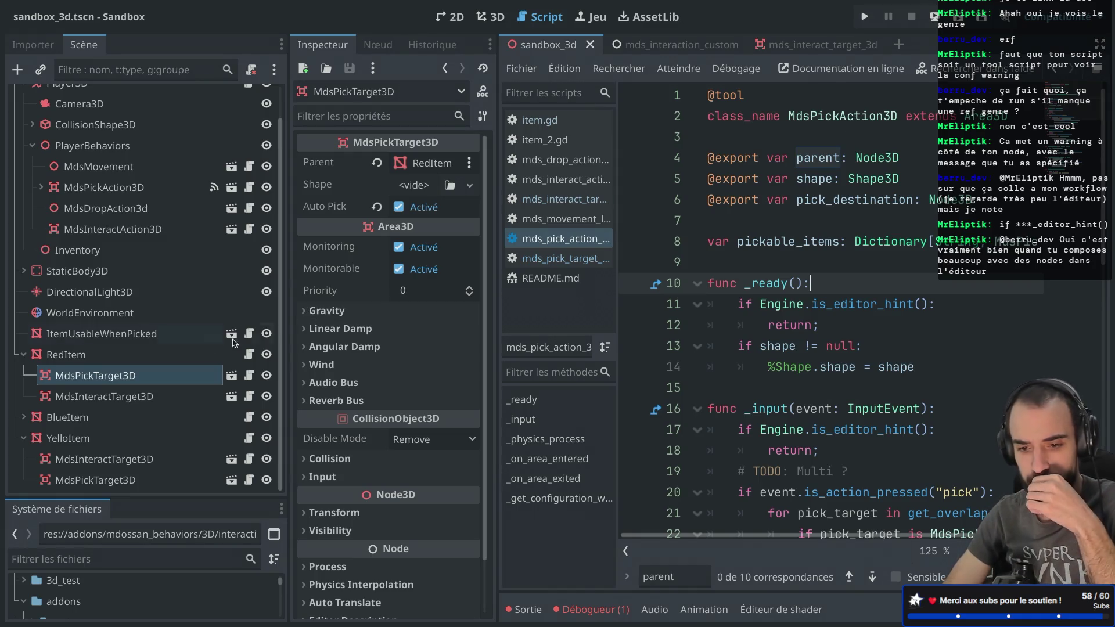
scroll(167, 298, "up", 1)
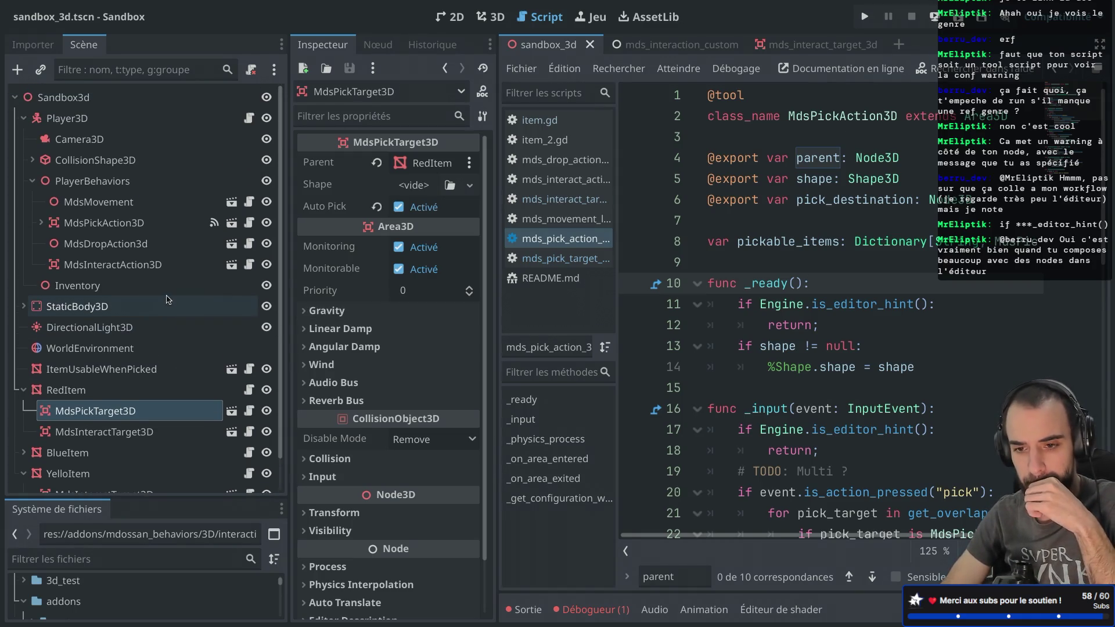
- Inspect MdsPickAction3D, close sandbox_3d, filter FileSystem for tool files, then switch to the kitty terminal
left_click(125, 226)
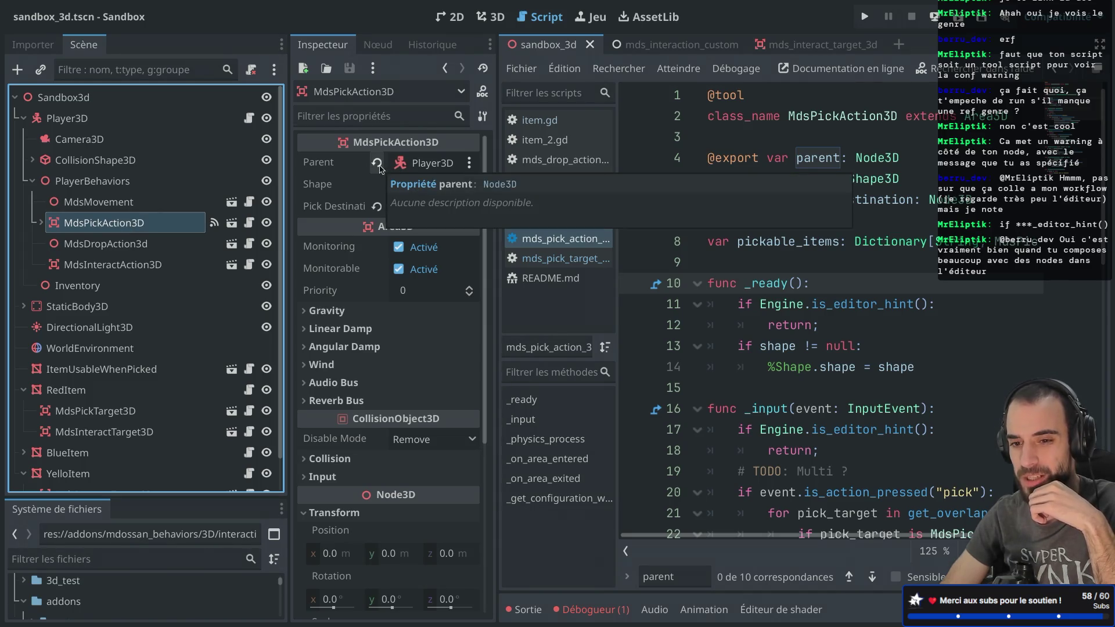
left_click(589, 45)
left_click(112, 560)
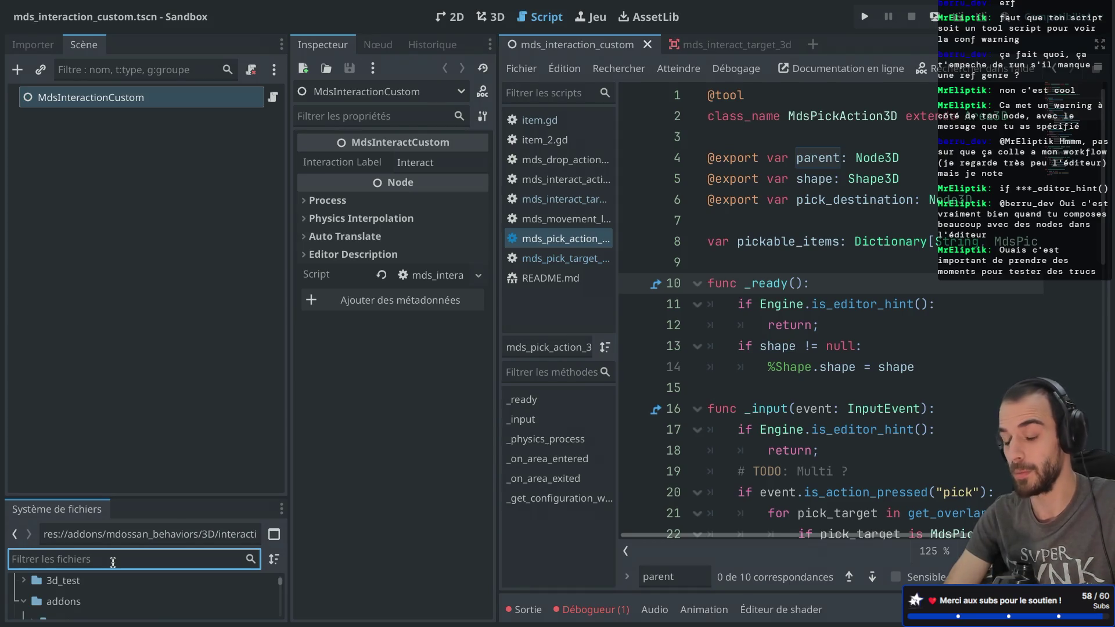
type("to")
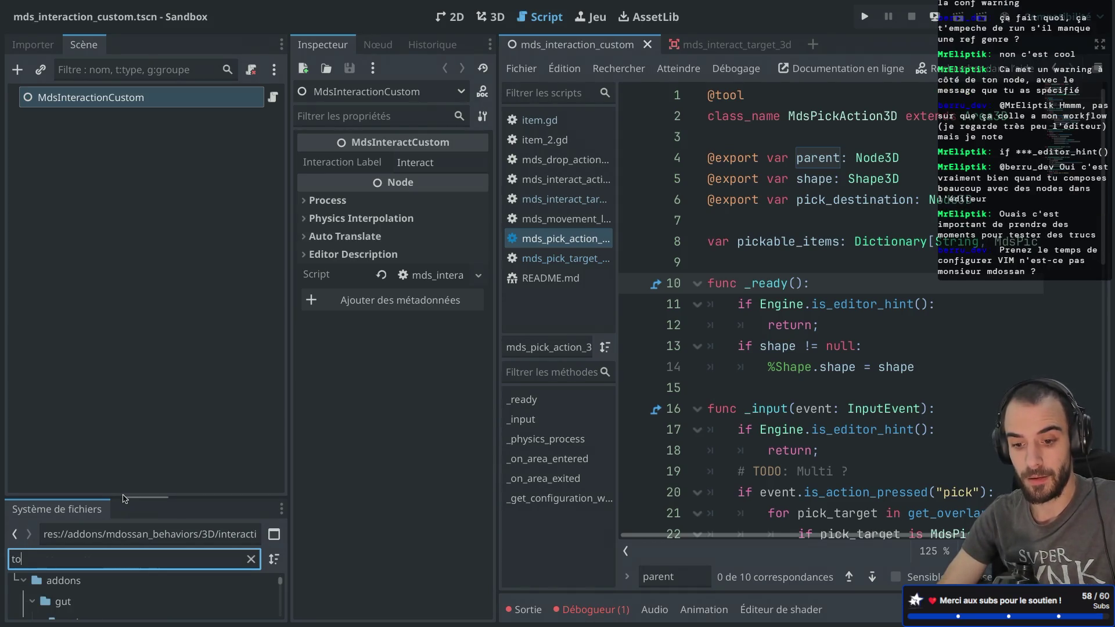
left_click_drag(139, 497, 139, 366)
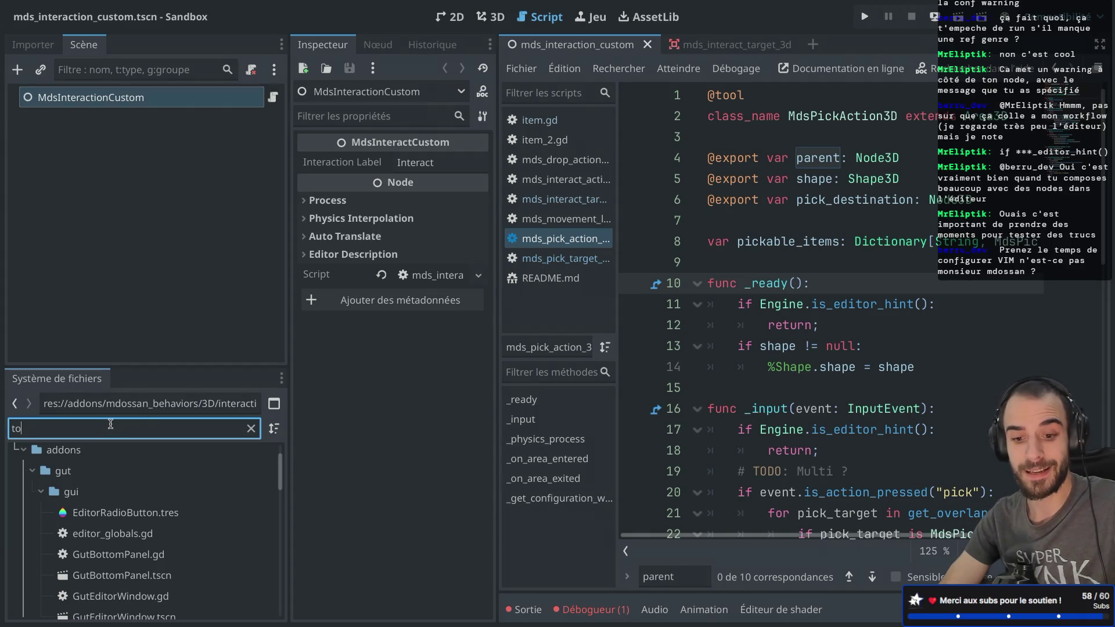
type("ol")
key("ctrl+Left")
key("ctrl+Left")
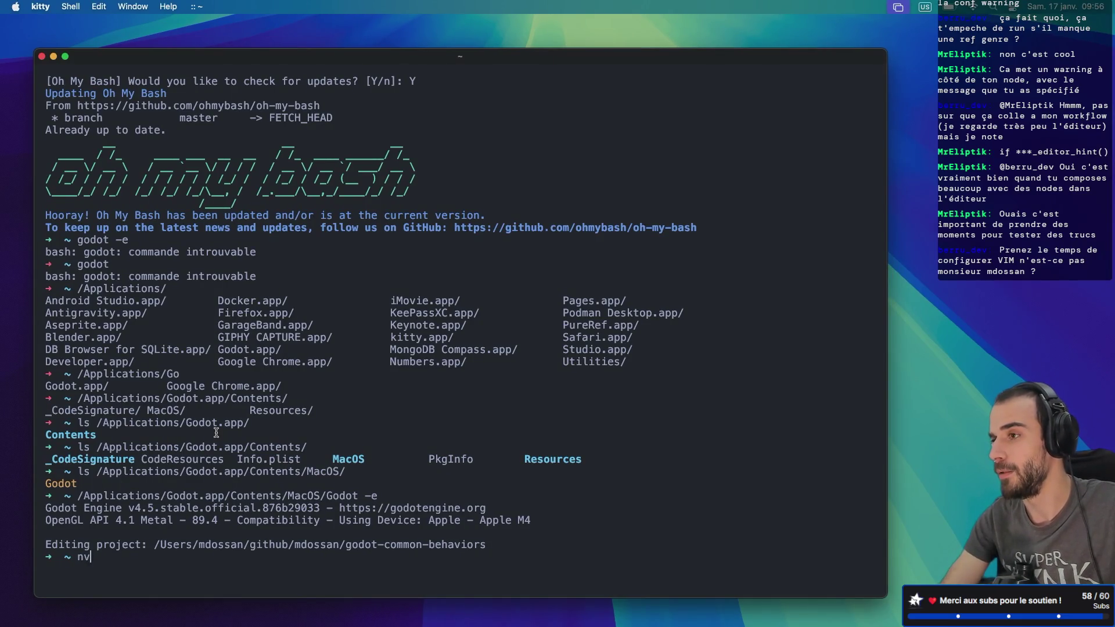
type("vim")
key("Return")
type("son")
key("Return")
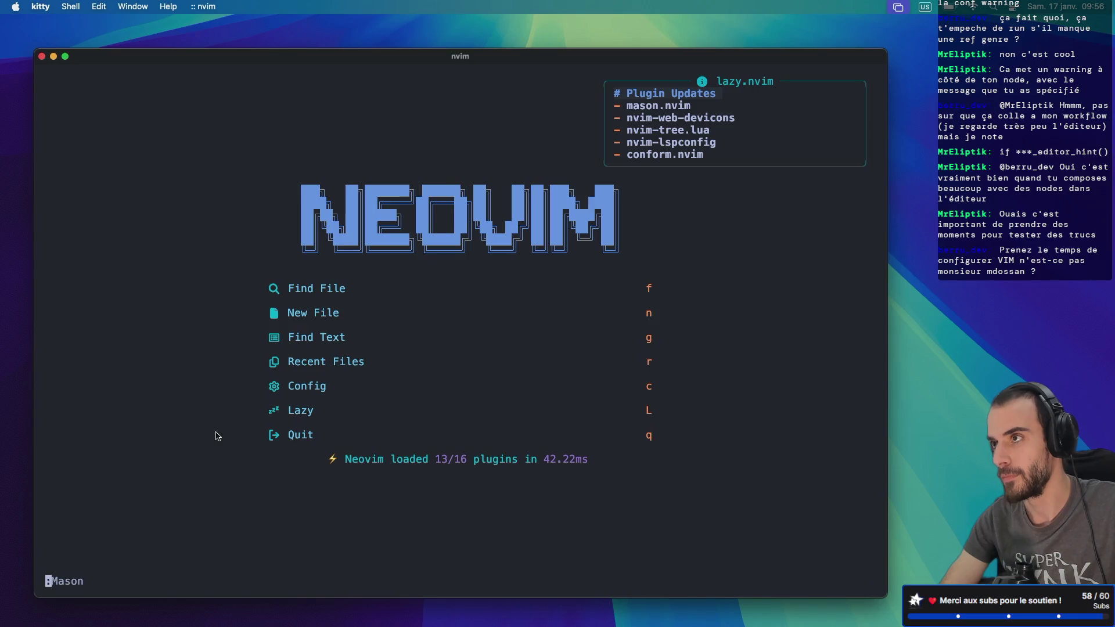
type("/godot")
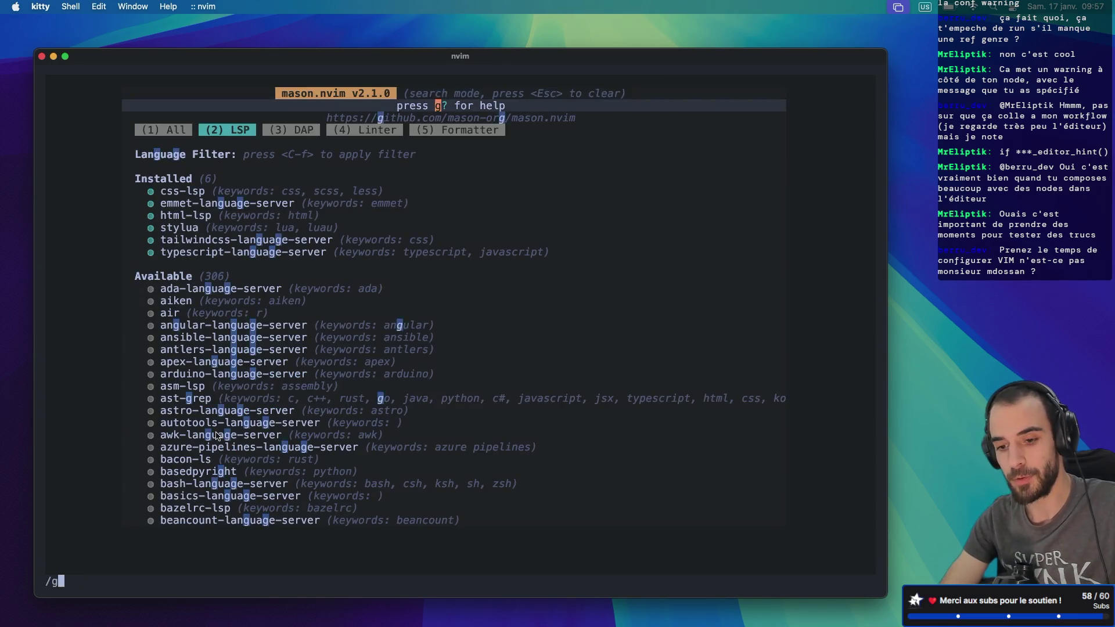
key("Return")
scroll(216, 435, "down", 20)
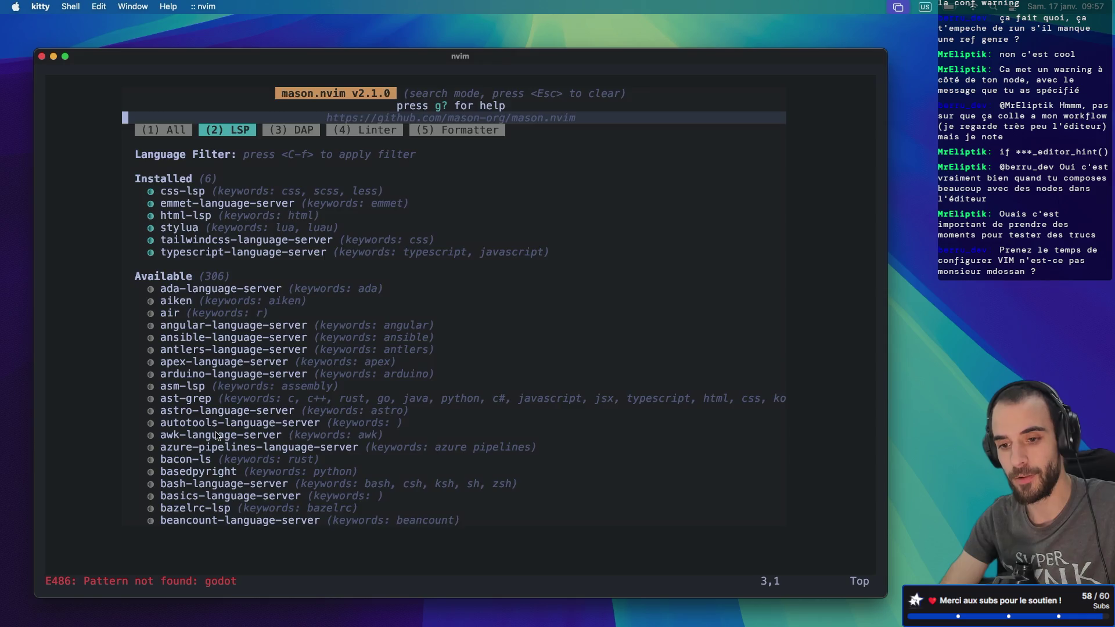
scroll(216, 436, "down", 18)
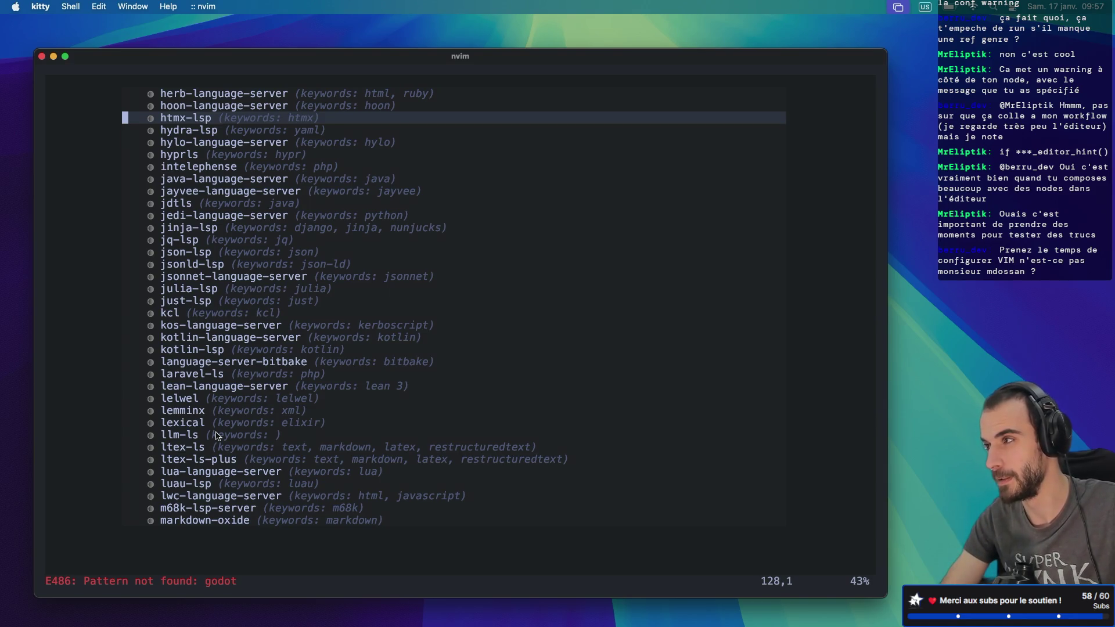
scroll(216, 435, "down", 12)
type("/gdscript")
key("Return")
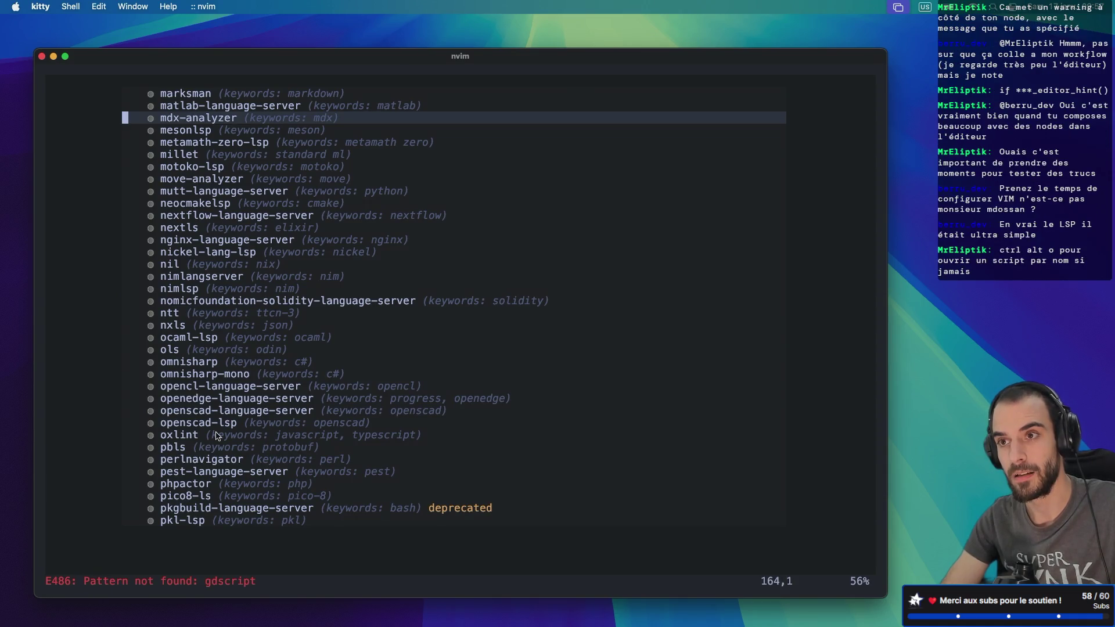
key("j")
key("j")
key("j")
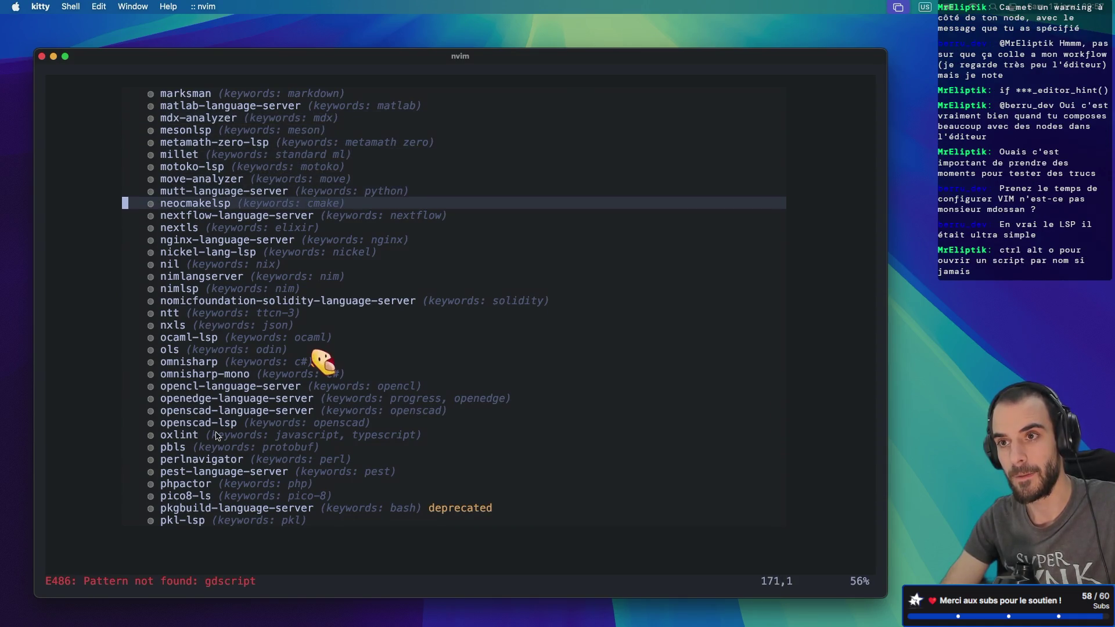
key("j")
key("j")
key("j")
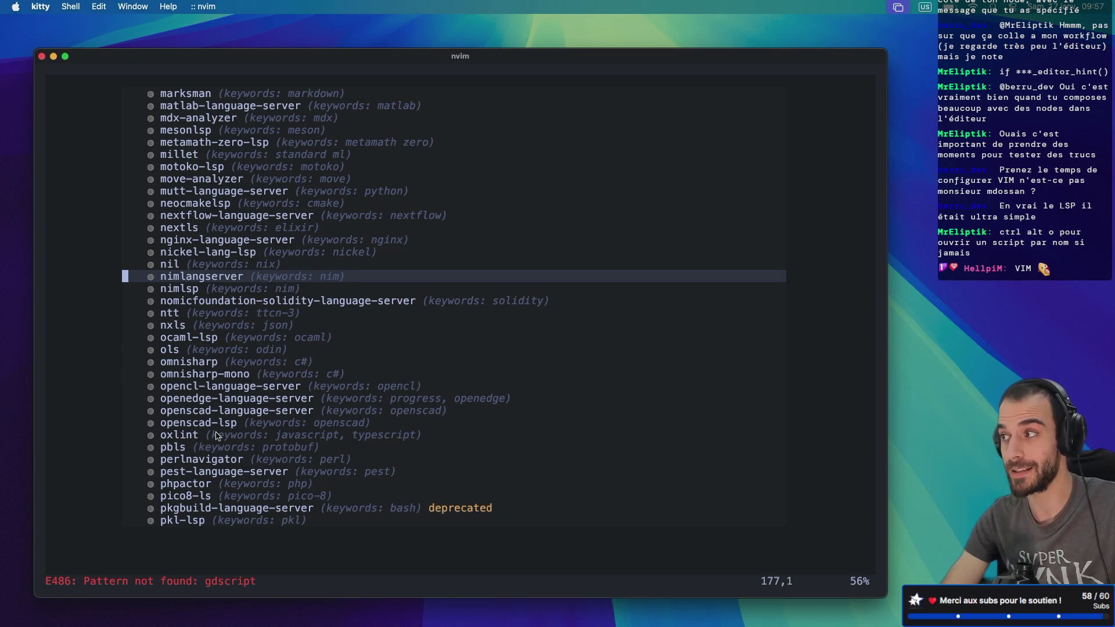
type(":q")
key("Return")
key("q")
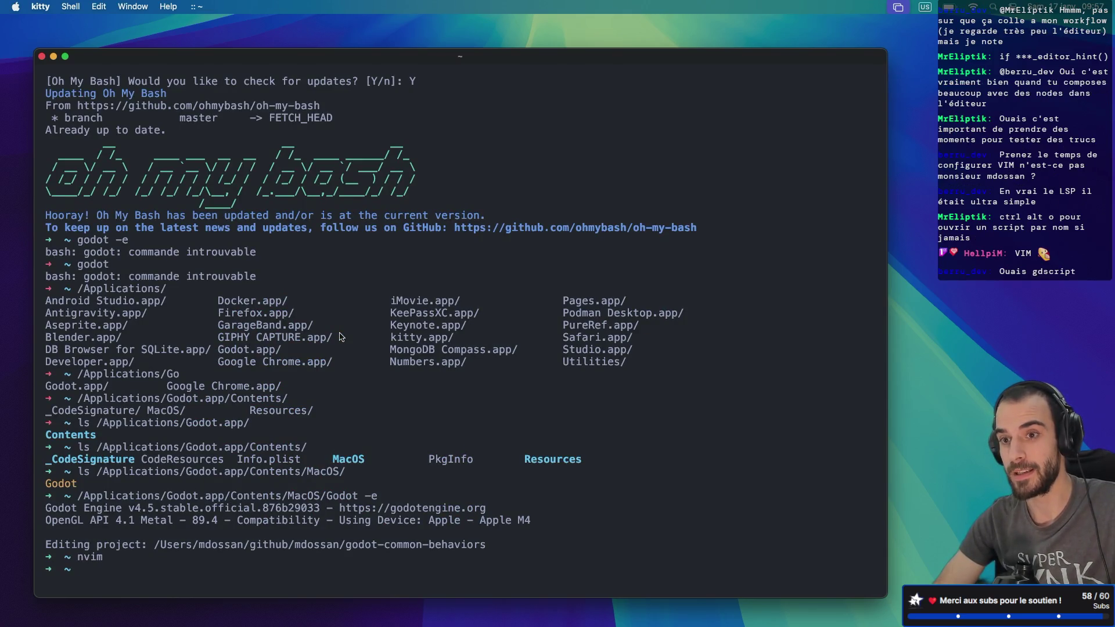
type("nvim")
key("Return")
type(":")
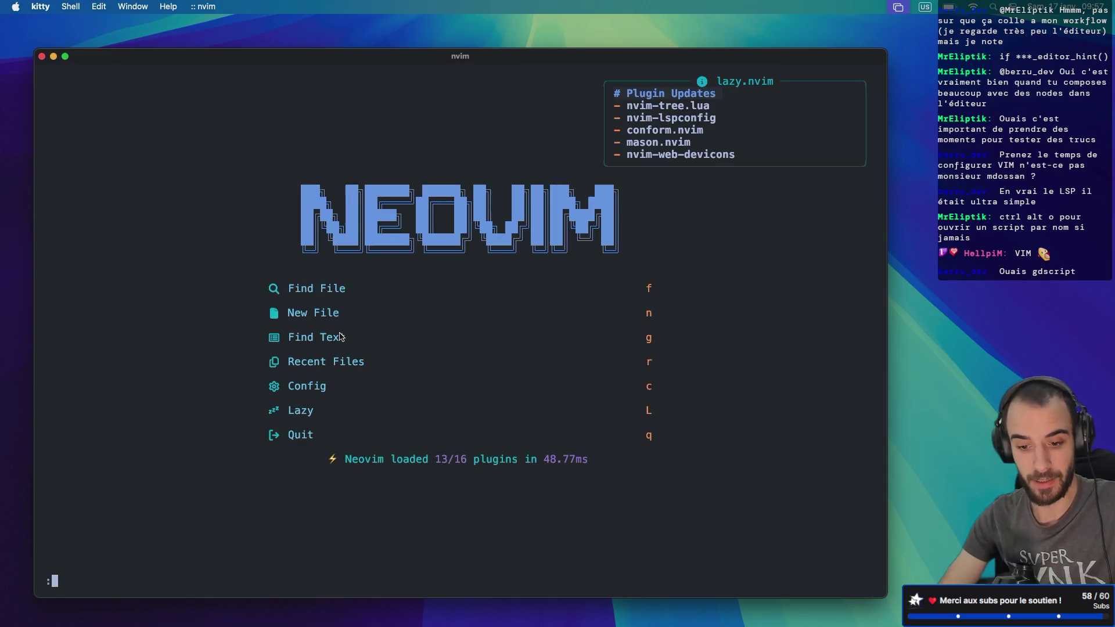
type("Mason")
key("Return")
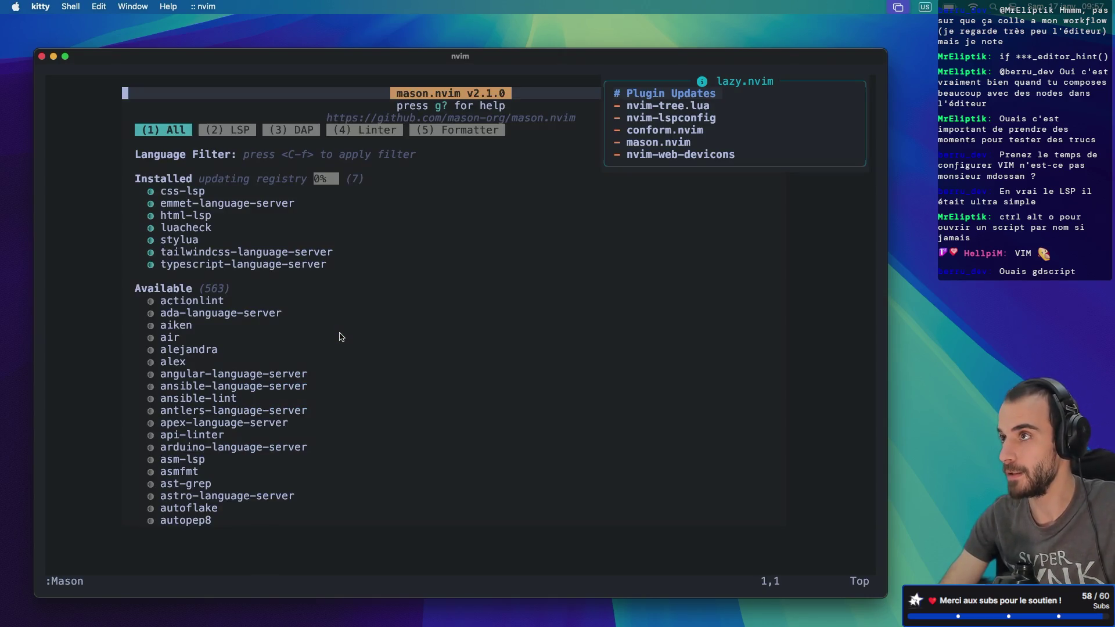
key("j")
key("j")
key("j")
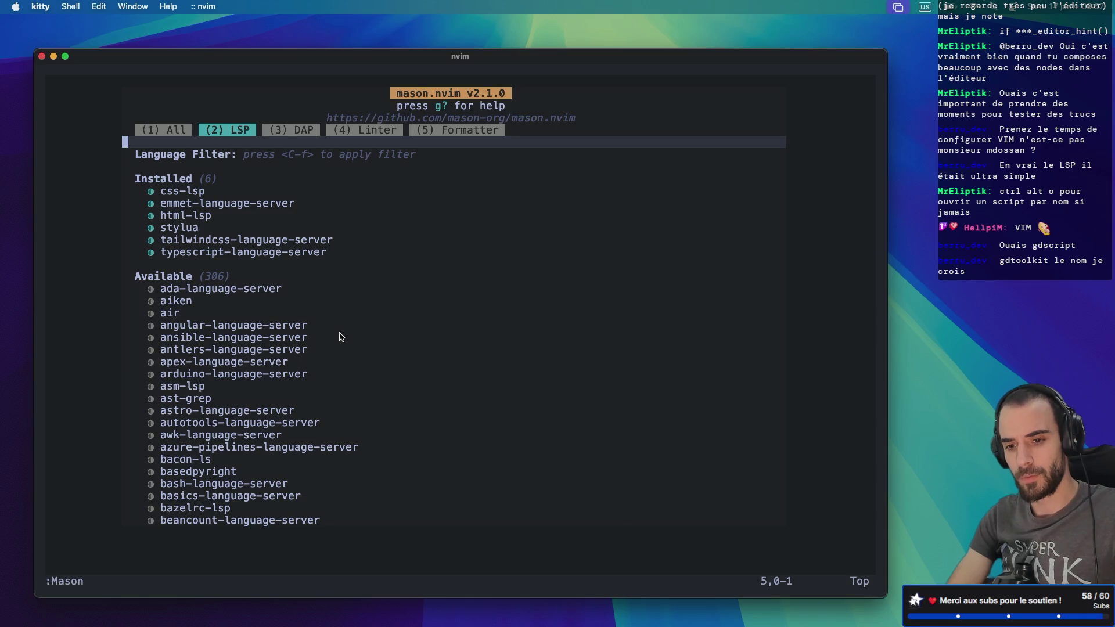
type("jj/gdtool")
key("Return")
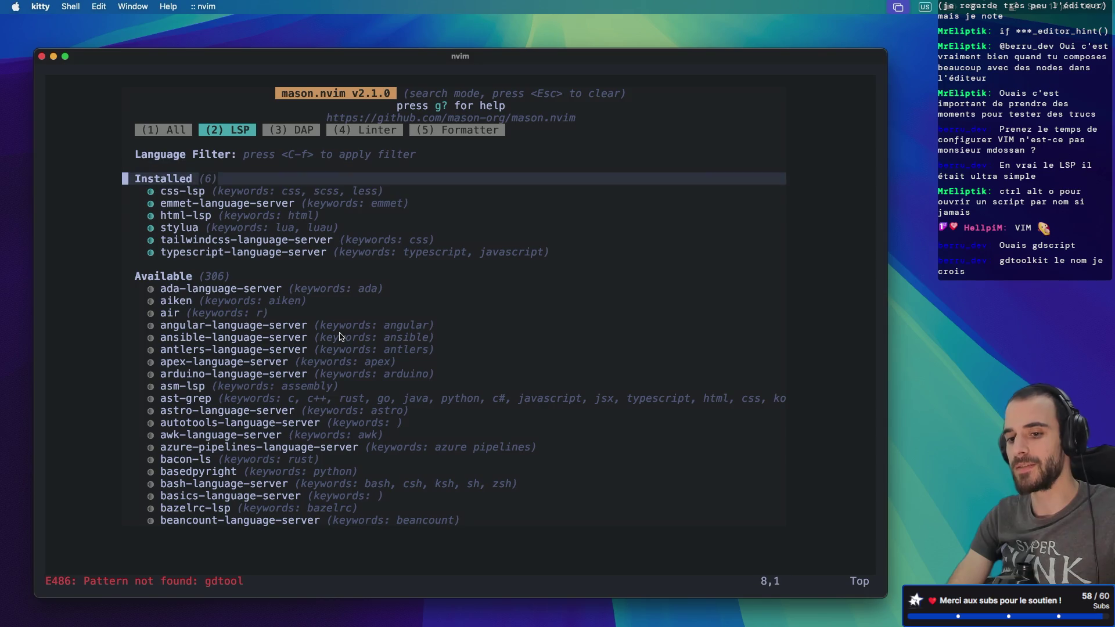
scroll(339, 336, "down", 20)
scroll(340, 336, "down", 12)
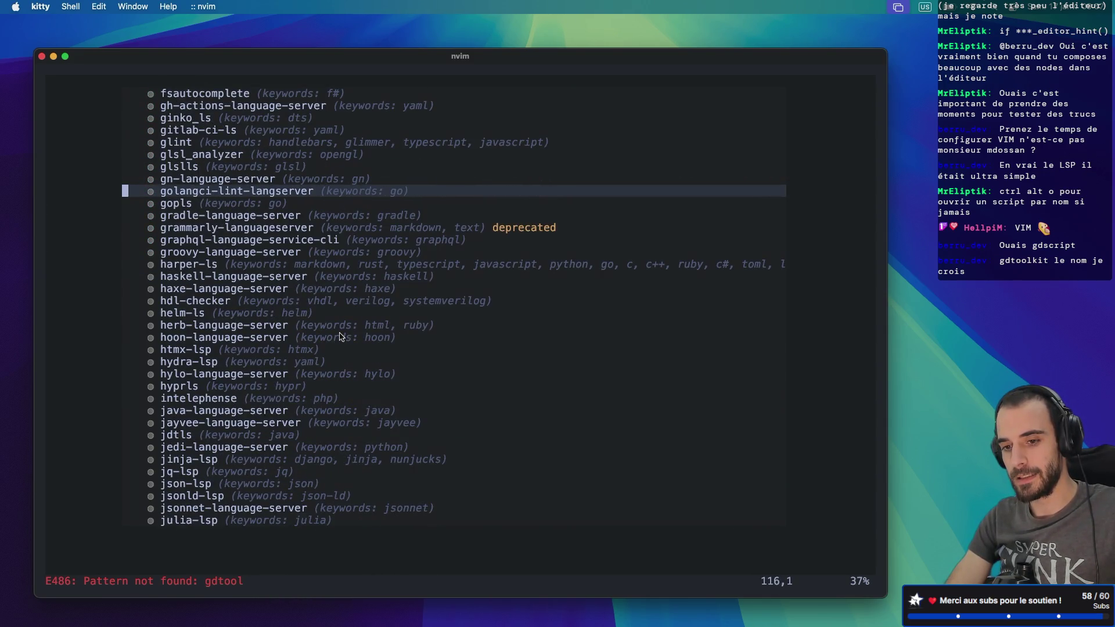
scroll(339, 337, "up", 6)
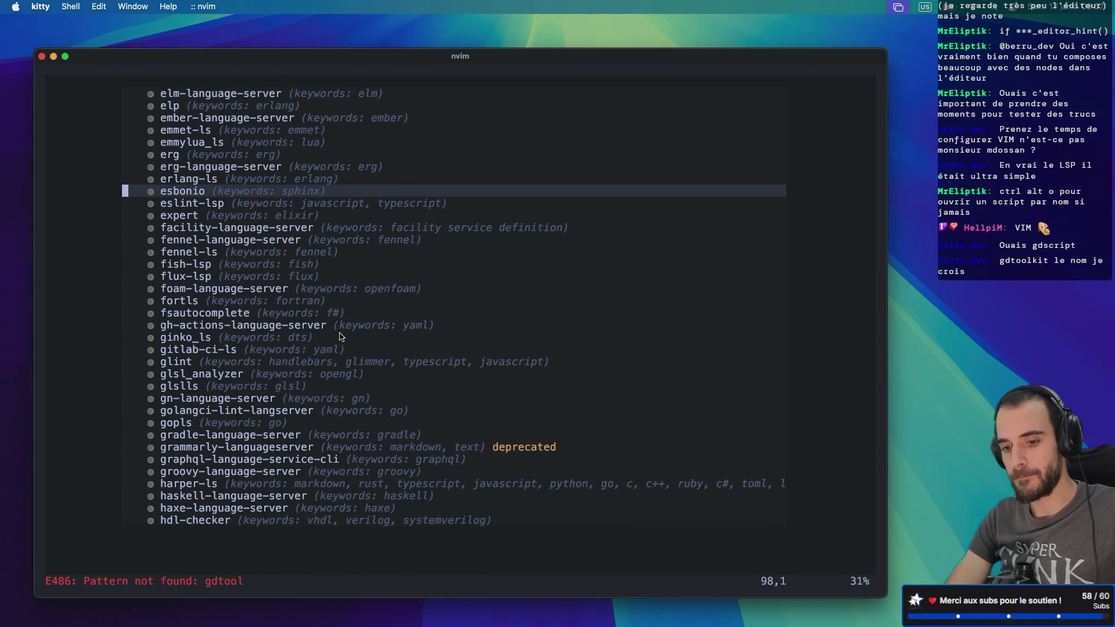
type("qqexit")
key("Return")
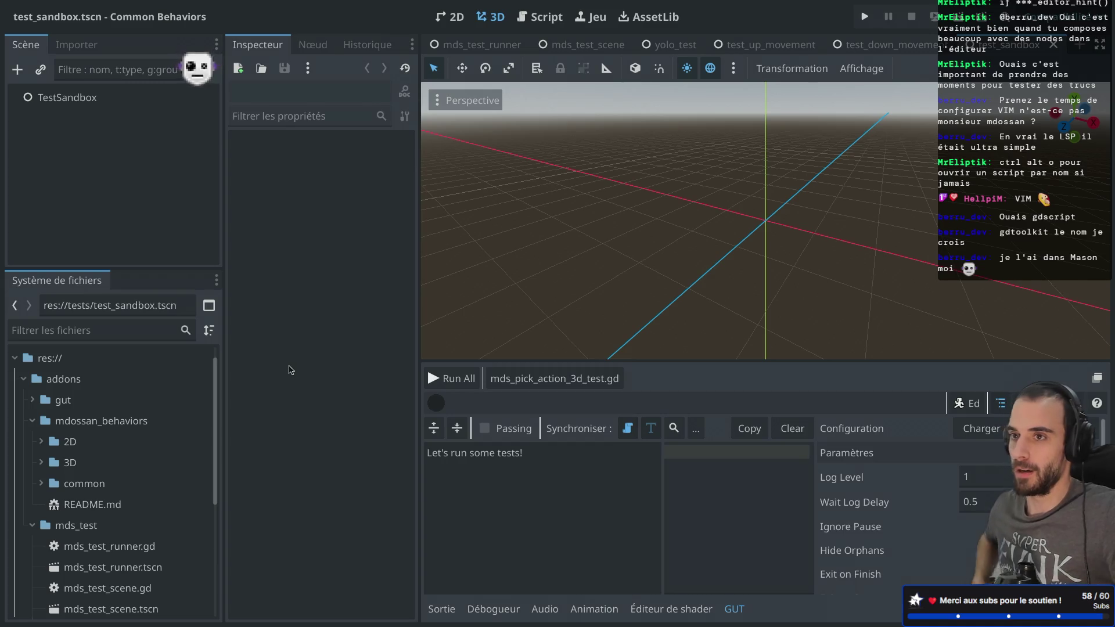
- Switch desktops back to the Sandbox Godot editor showing test_sandbox.tscn
key("F11")
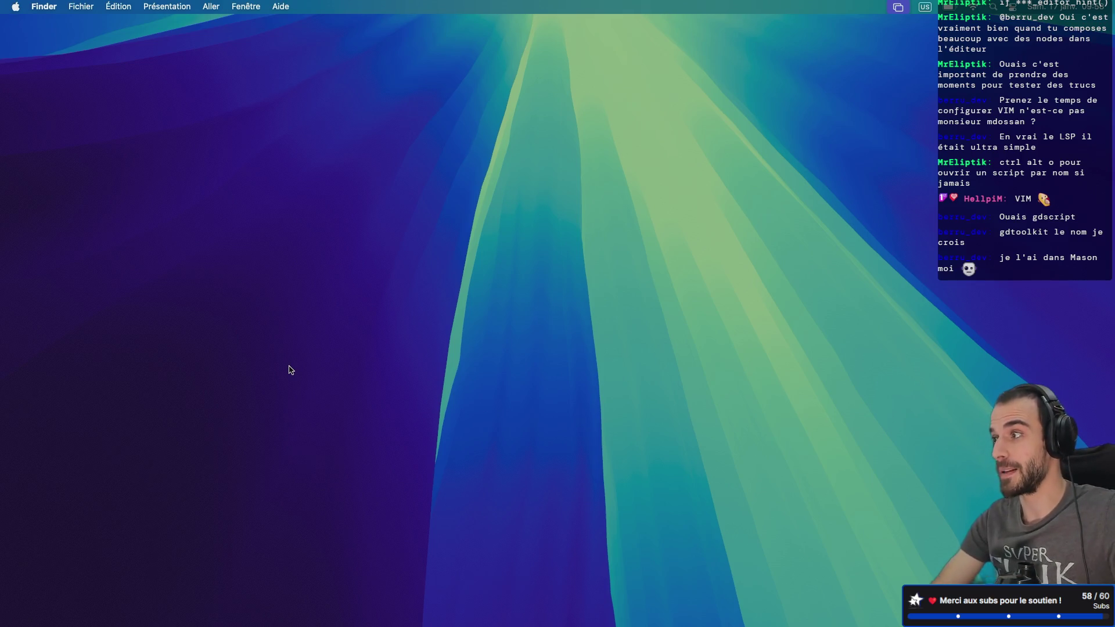
key("ctrl+Right")
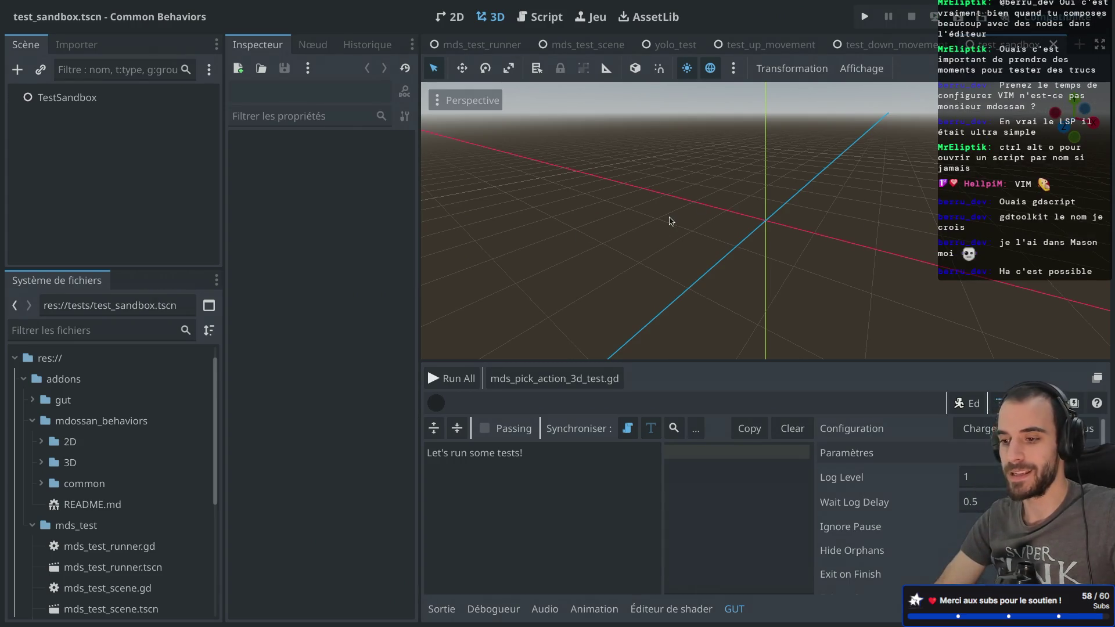
key("ctrl+Right")
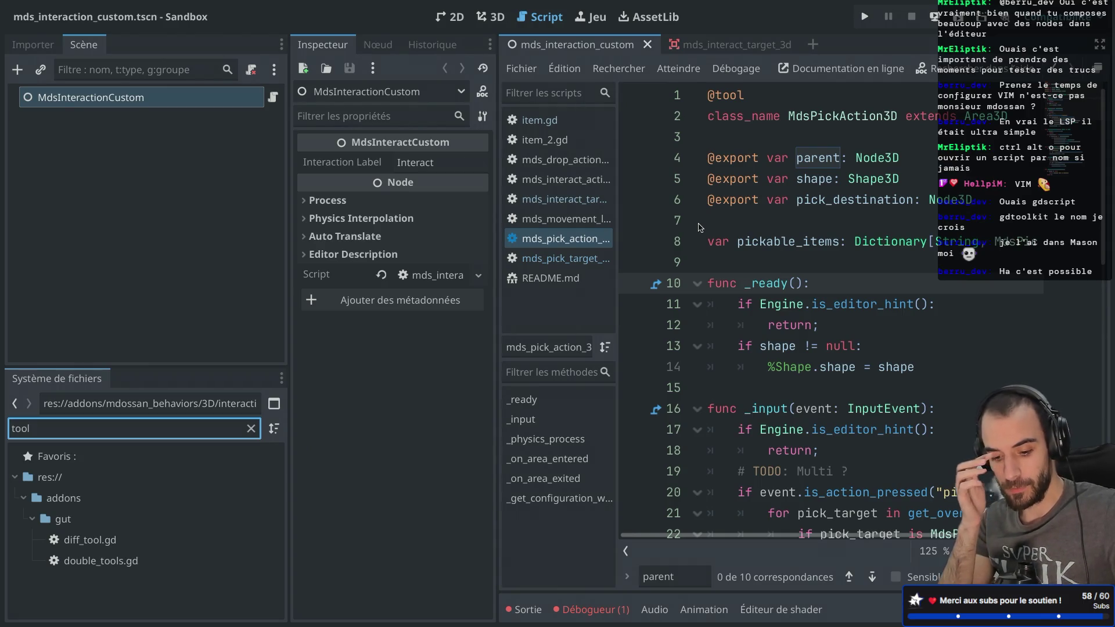
- Briefly open the scene finder, then view the script full-width and restore the side docks
key("ctrl+shift+o")
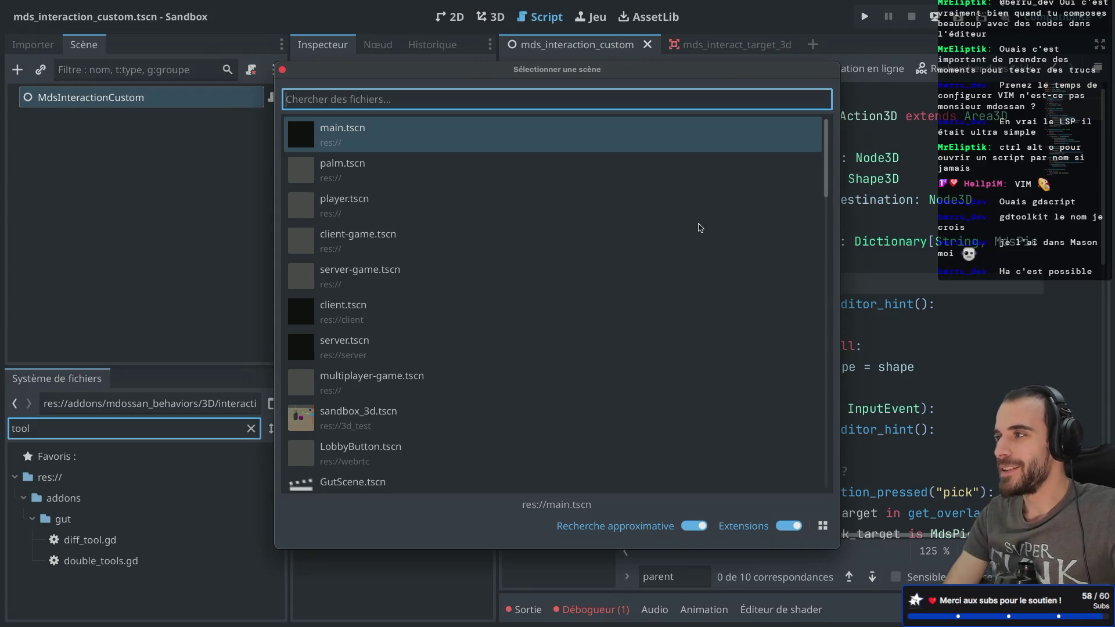
key("Escape")
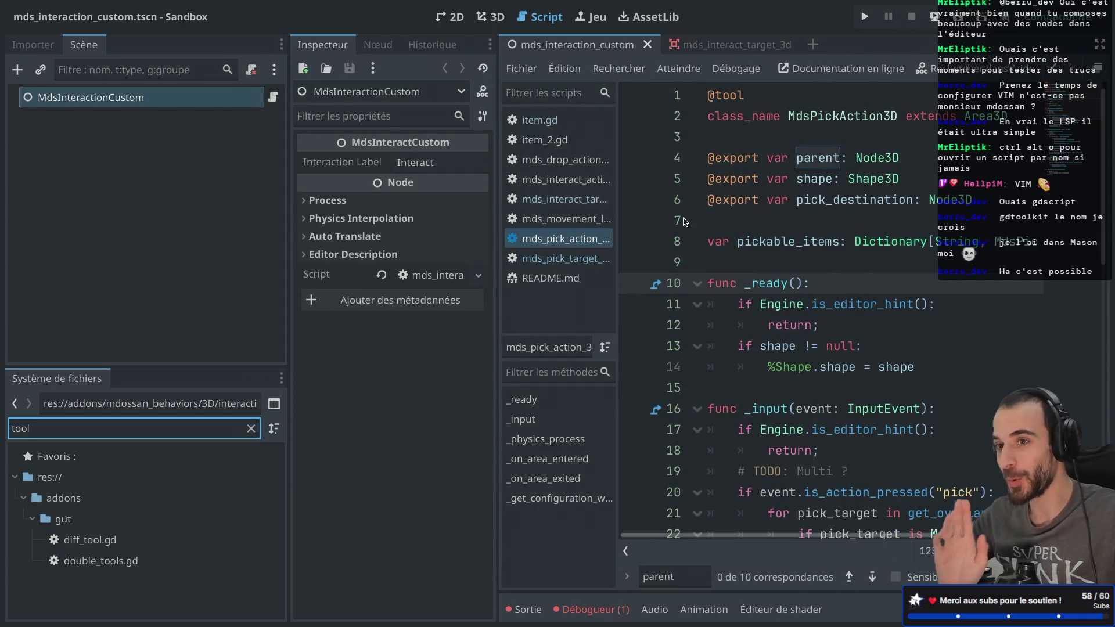
key("ctrl+shift+F11")
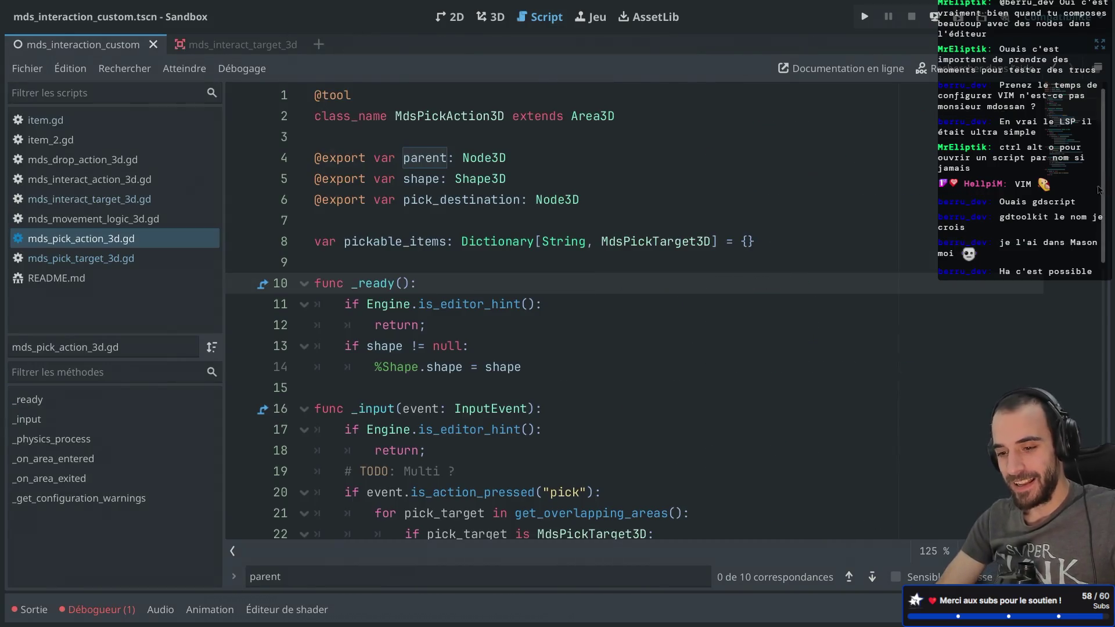
scroll(758, 237, "down", 2)
scroll(758, 238, "down", 3)
scroll(556, 192, "down", 2)
scroll(557, 192, "up", 3)
scroll(556, 192, "up", 1)
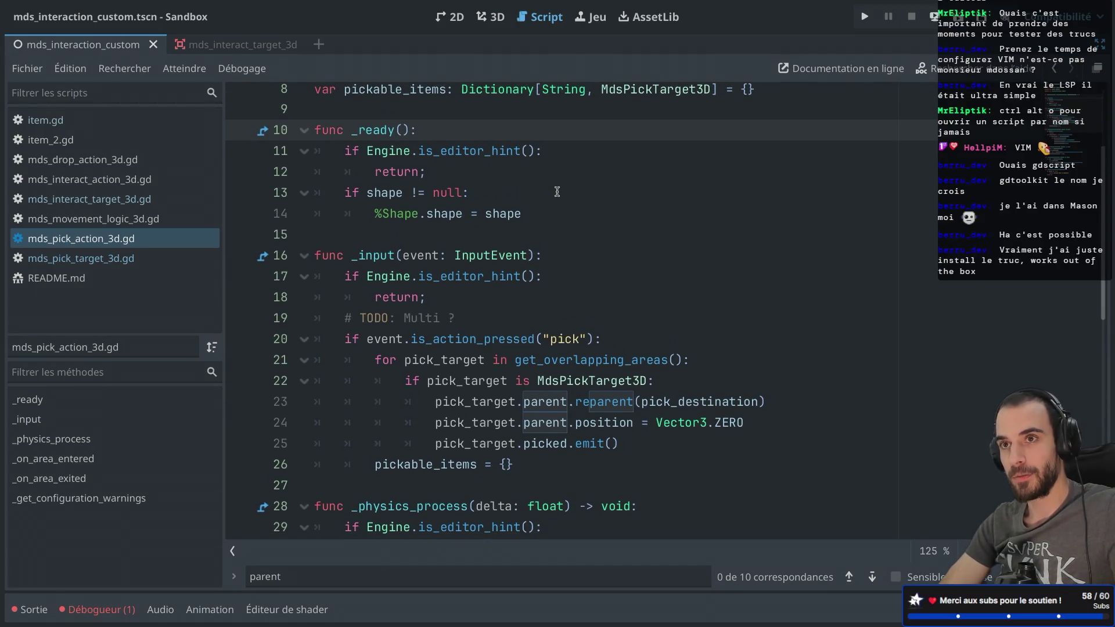
key("ctrl+shift+F11")
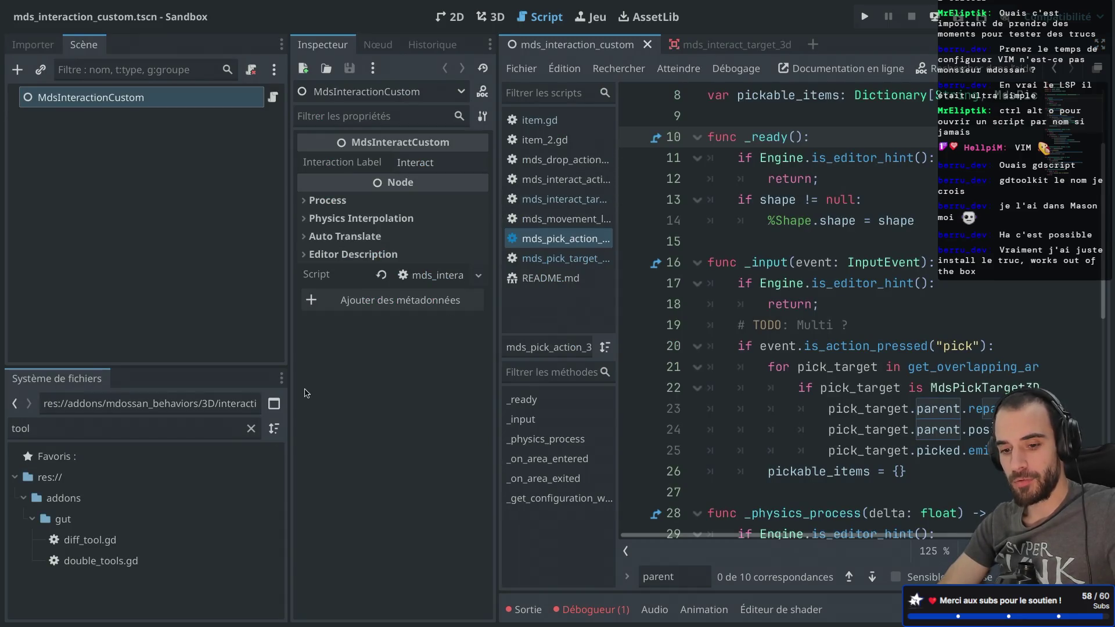
- Clear the 'tool' FileSystem filter and search Quick Open Scene for 'sand'
double_click(46, 428)
key("BackSpace")
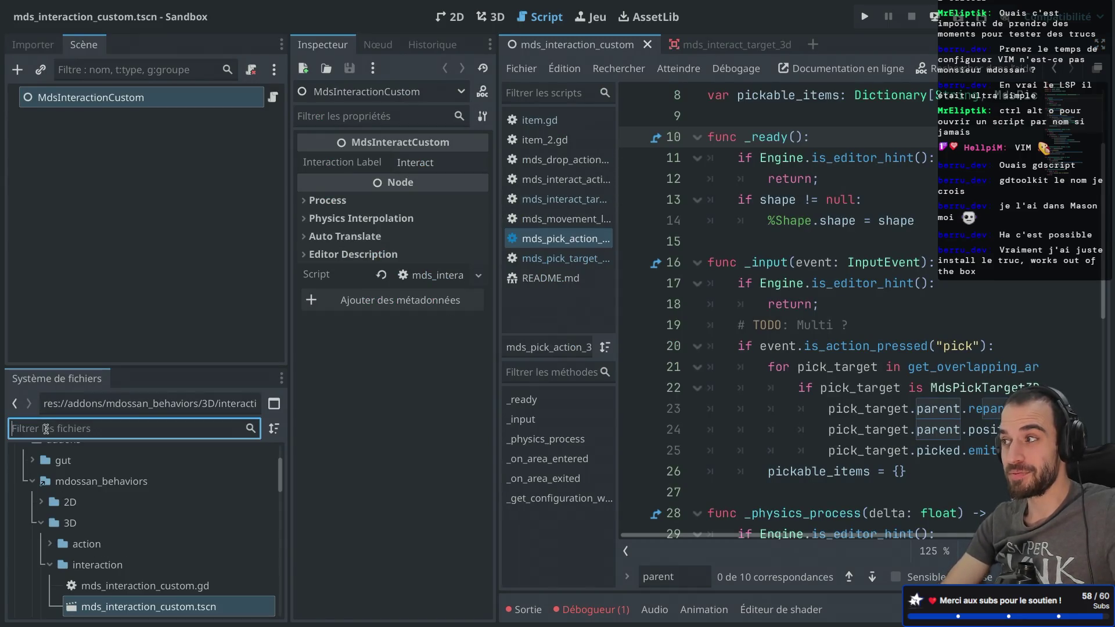
scroll(106, 520, "down", 2)
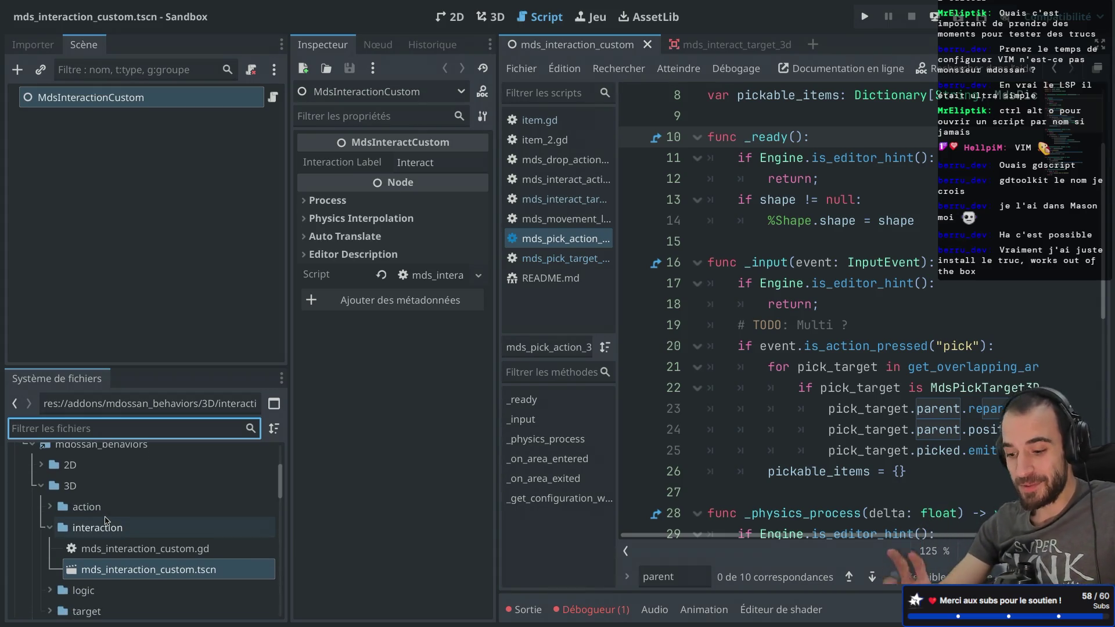
key("ctrl+shift+o")
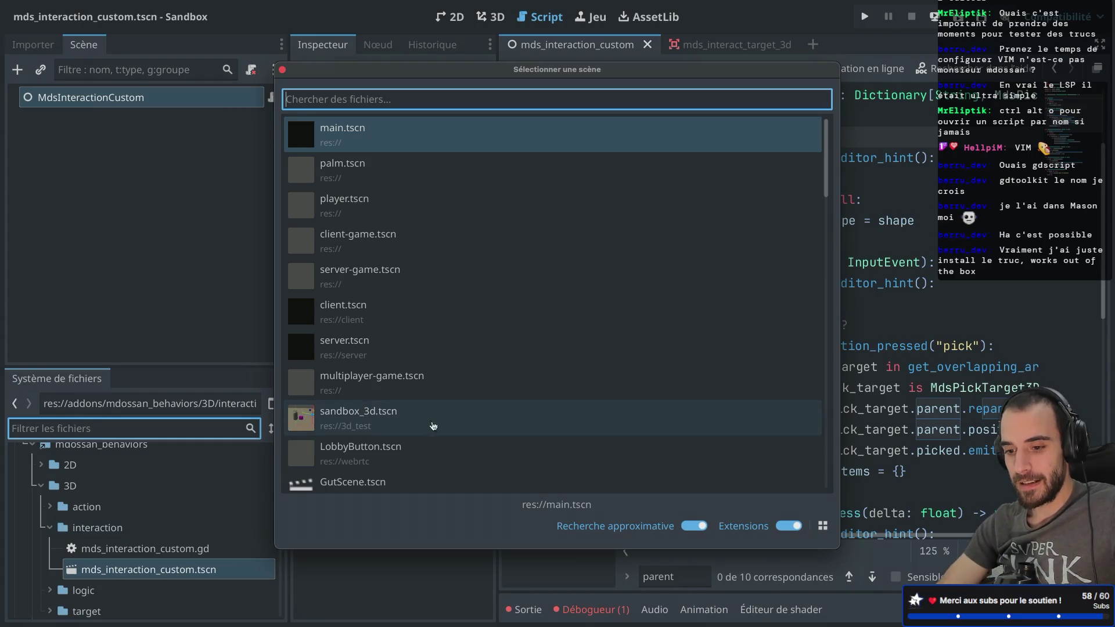
scroll(422, 348, "down", 5)
scroll(420, 348, "up", 2)
scroll(421, 349, "up", 3)
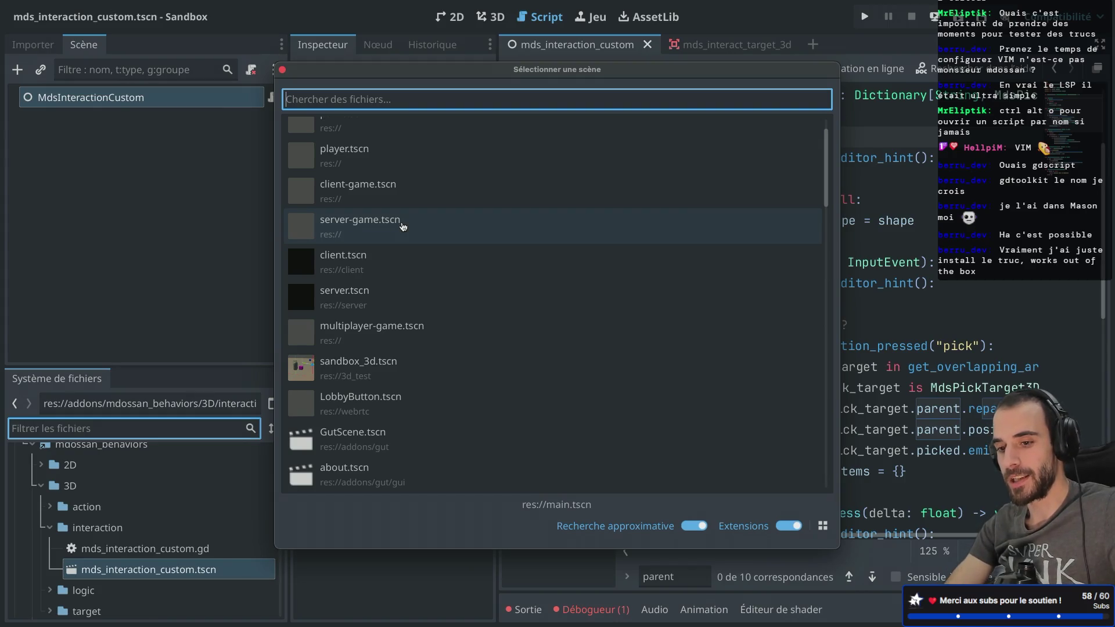
type("sand")
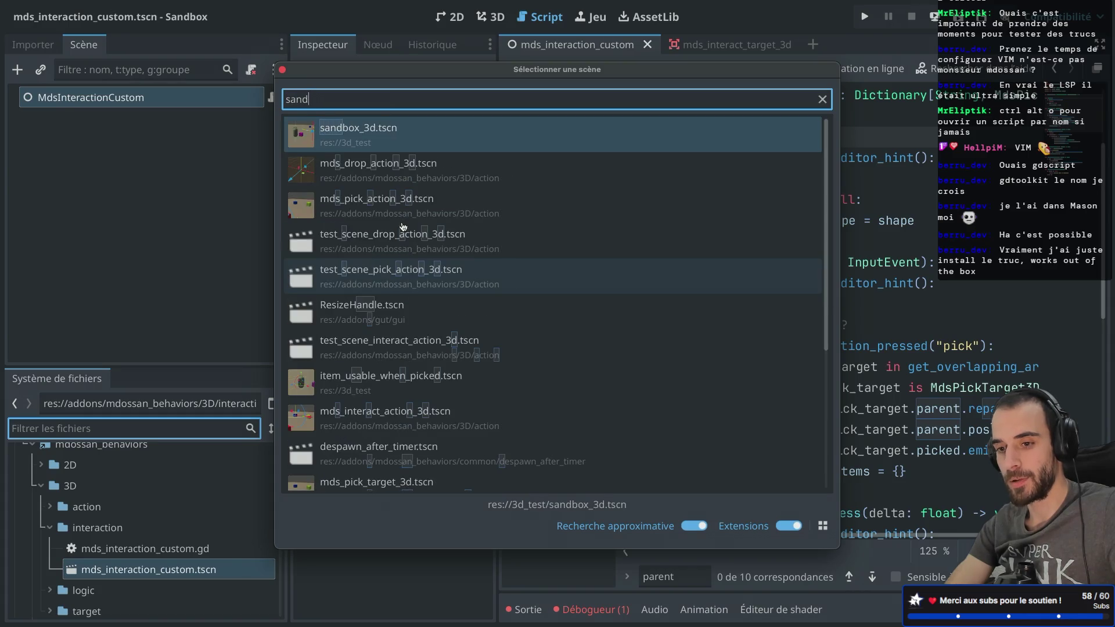
- Open sandbox_3d.tscn, select MdsPickAction3D, and revert its Parent property to unassigned
double_click(398, 135)
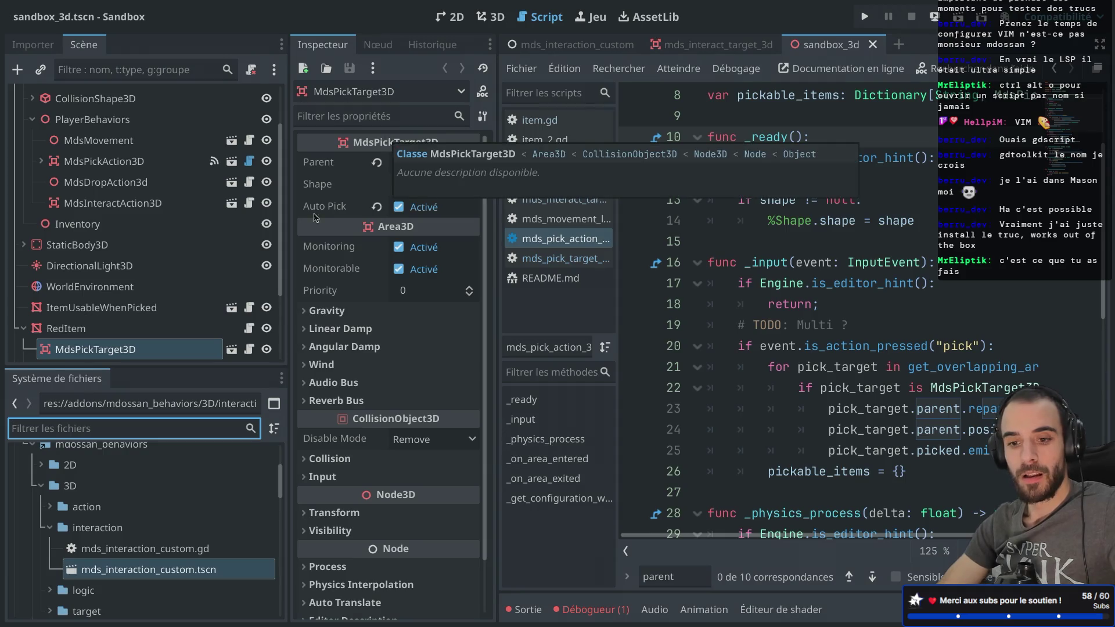
scroll(138, 278, "down", 5)
scroll(138, 277, "up", 1)
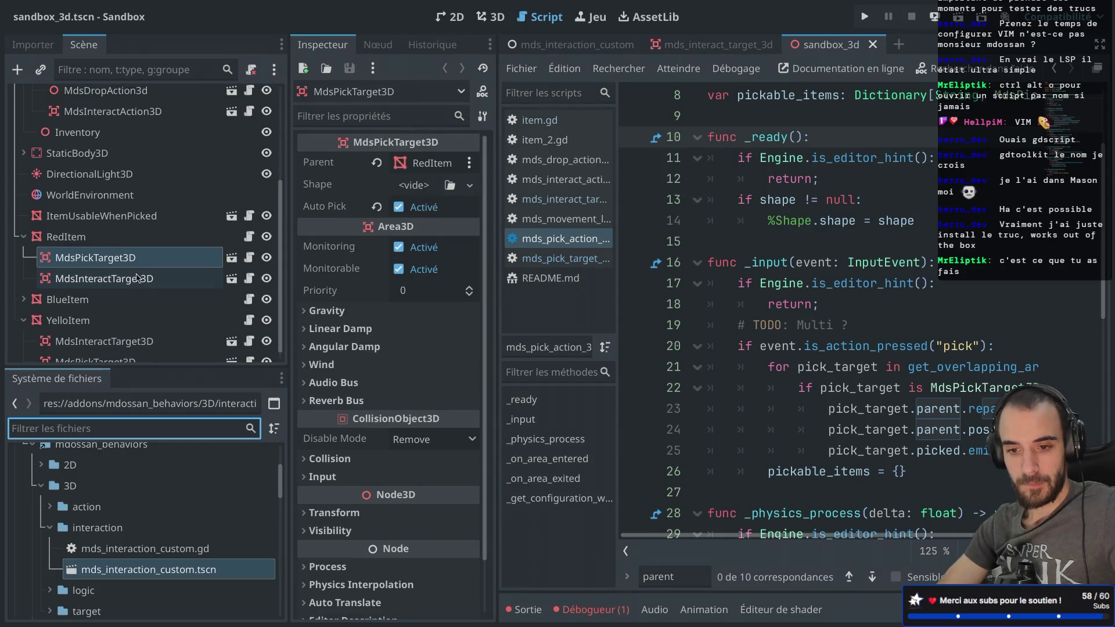
scroll(138, 277, "up", 6)
scroll(138, 278, "down", 6)
scroll(138, 278, "up", 6)
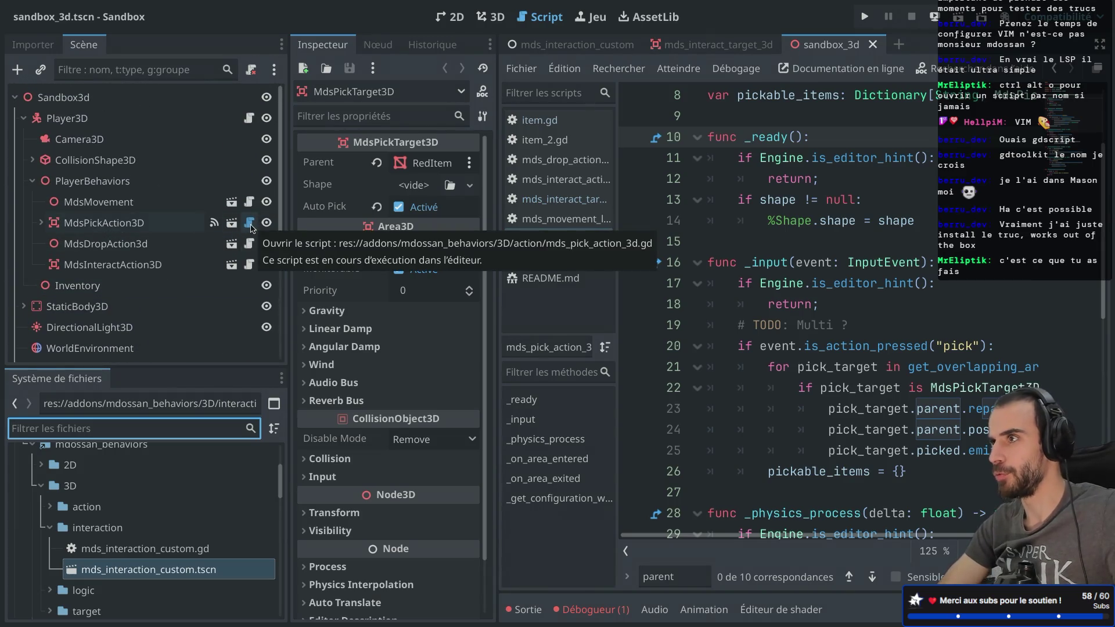
left_click(133, 223)
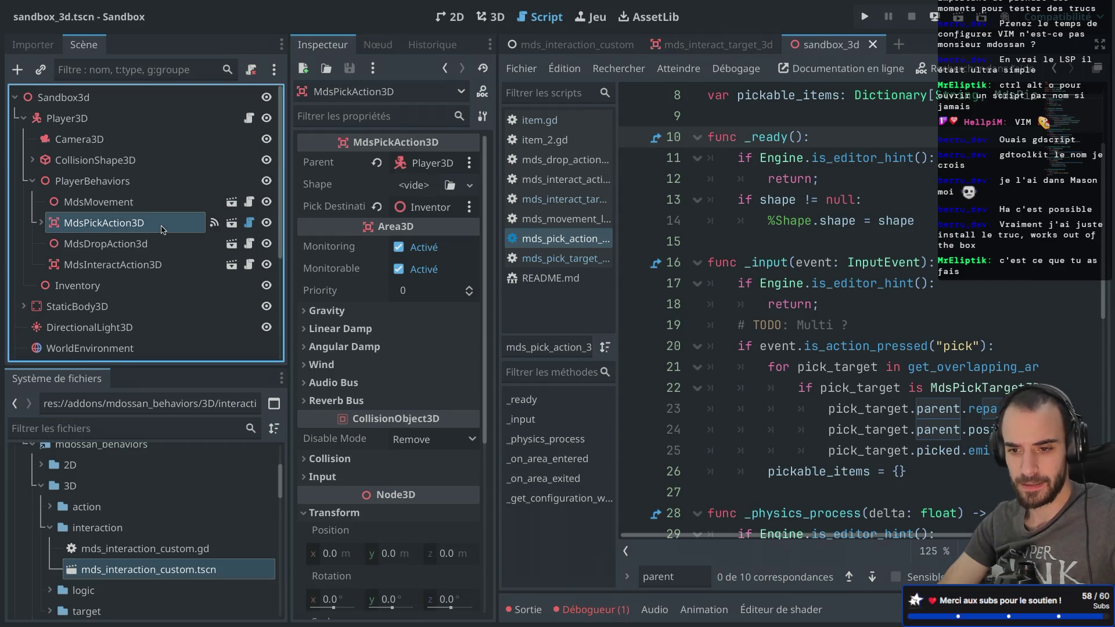
left_click(376, 164)
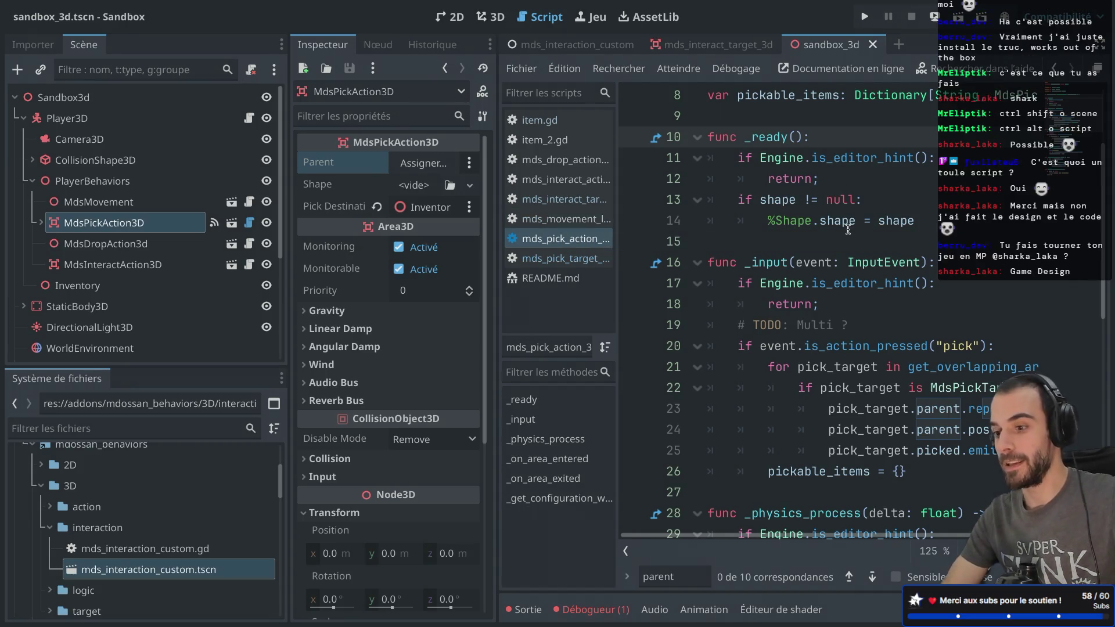
- Switch to Safari and load itch.io in a new tab
key("alt+Tab")
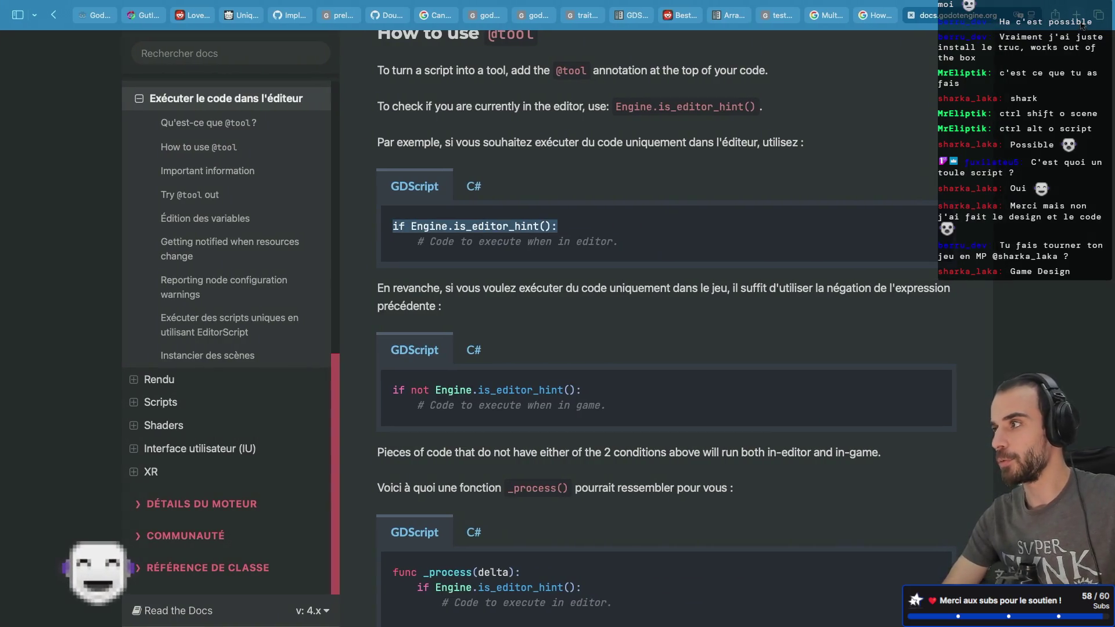
left_click(1080, 21)
type("sharka")
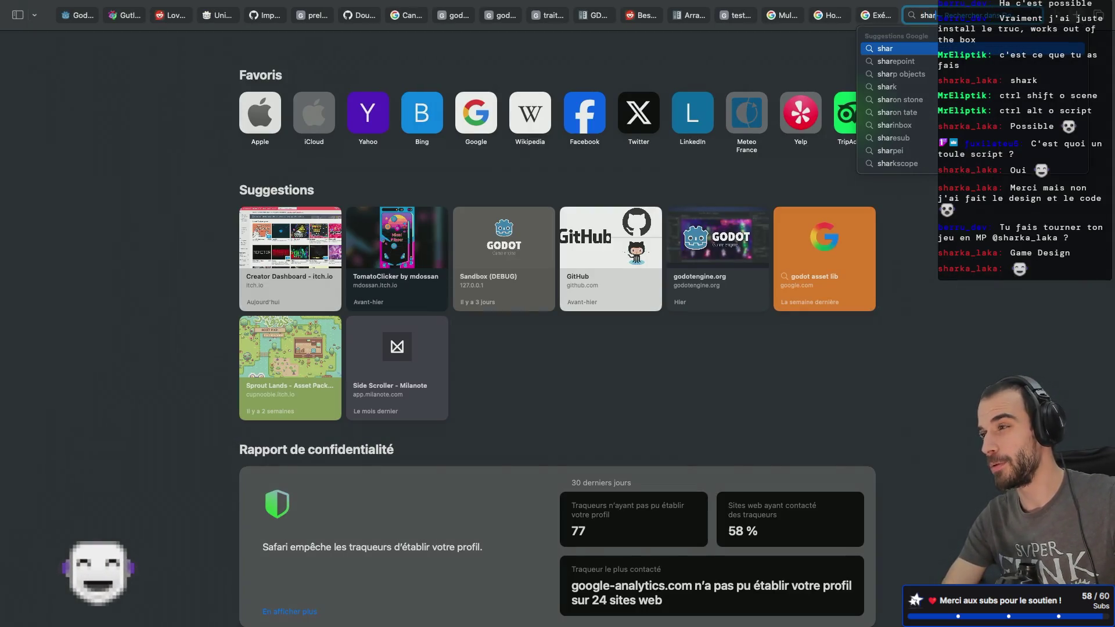
key("BackSpace")
key("BackSpace")
key("BackSpace")
type("itch.io")
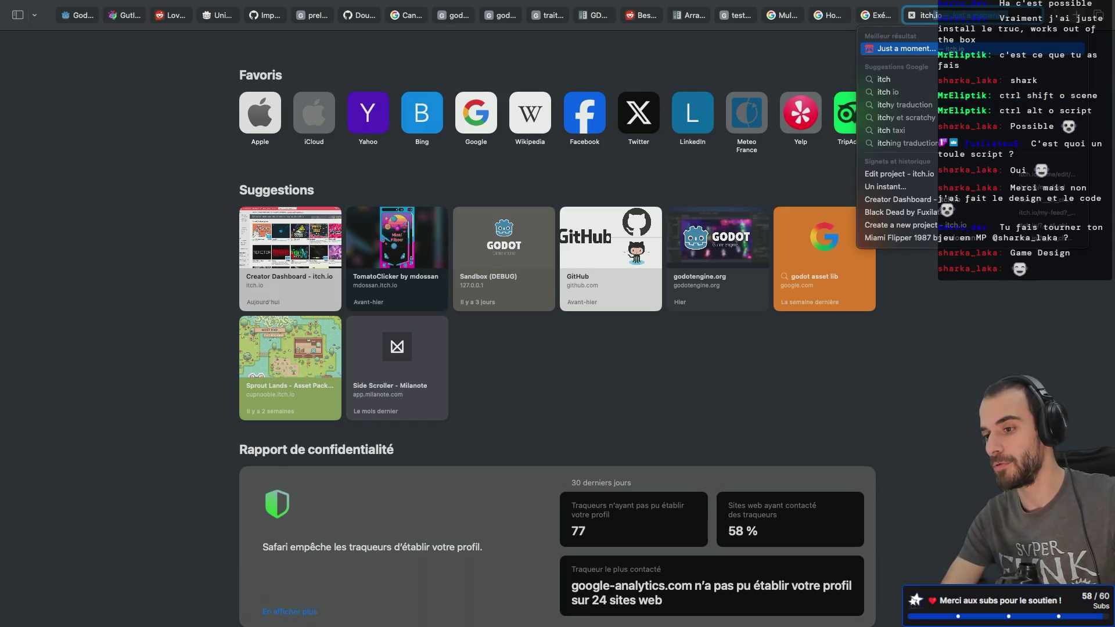
key("Return")
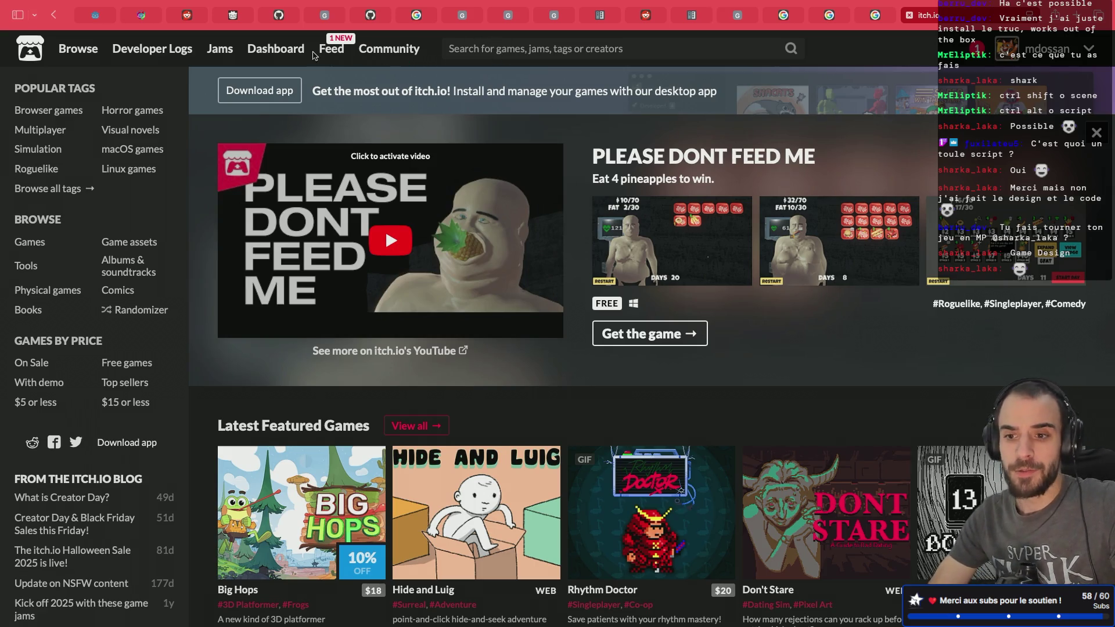
- Open the itch.io feed, then start editing the page address
left_click(336, 55)
mouse_move(177, 331)
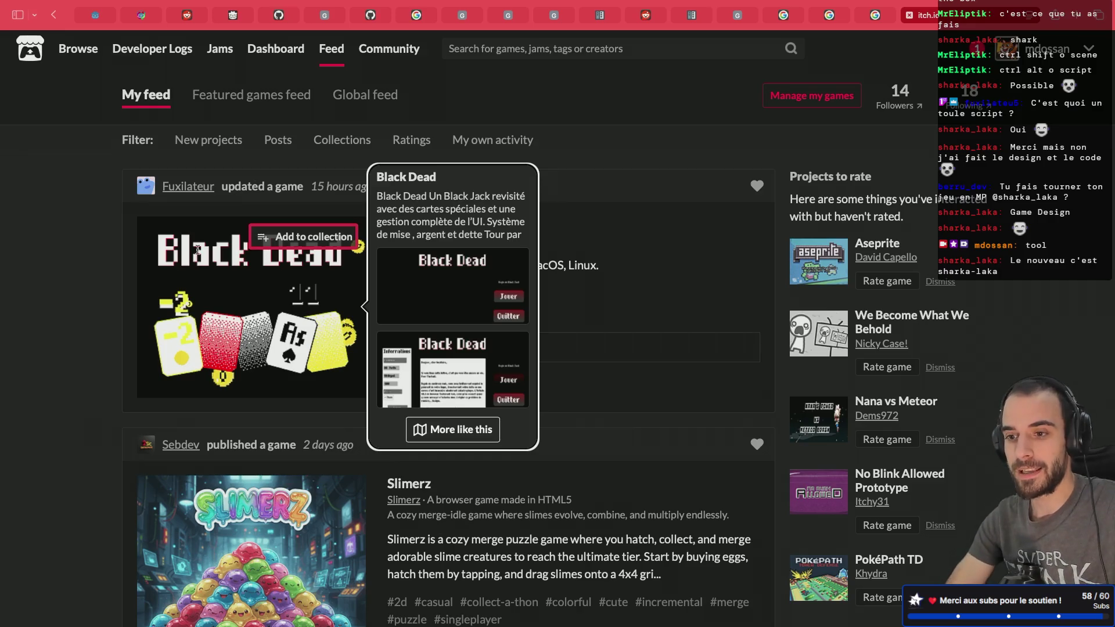
left_click(935, 17)
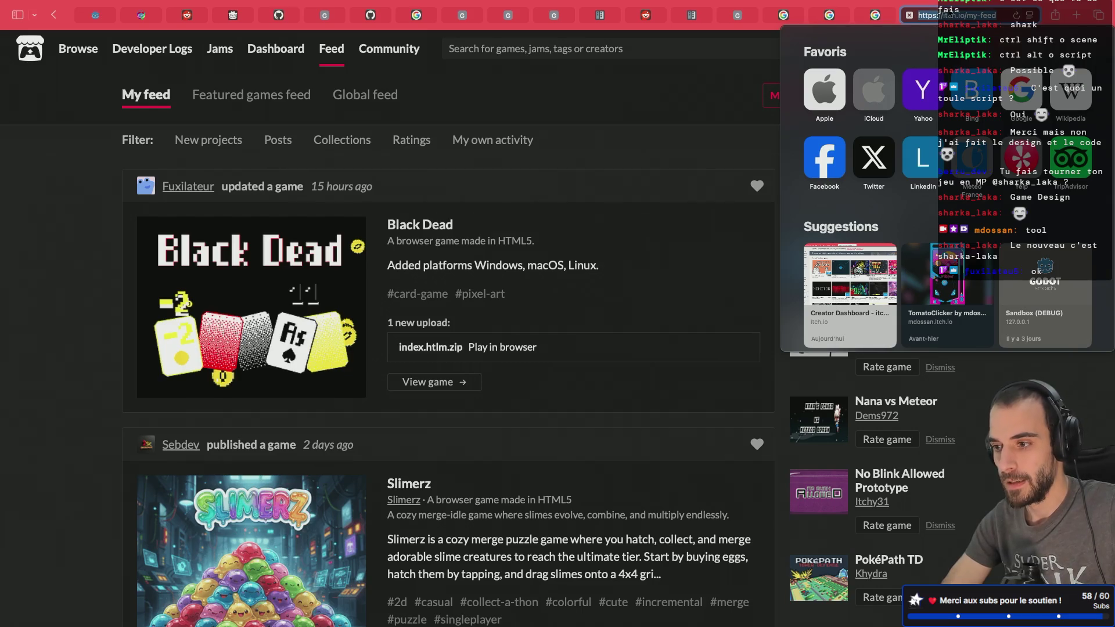
left_click(963, 16)
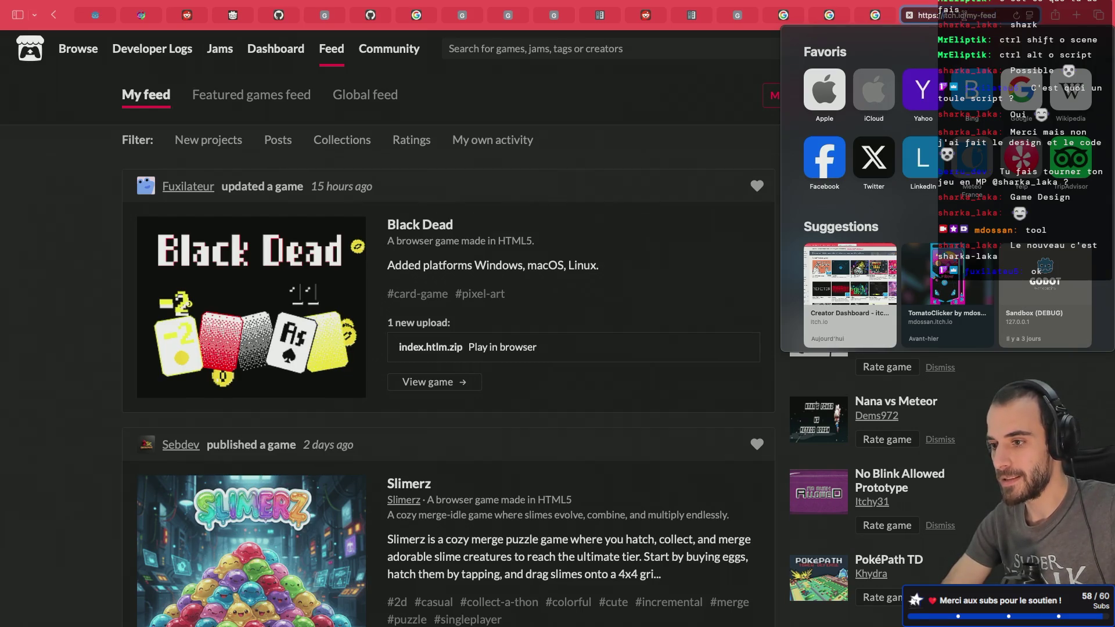
key("Escape")
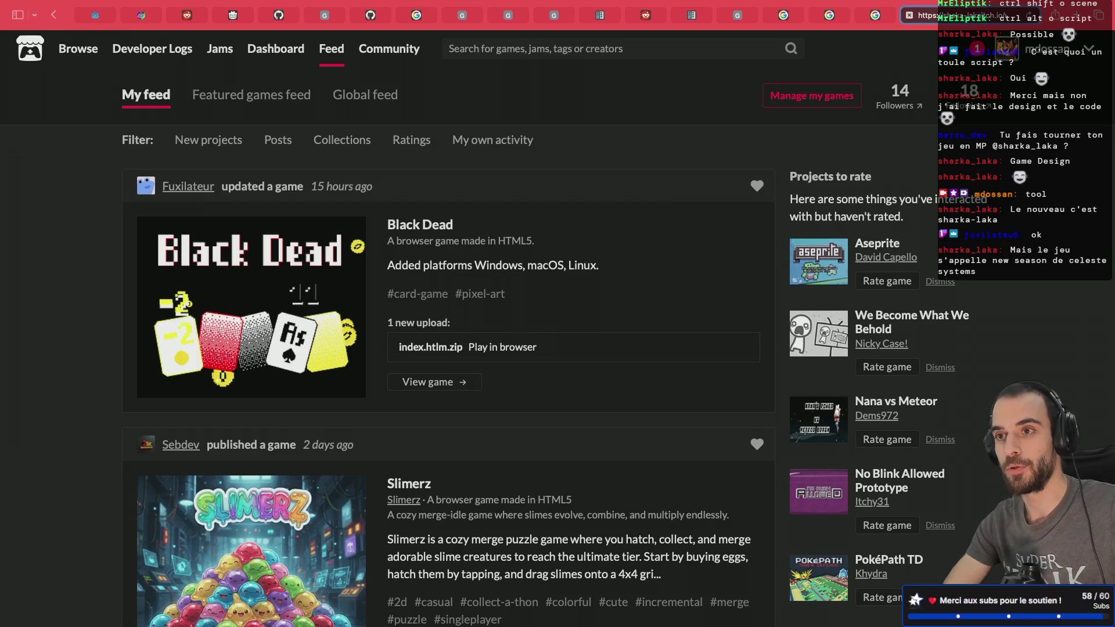
- Load a creator's itch.io page by entering its address, correcting it once
left_click(604, 49)
type("new ")
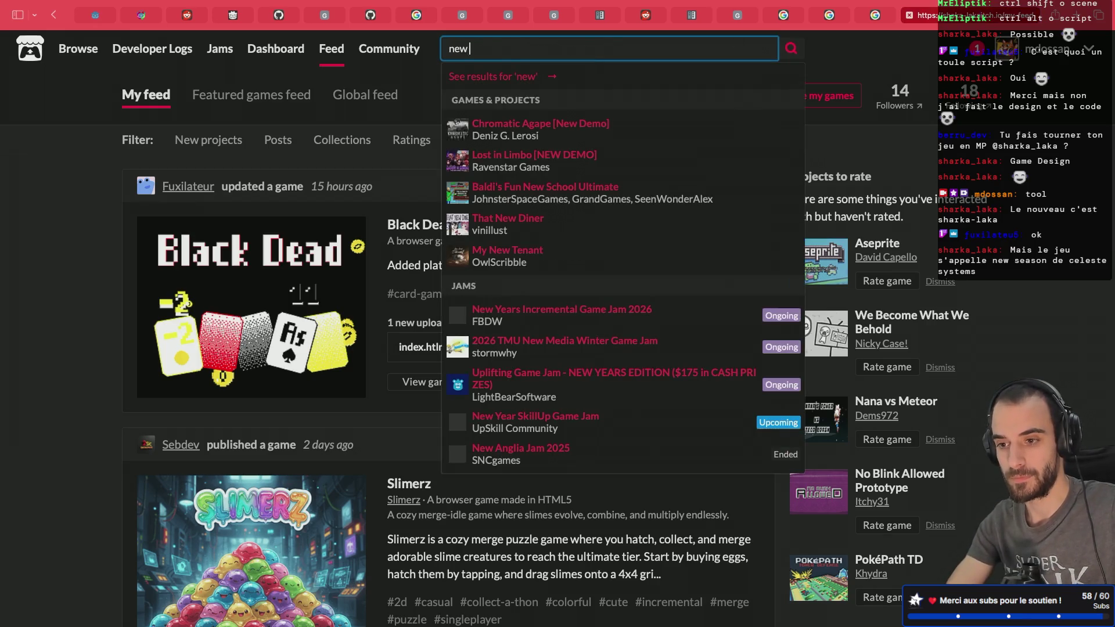
type("se")
key("super+l")
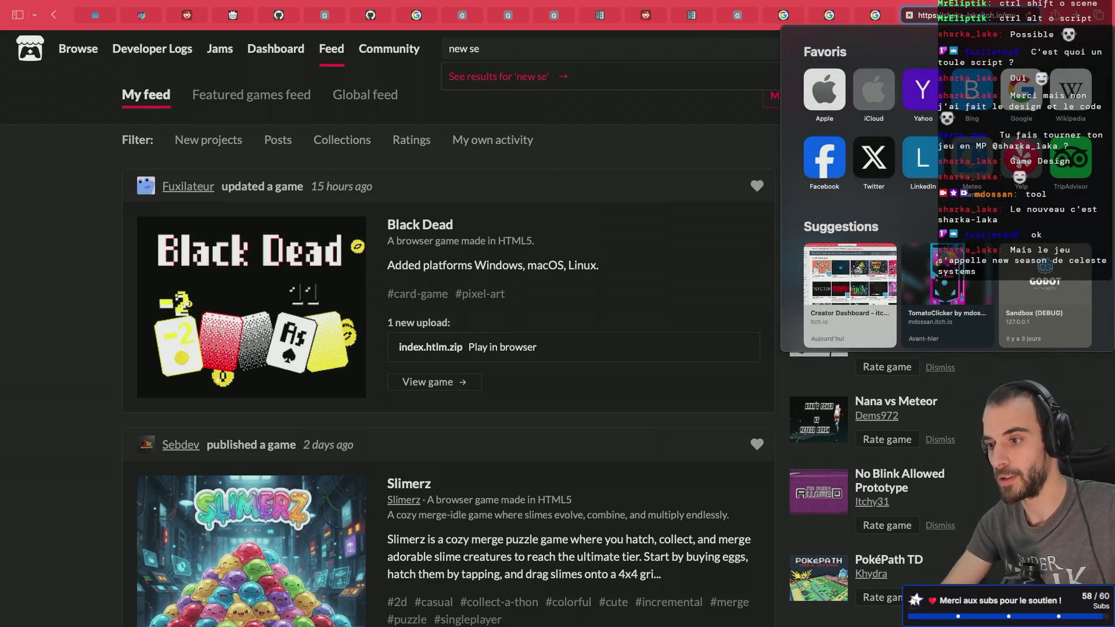
key("Return")
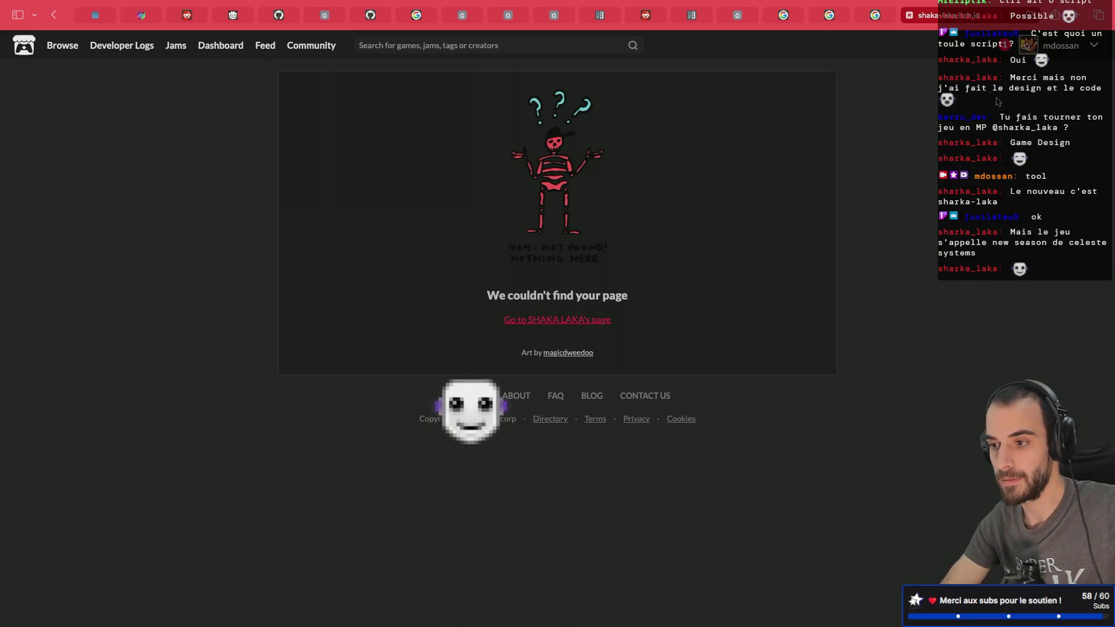
left_click(924, 14)
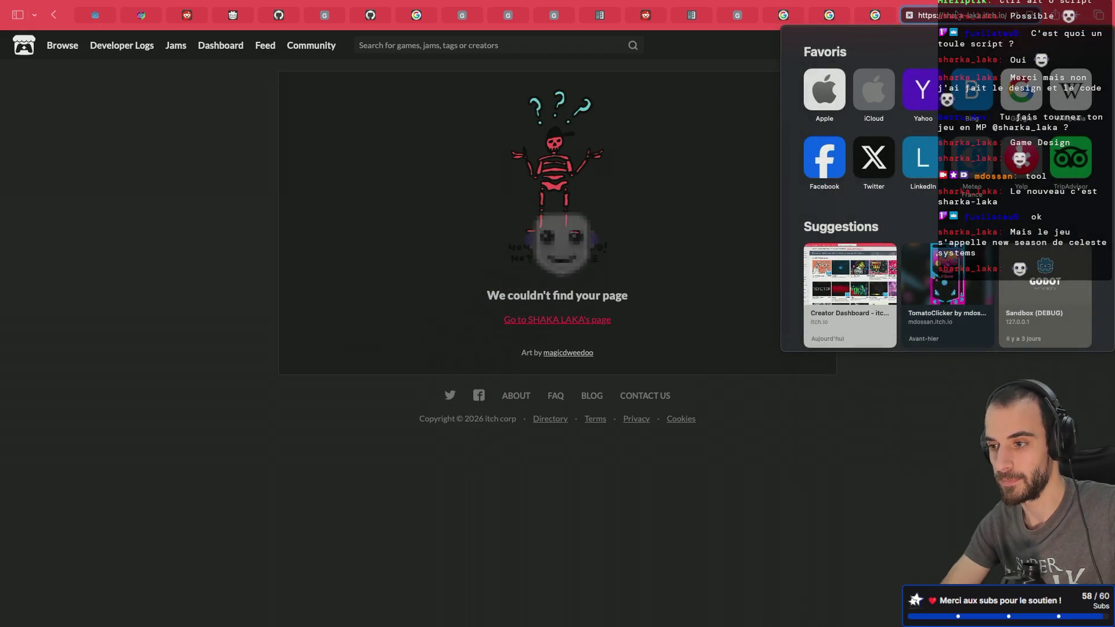
key("Escape")
key("Return")
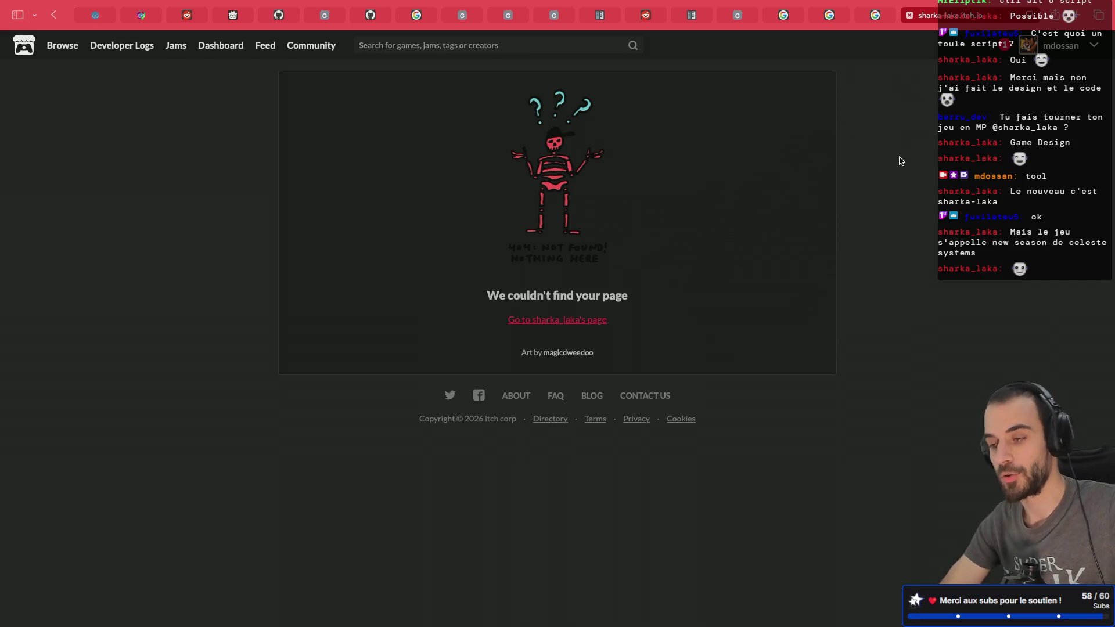
- Search itch.io for 'new season' and open the New Season game page
left_click(447, 45)
type("new se")
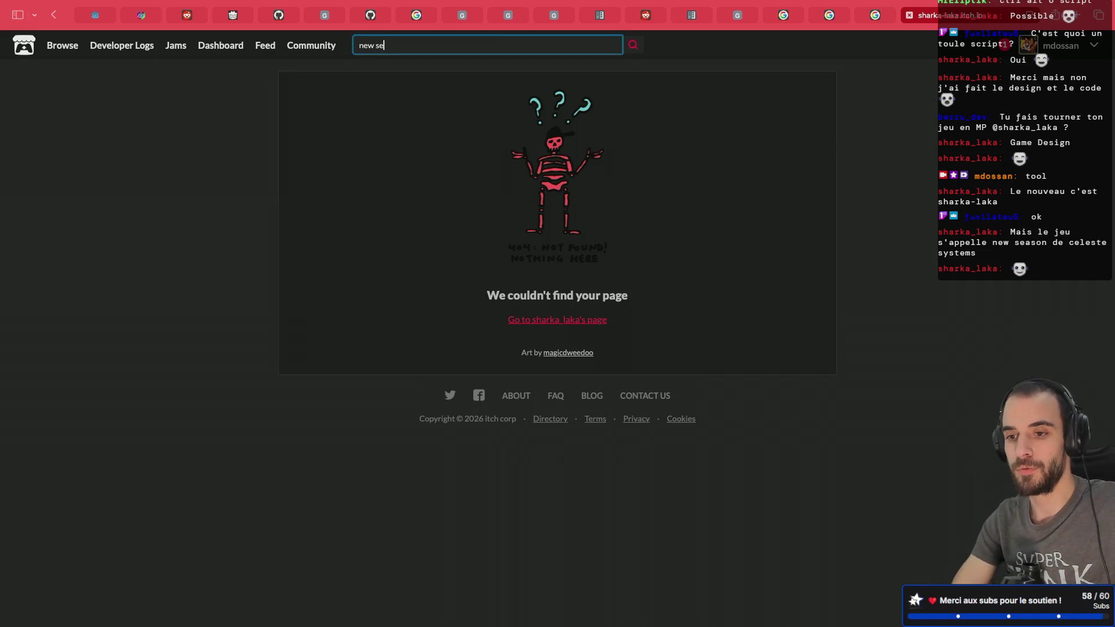
type("ason")
key("Return")
left_click(180, 299)
- Launch the New Season browser game and dismiss its energy reserves tutorial
left_click(529, 284)
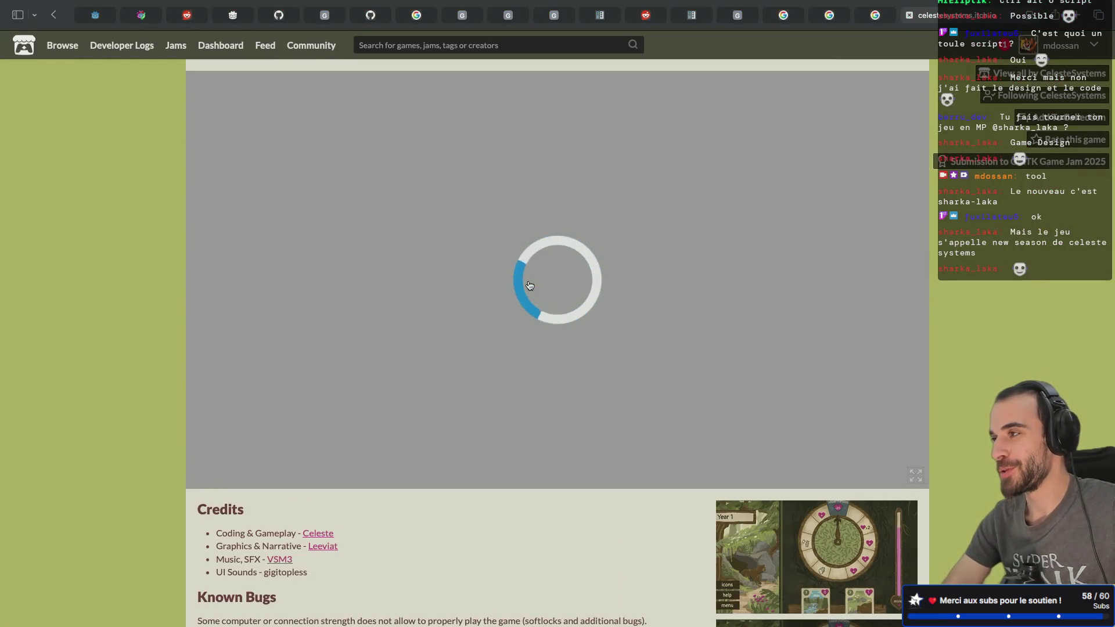
scroll(388, 550, "down", 5)
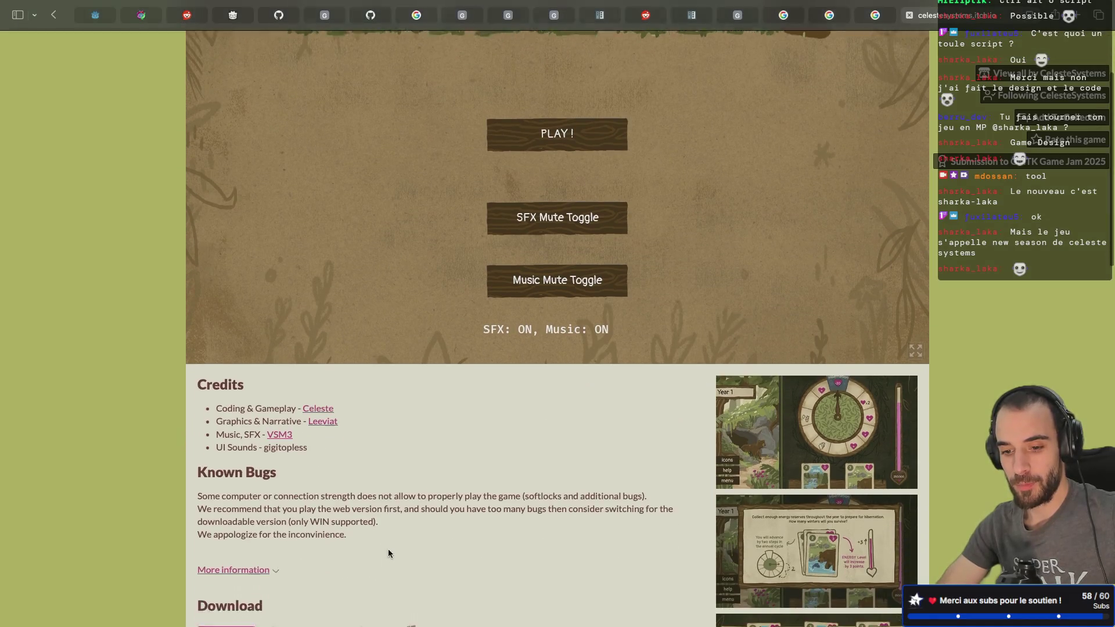
scroll(388, 553, "up", 5)
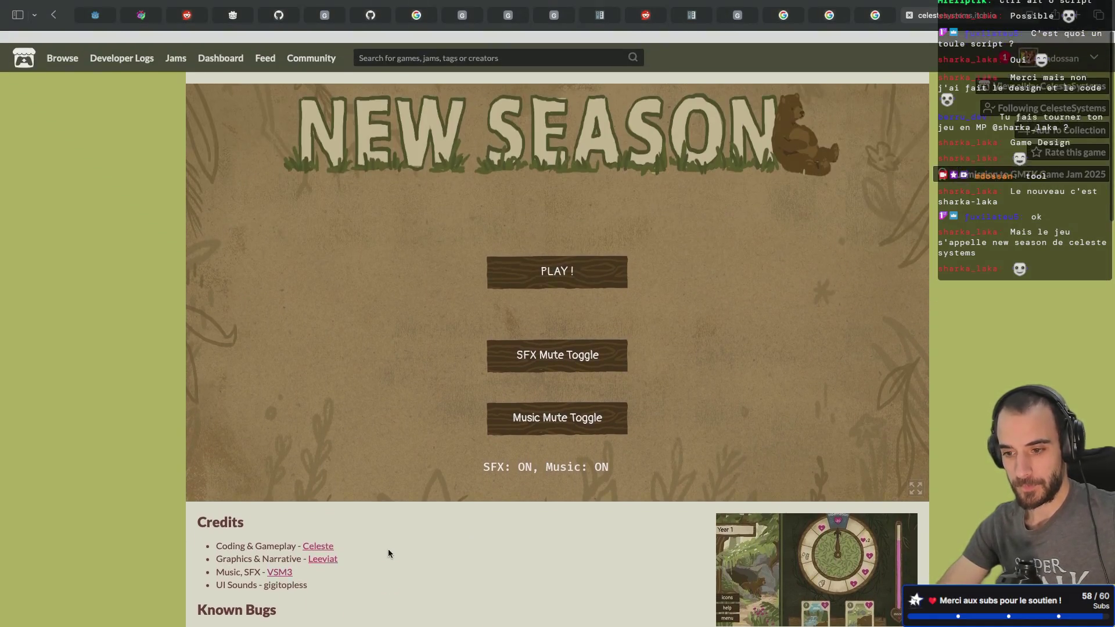
left_click(572, 251)
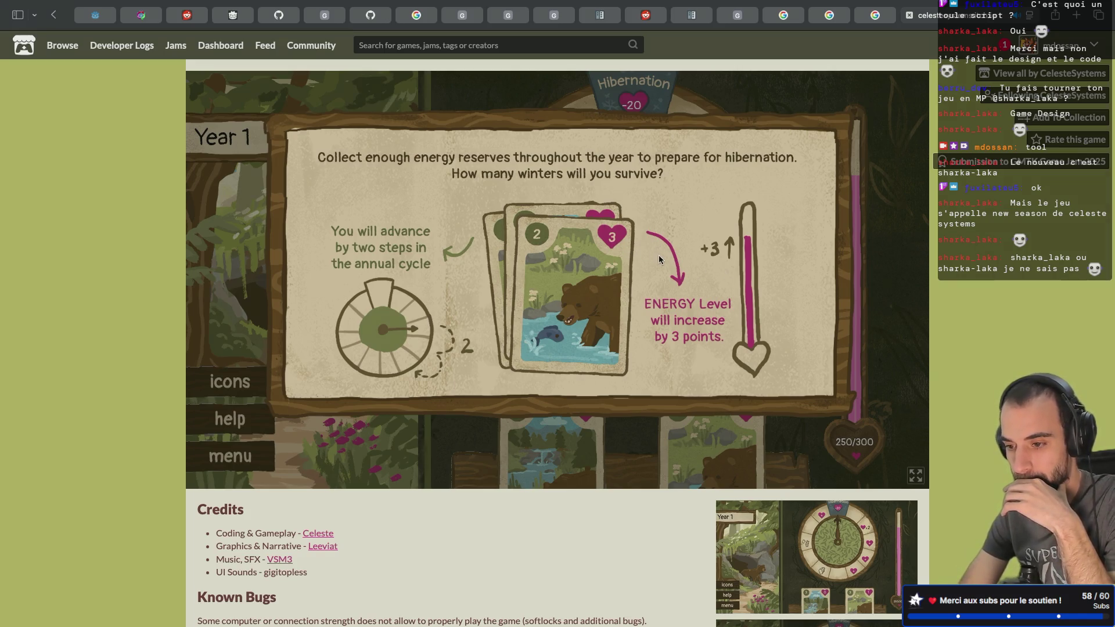
left_click(686, 283)
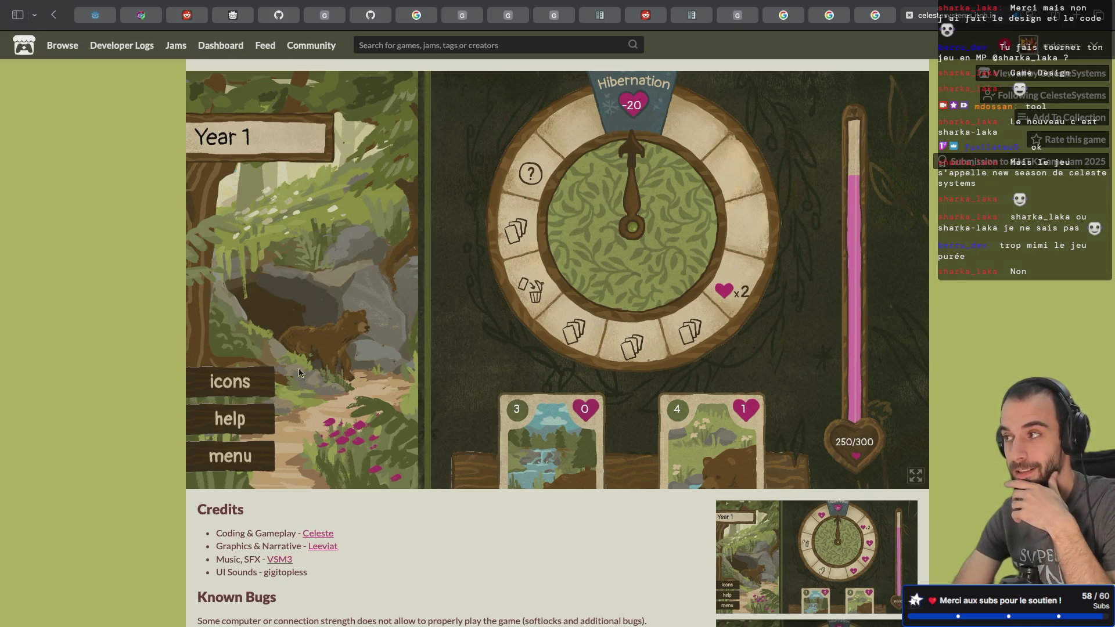
- Play the one-heart bear card and the three-step card, then open the icons legend
scroll(380, 526, "down", 1)
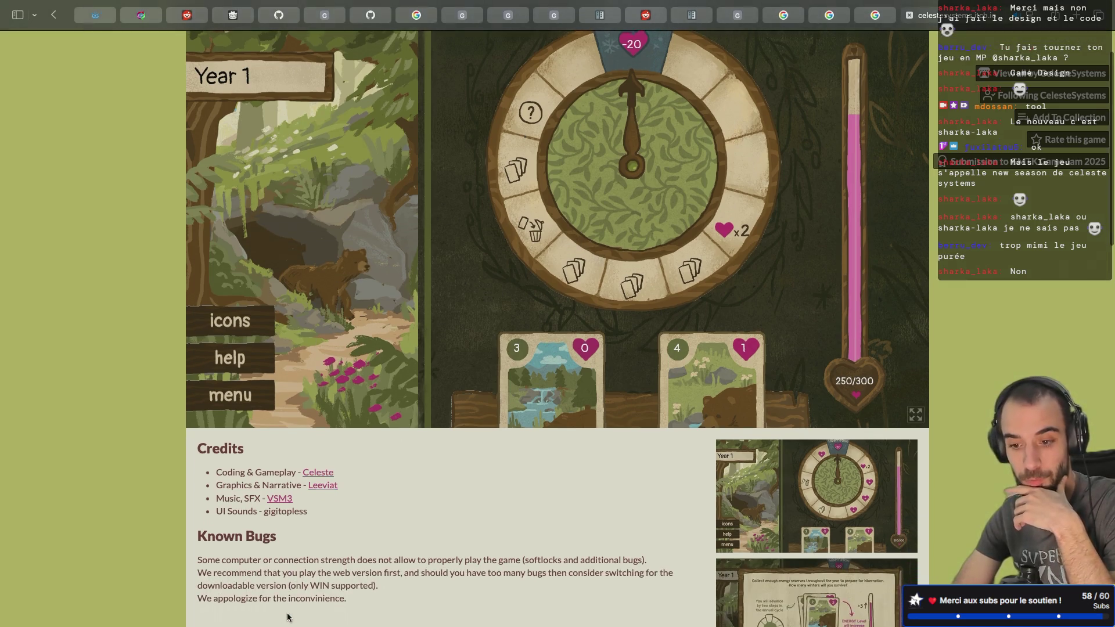
scroll(385, 483, "down", 1)
scroll(384, 484, "down", 1)
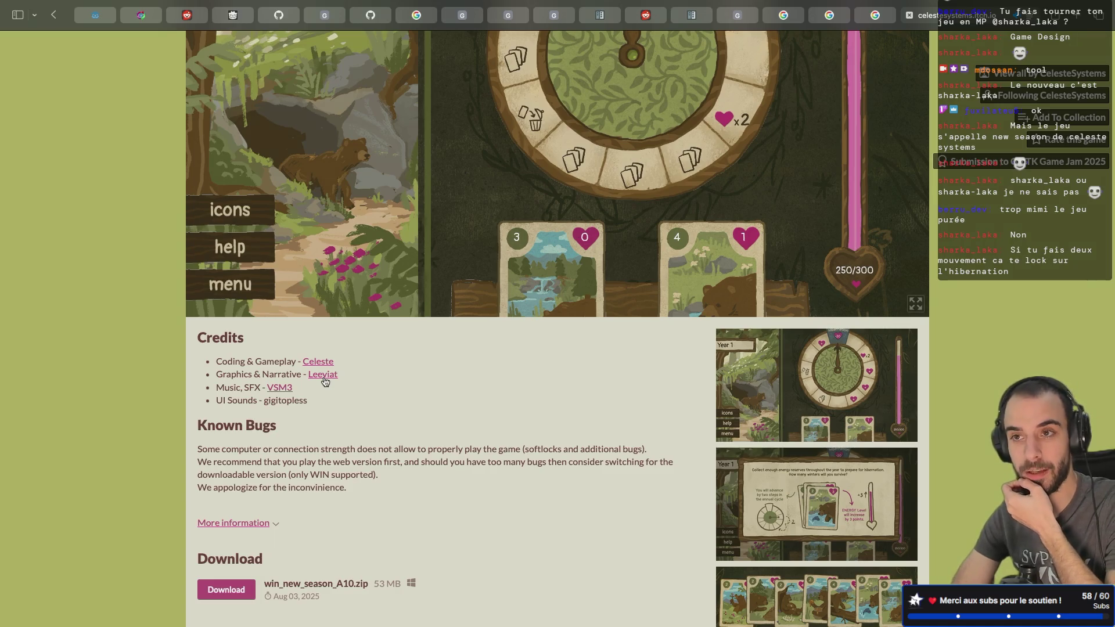
scroll(441, 349, "up", 3)
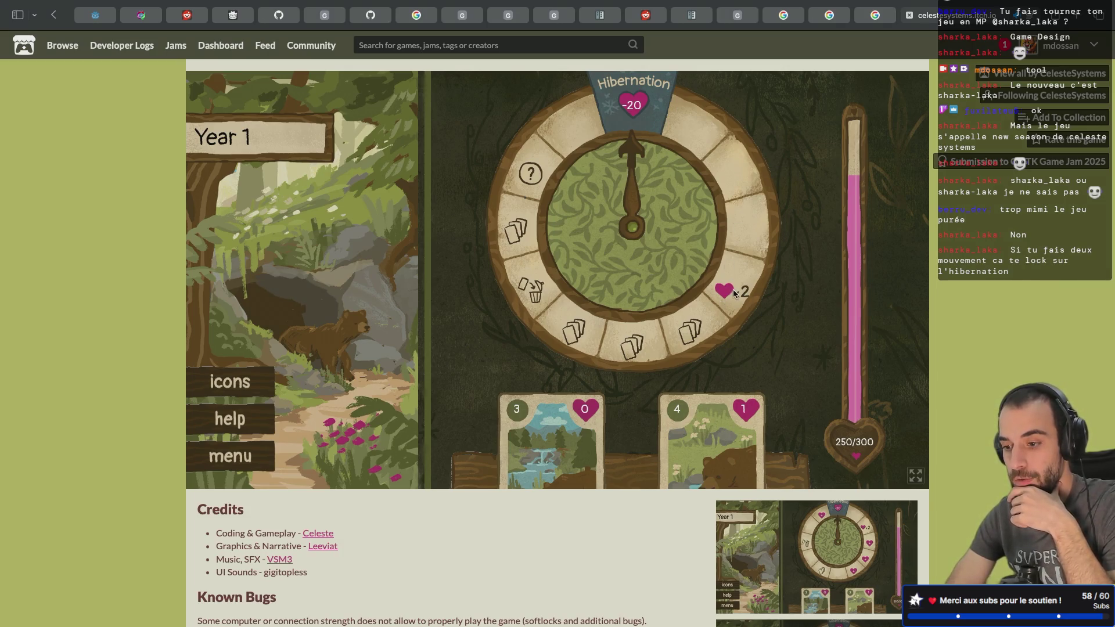
left_click(732, 447)
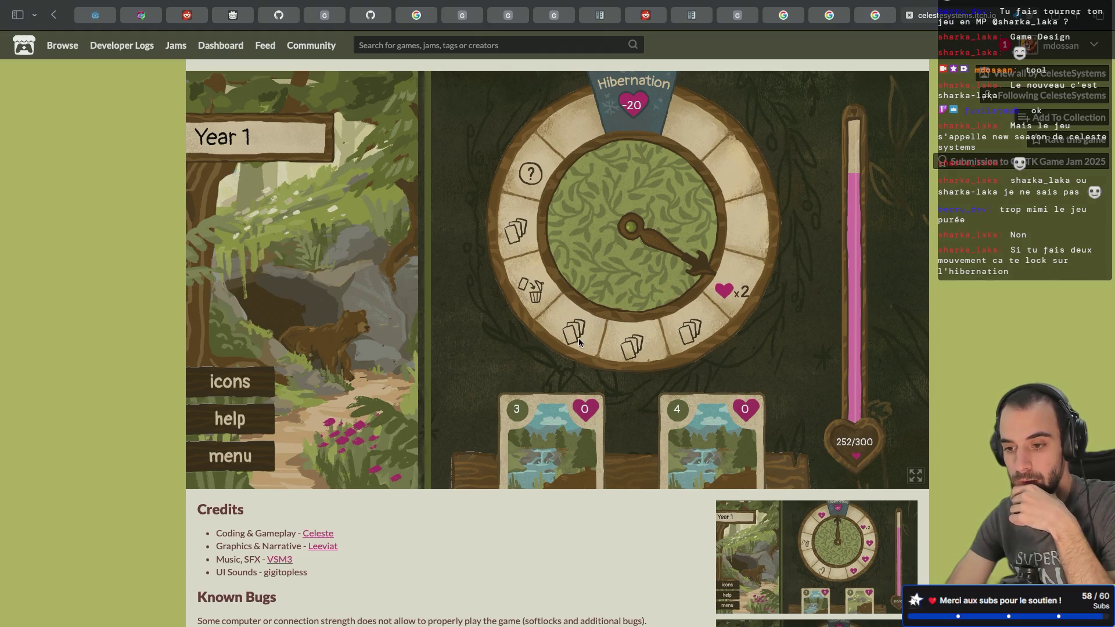
left_click(561, 446)
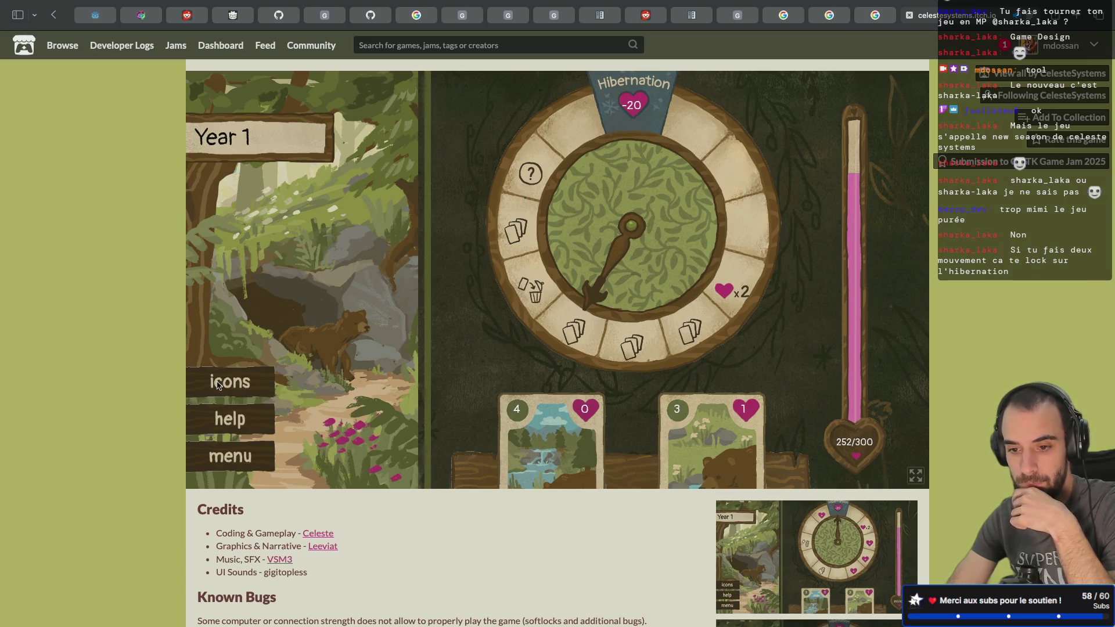
left_click(249, 378)
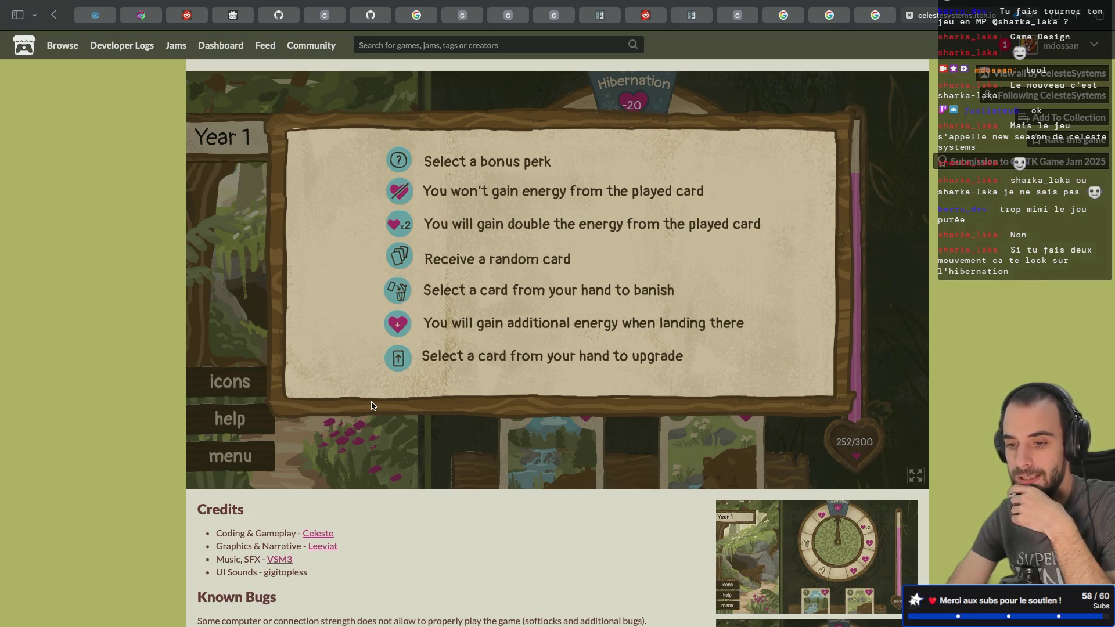
- Toggle the wheel icons legend open and closed, then play the right-hand card
left_click(365, 432)
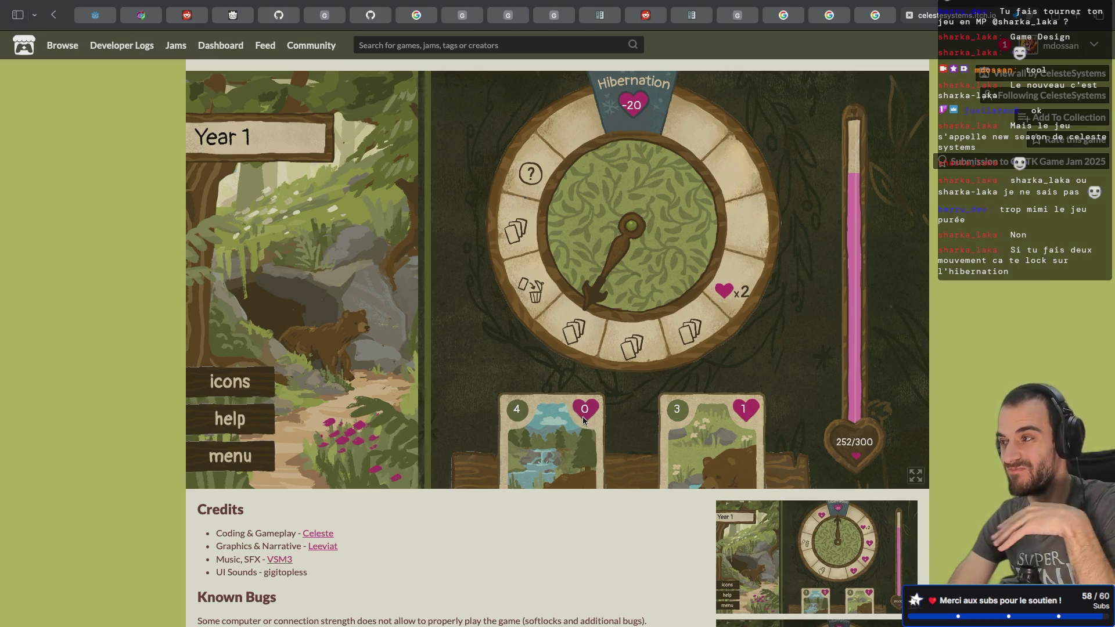
left_click(235, 386)
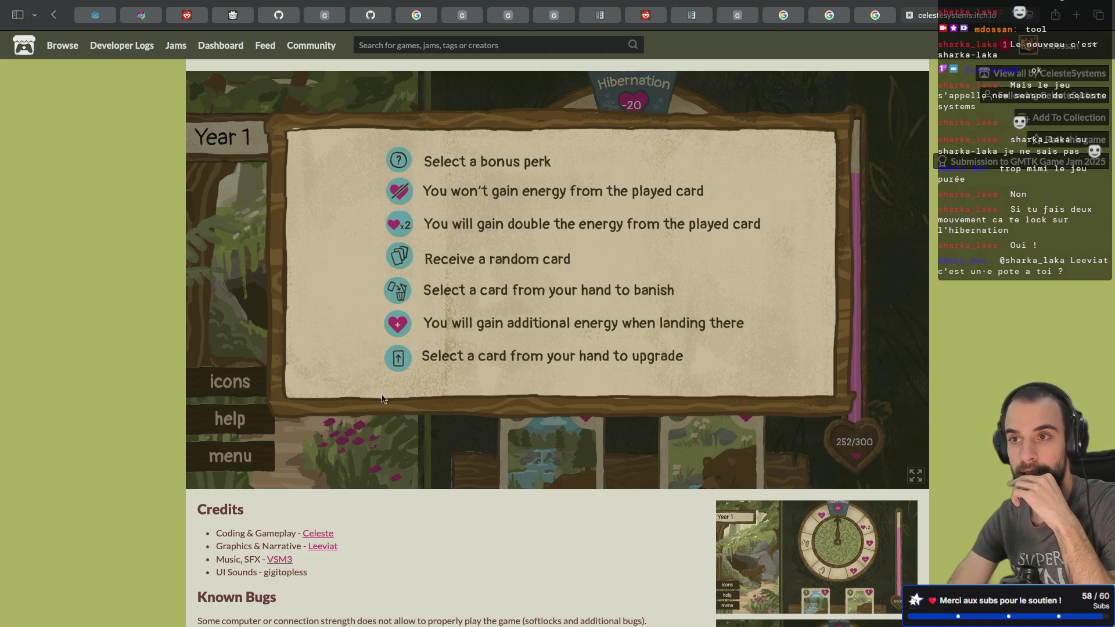
left_click(373, 460)
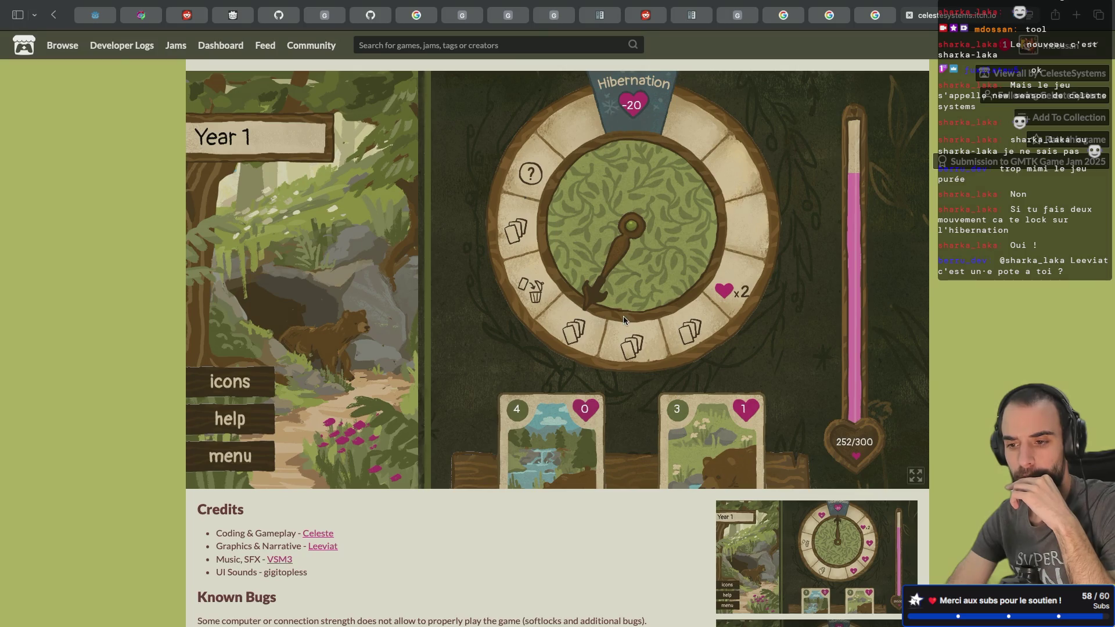
left_click(245, 380)
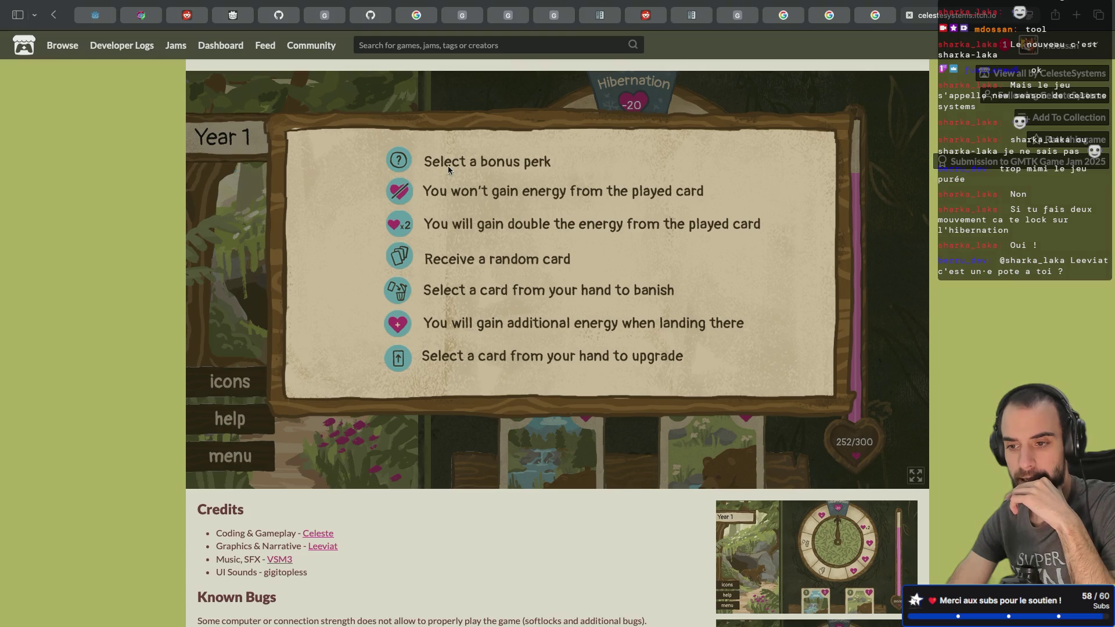
left_click(364, 436)
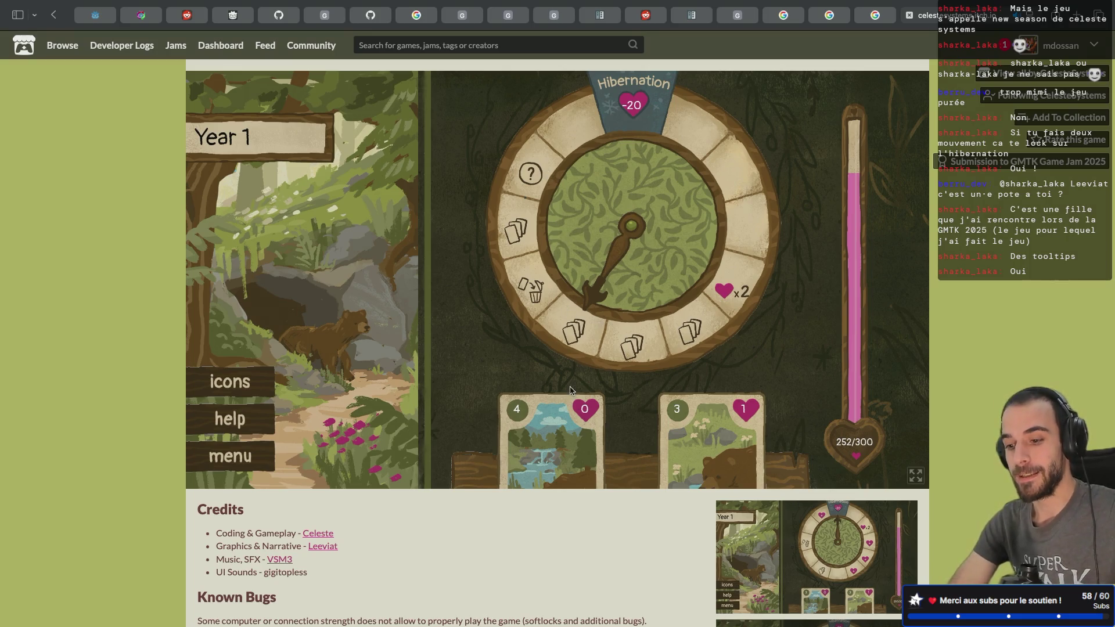
left_click(712, 424)
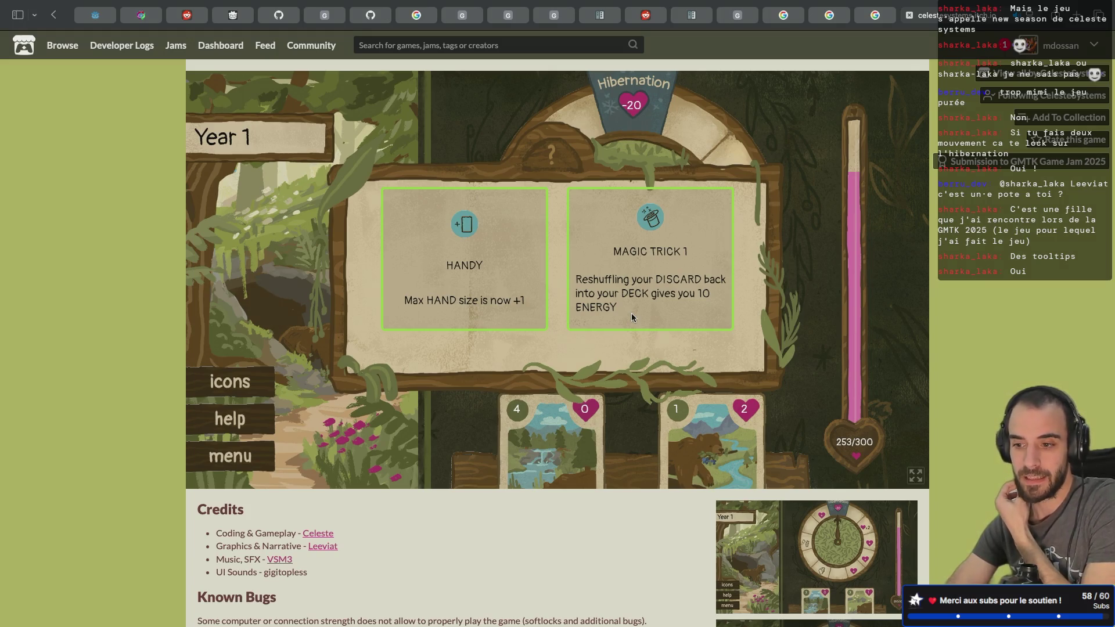
- Pick the HANDY upgrade and play the waterfall card
left_click(460, 266)
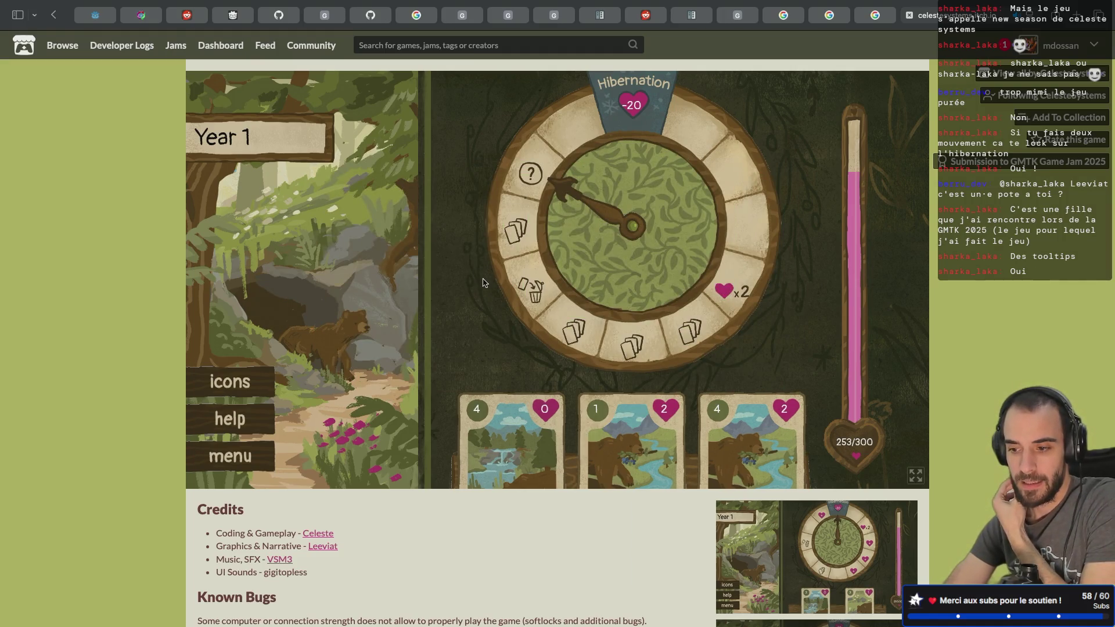
left_click(509, 444)
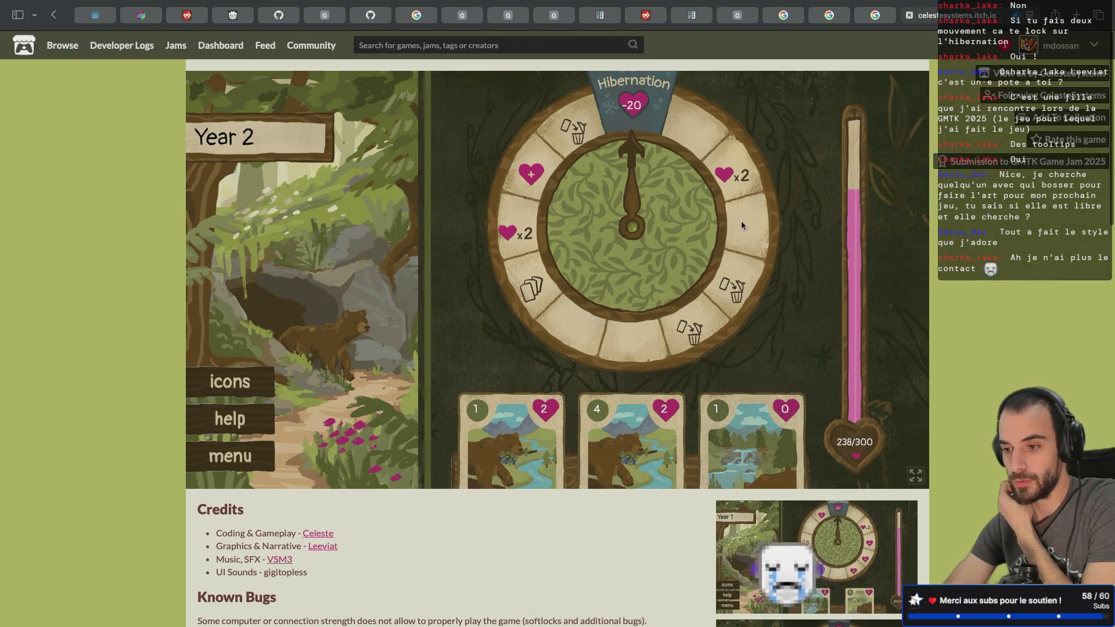
- Play the middle and left bear cards, check the icons legend, then play two middle cards
left_click(648, 422)
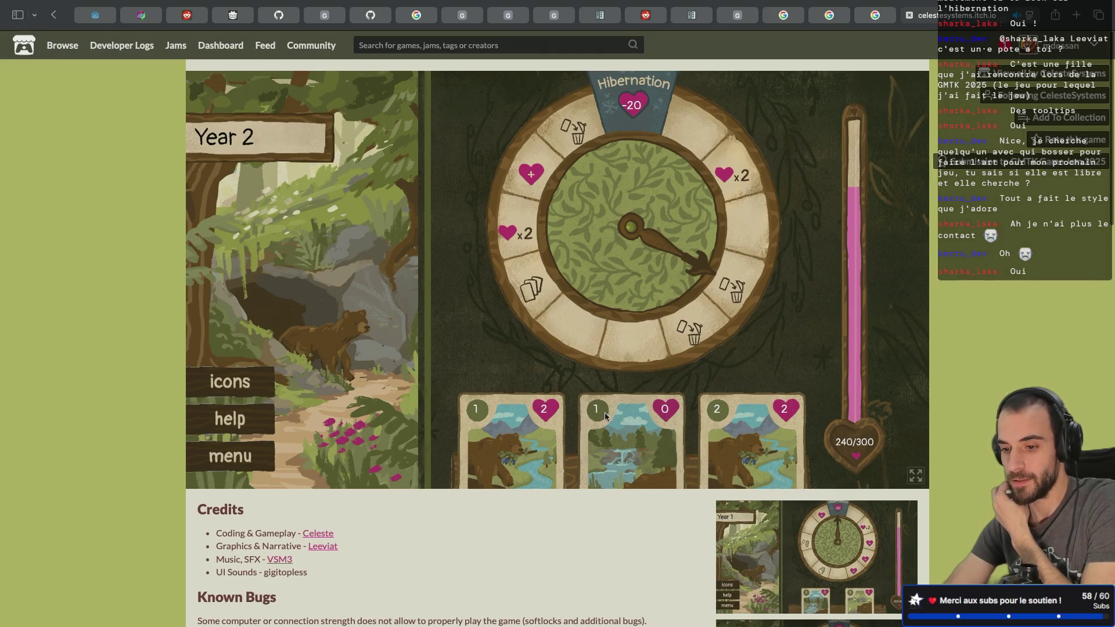
left_click(505, 442)
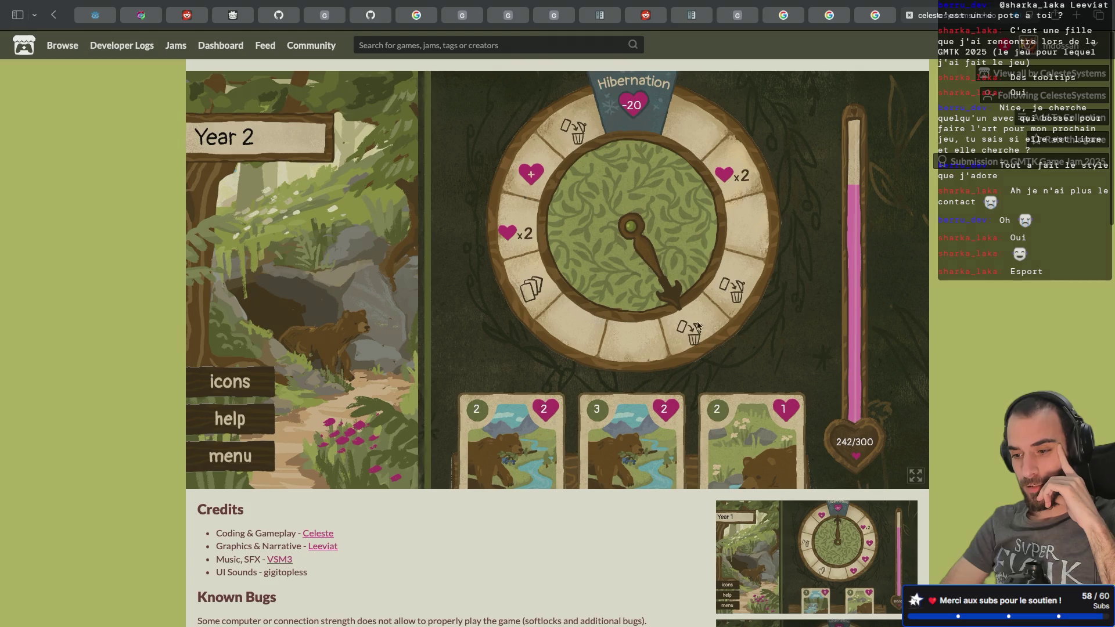
left_click(229, 381)
left_click(356, 412)
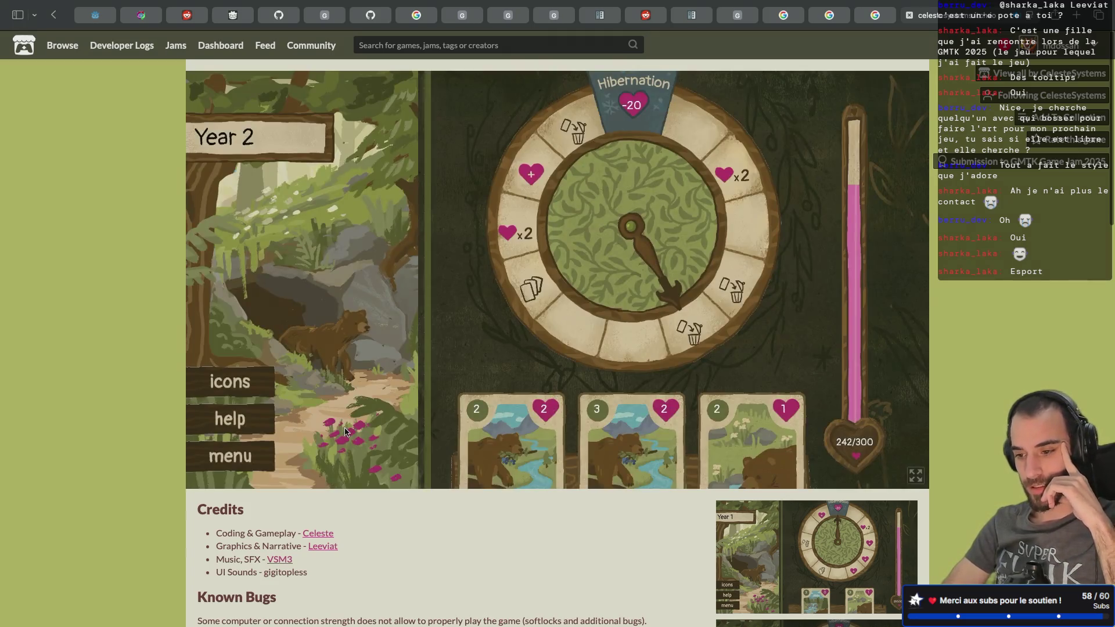
left_click(595, 431)
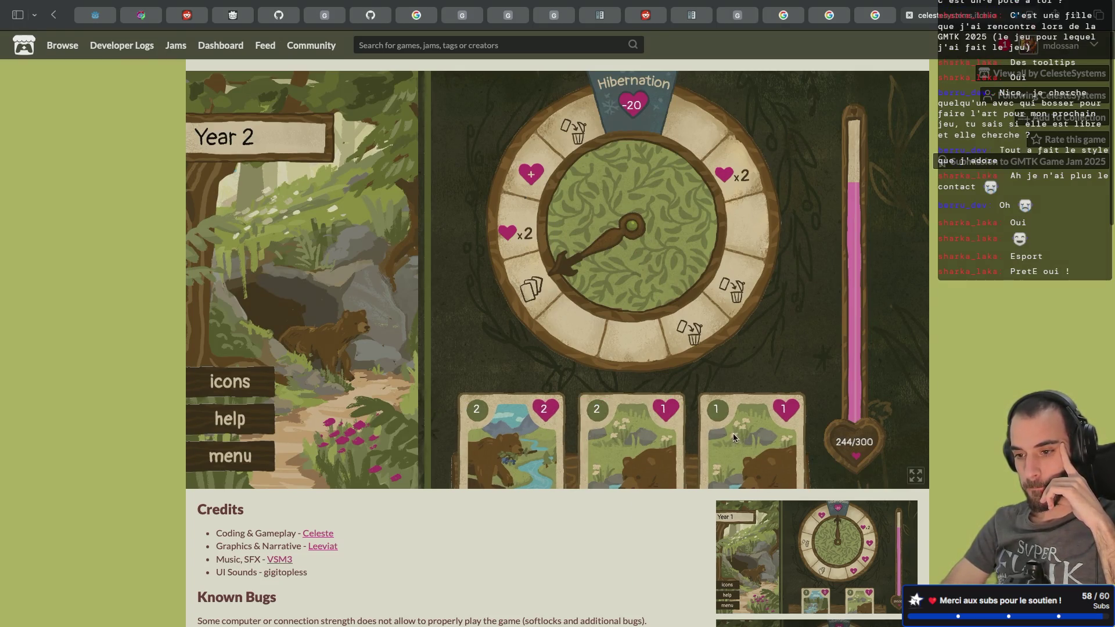
left_click(642, 450)
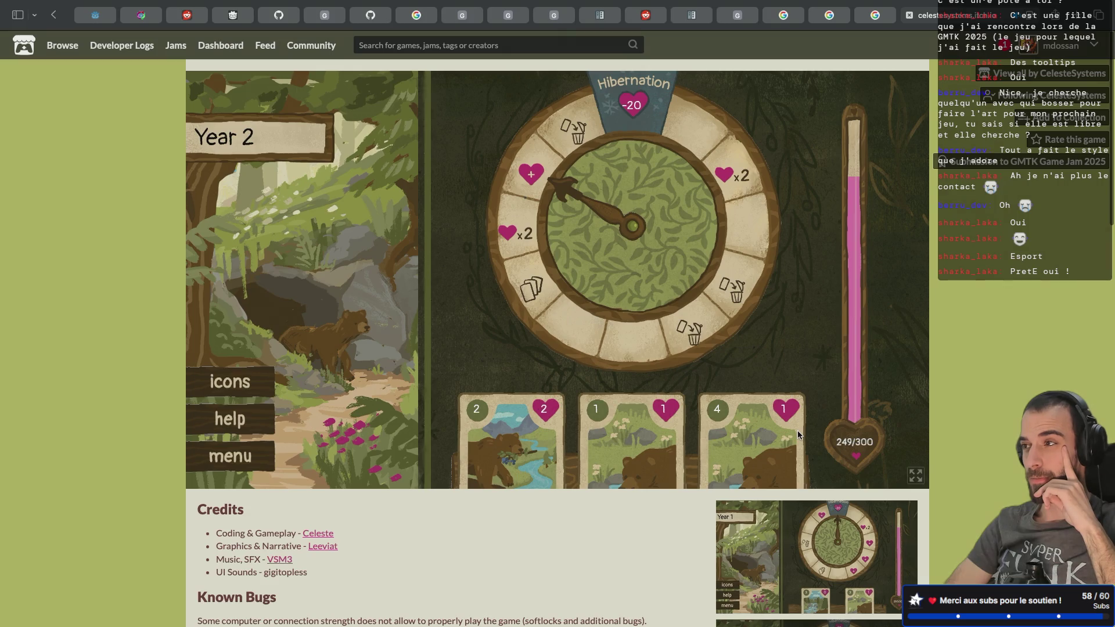
- Play the middle card twice, then the first card
left_click(631, 435)
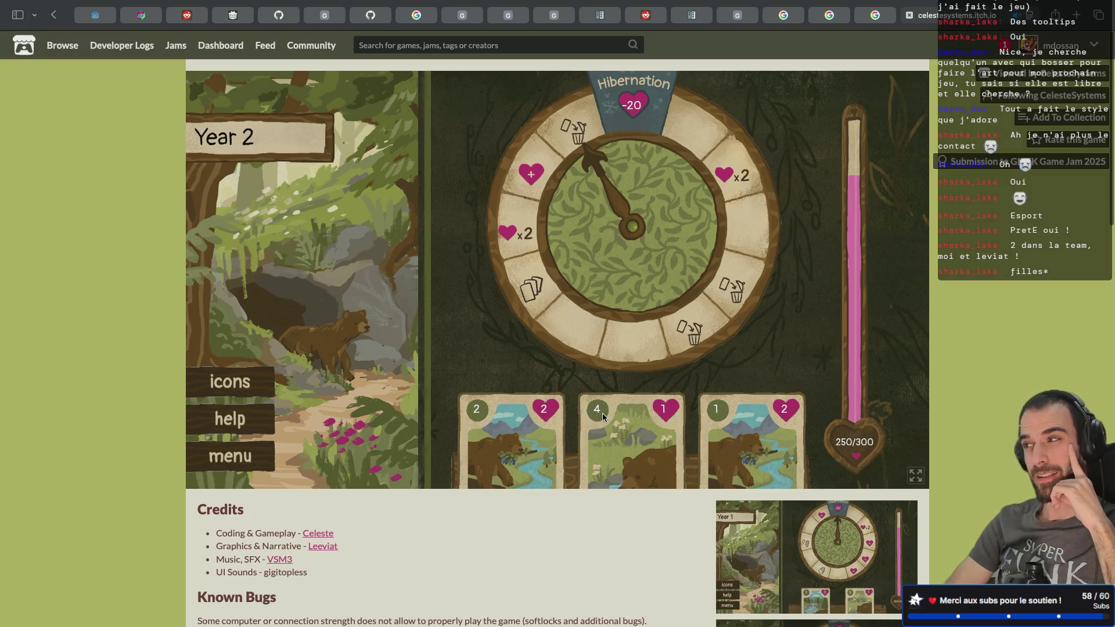
left_click(629, 441)
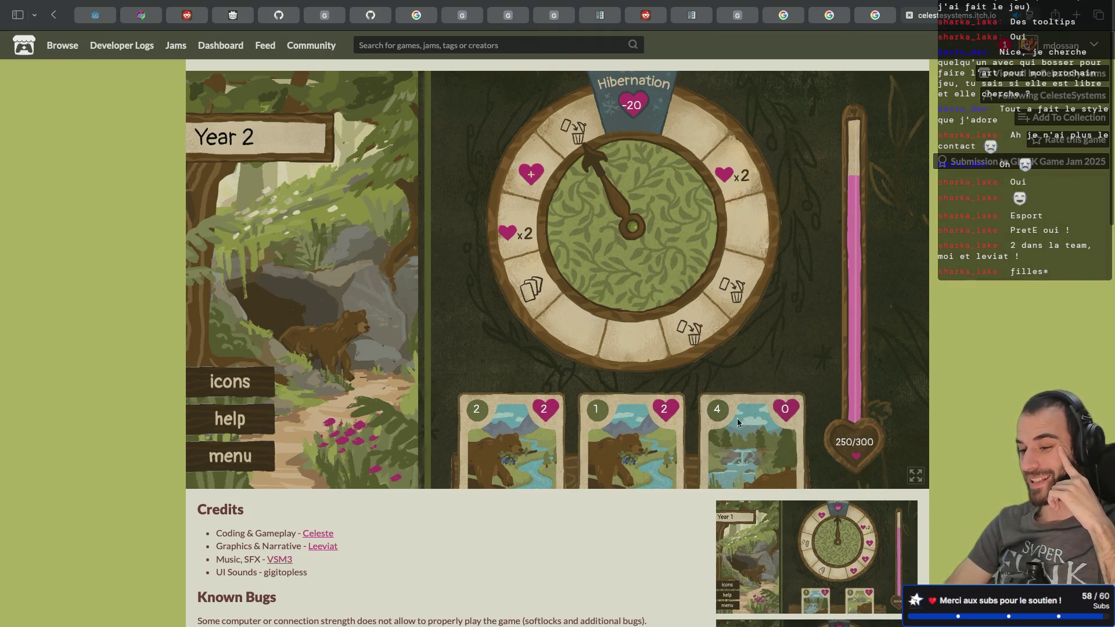
left_click(519, 439)
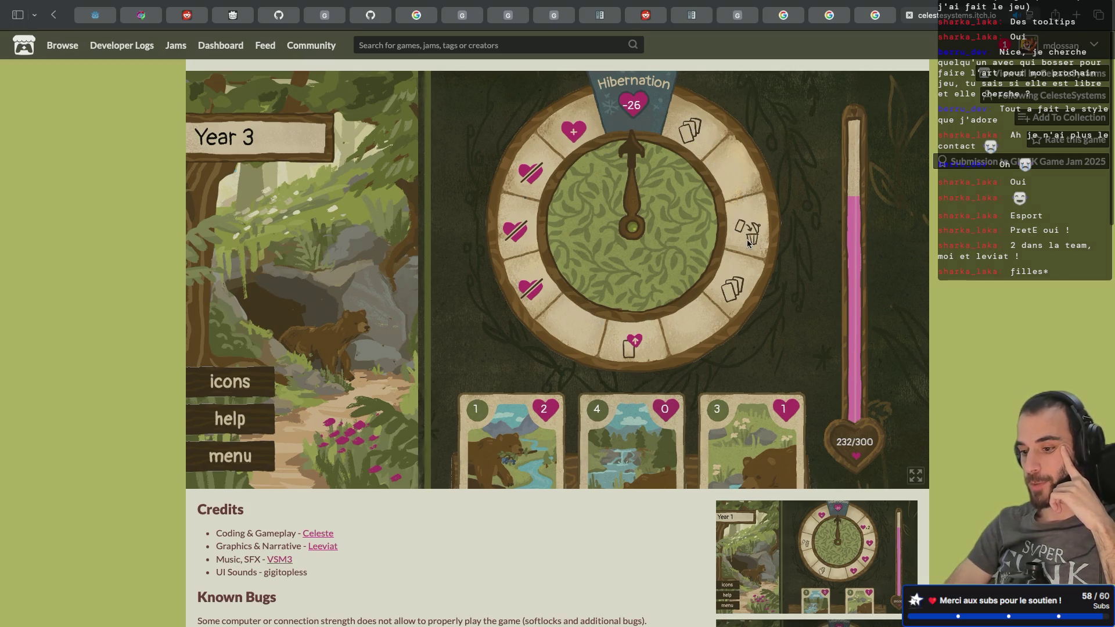
- Play the third and first cards, then show the New Season game fullscreen
left_click(734, 417)
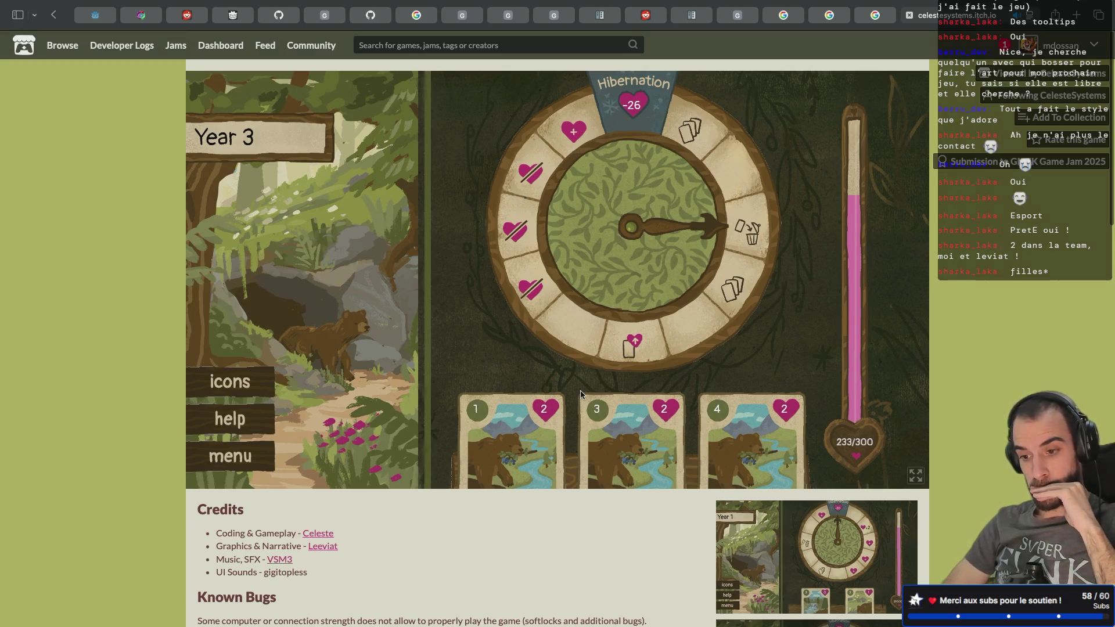
left_click(537, 415)
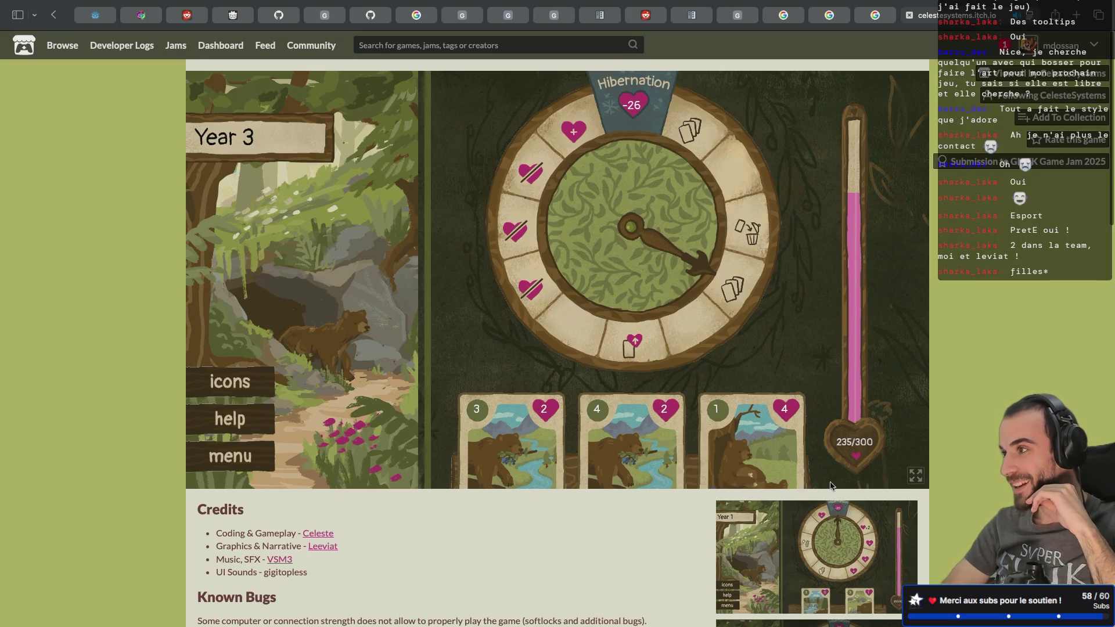
left_click(915, 477)
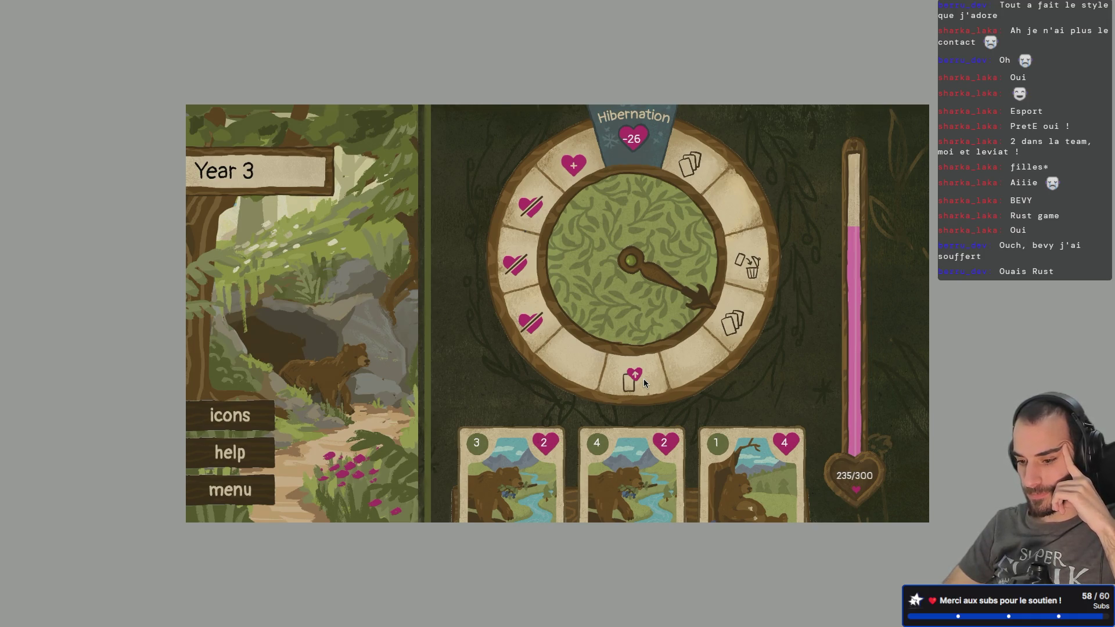
- Play two more cards to raise energy to 243/300 and reopen the symbol legend
left_click(733, 450)
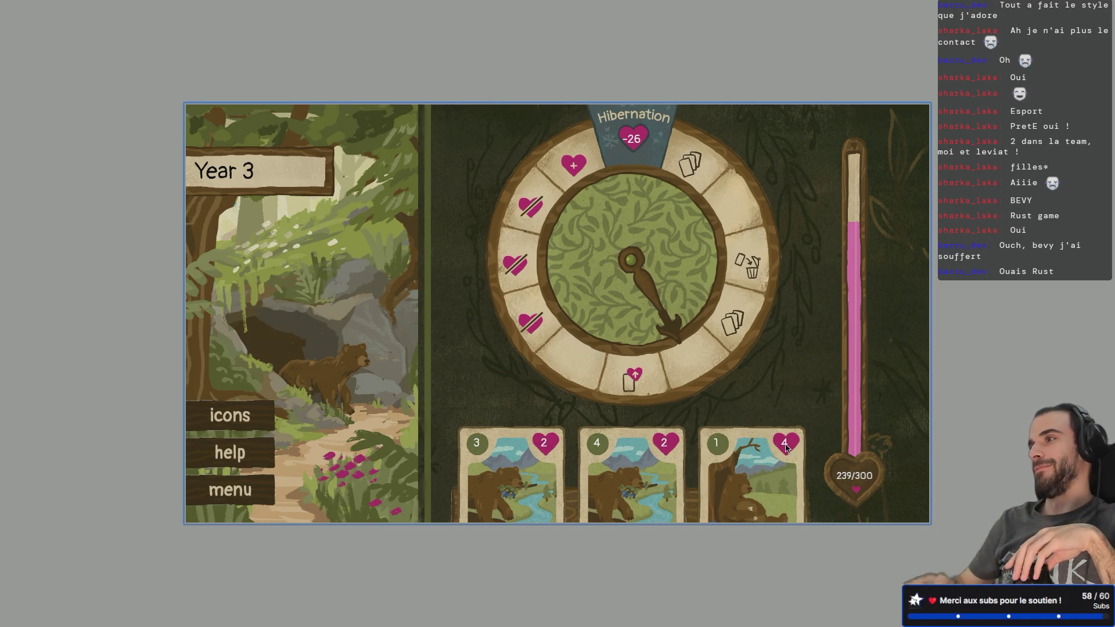
left_click(764, 448)
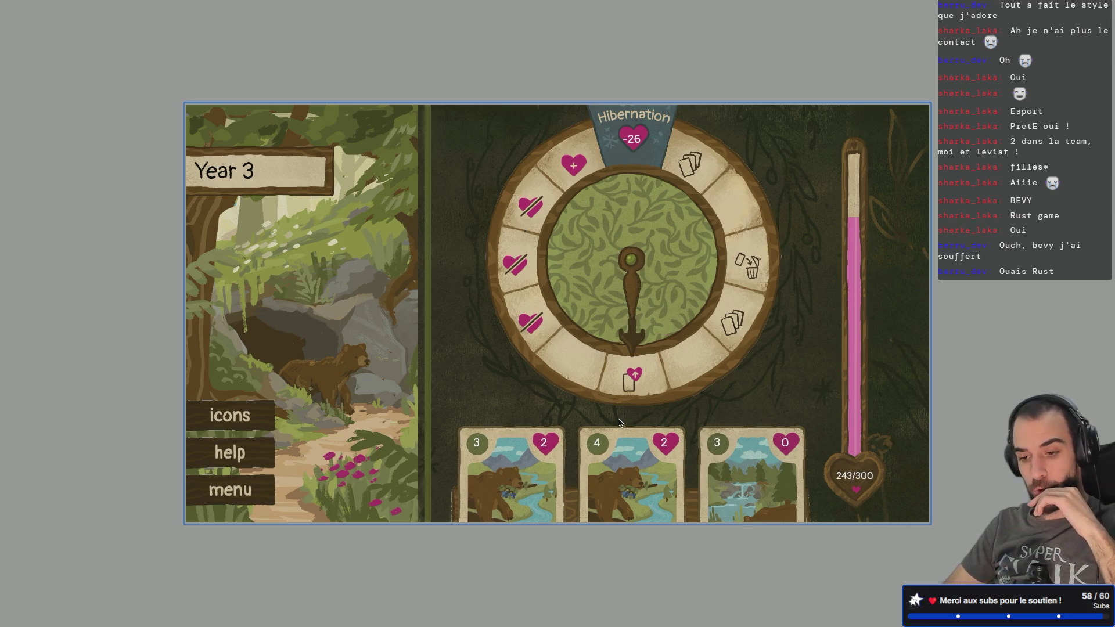
left_click(228, 416)
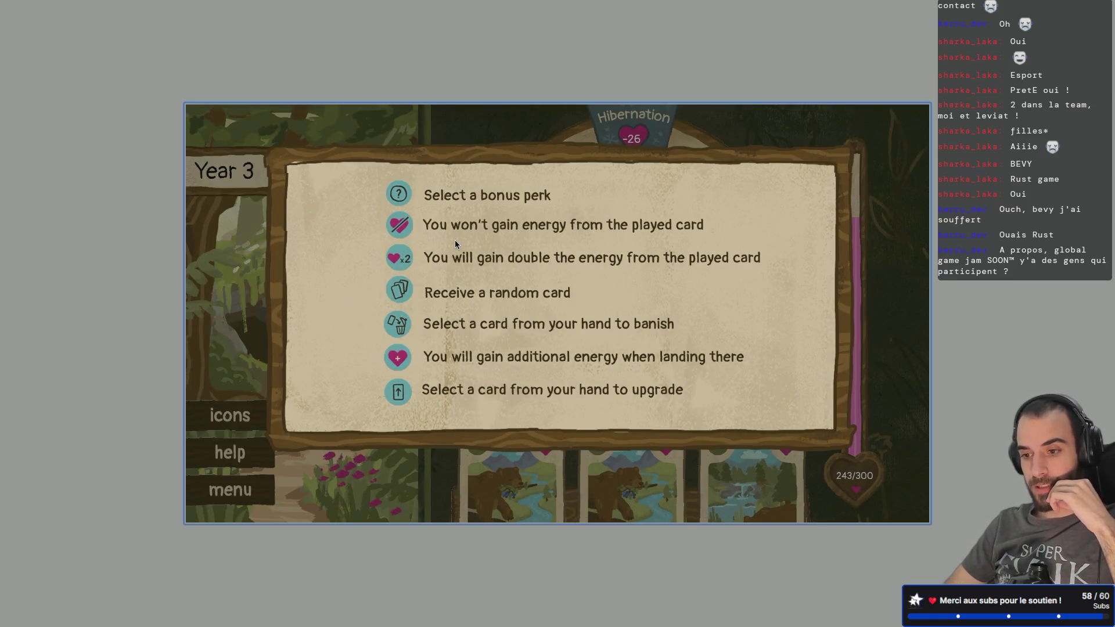
- Play the waterfall card and check the icons legend again
left_click(382, 484)
left_click(717, 470)
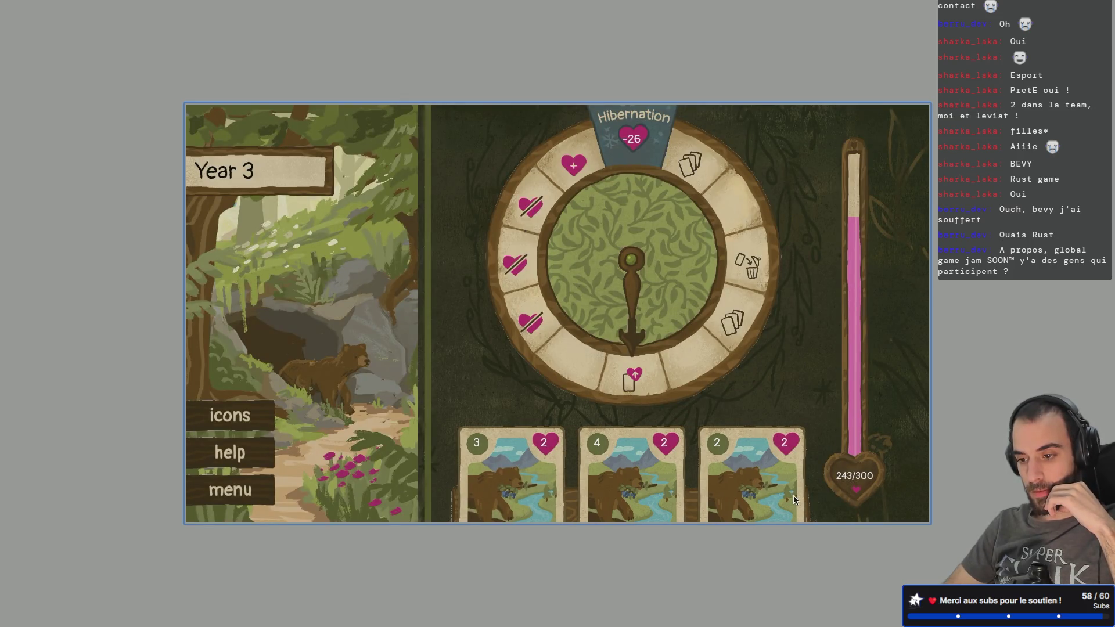
left_click(214, 425)
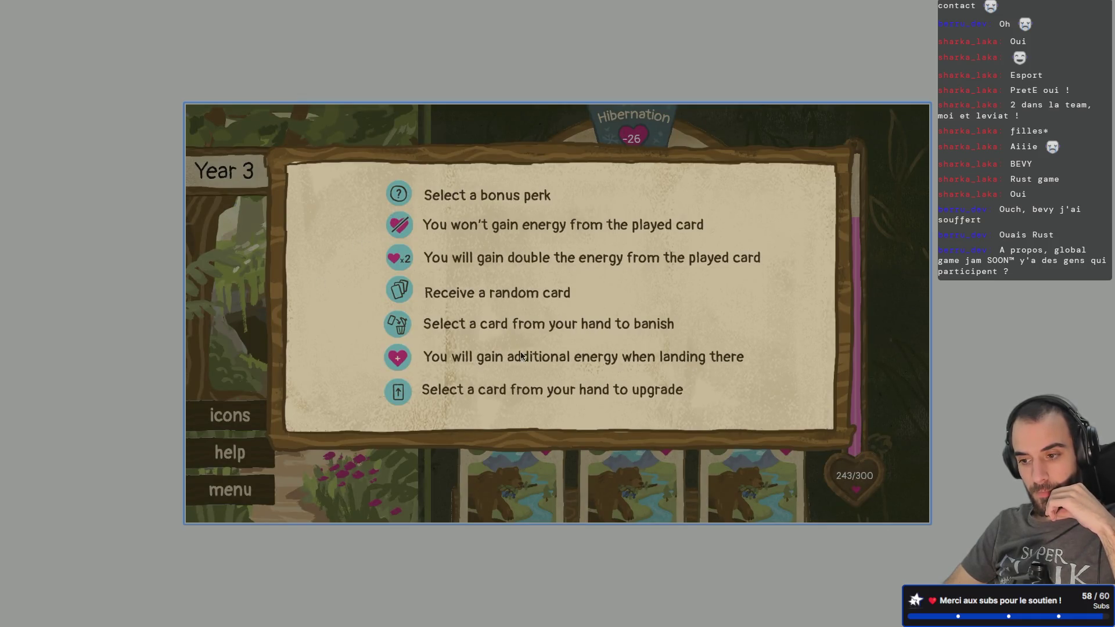
left_click(358, 491)
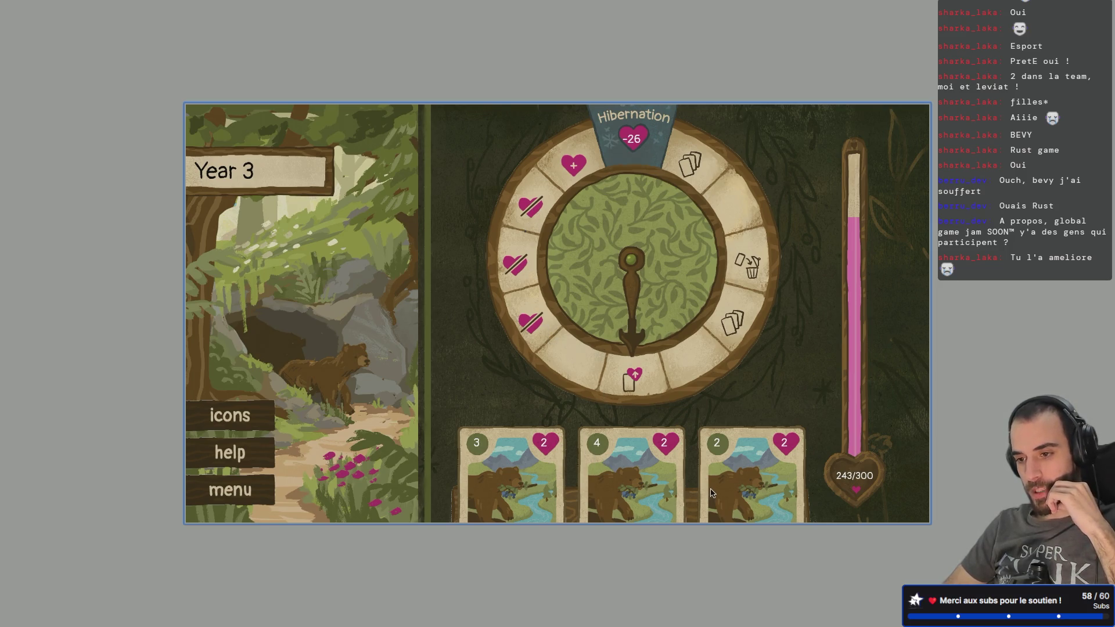
- Play five more hand cards to enter Year 4 at 228/300 energy, then leave full-screen view
left_click(472, 488)
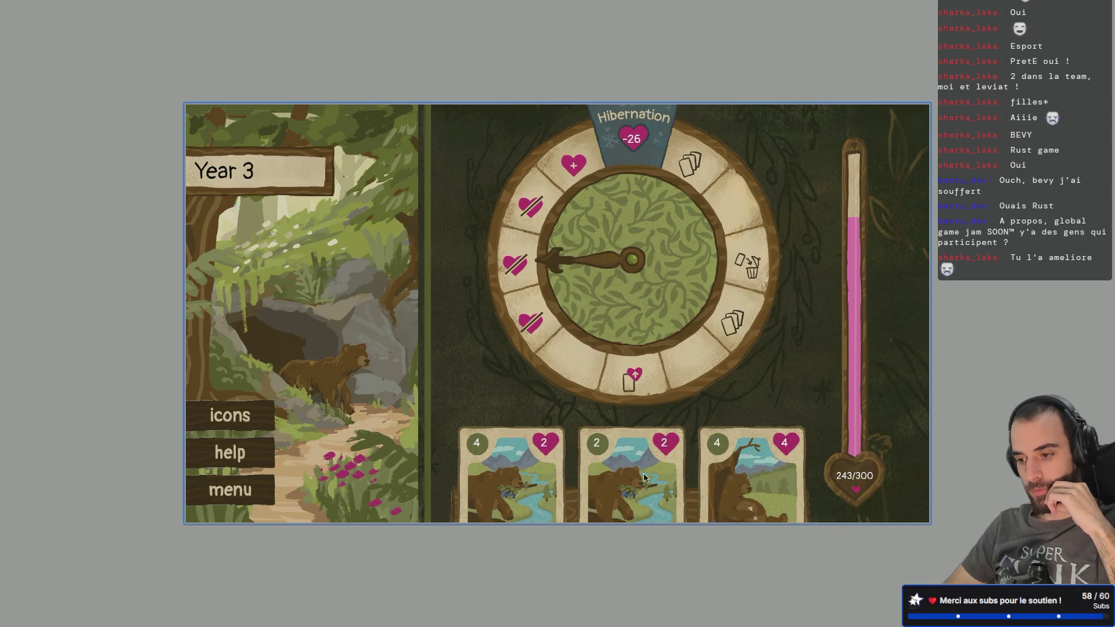
left_click(643, 477)
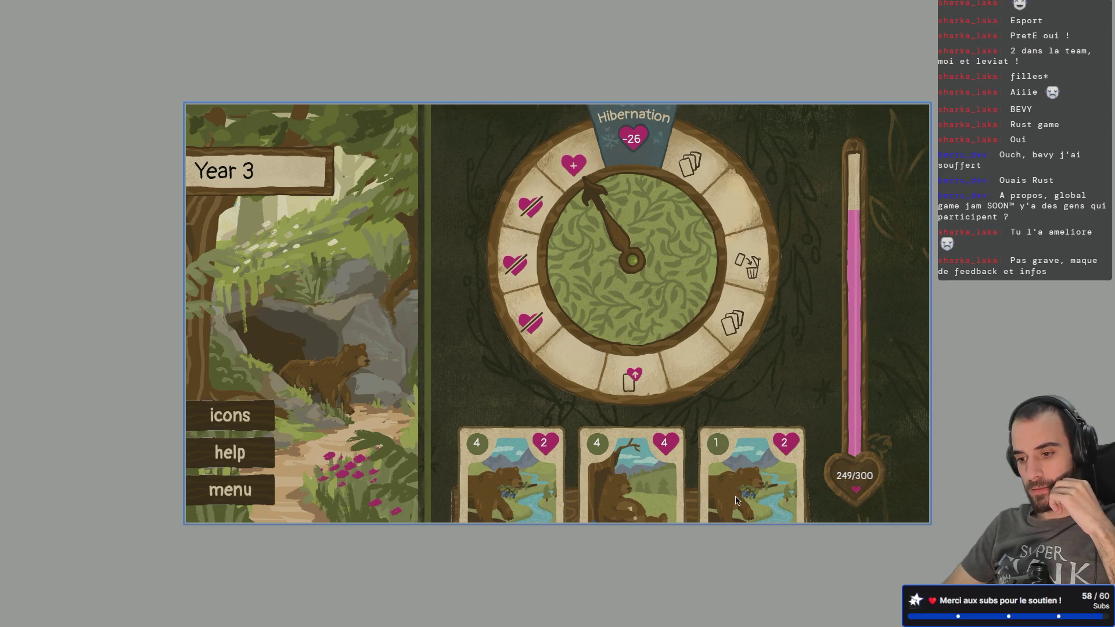
left_click(648, 488)
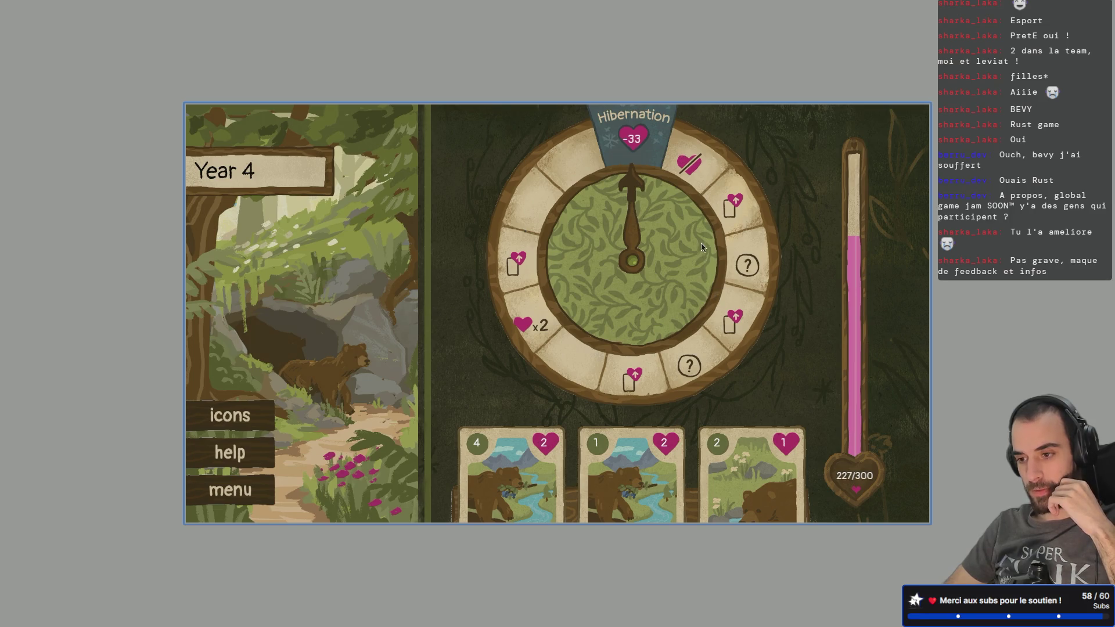
left_click(766, 471)
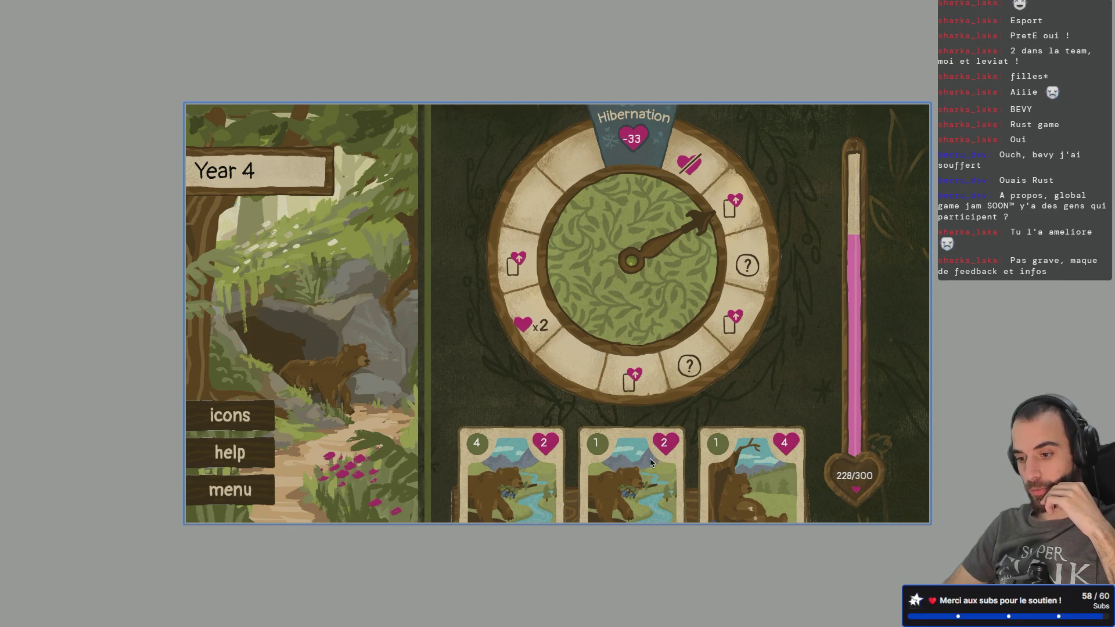
left_click(650, 459)
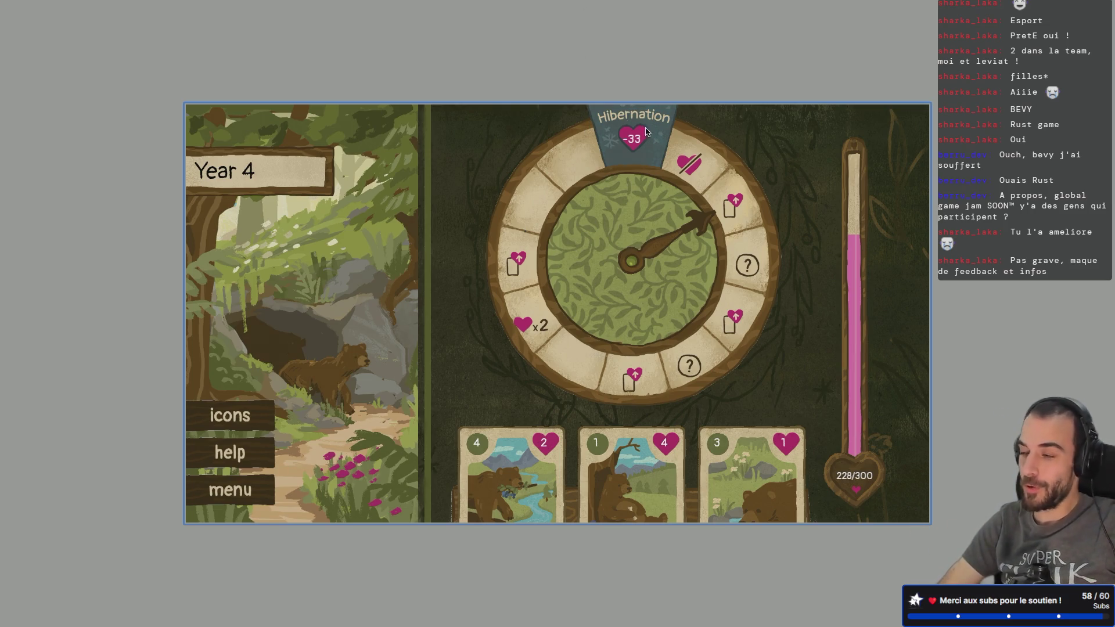
mouse_move(668, 2)
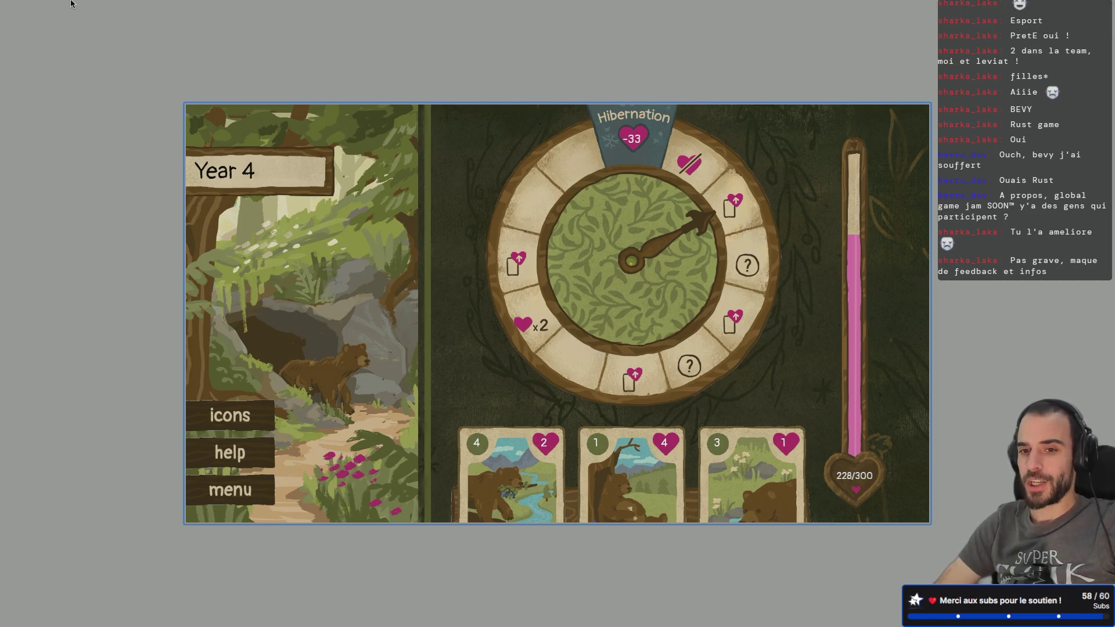
left_click(31, 14)
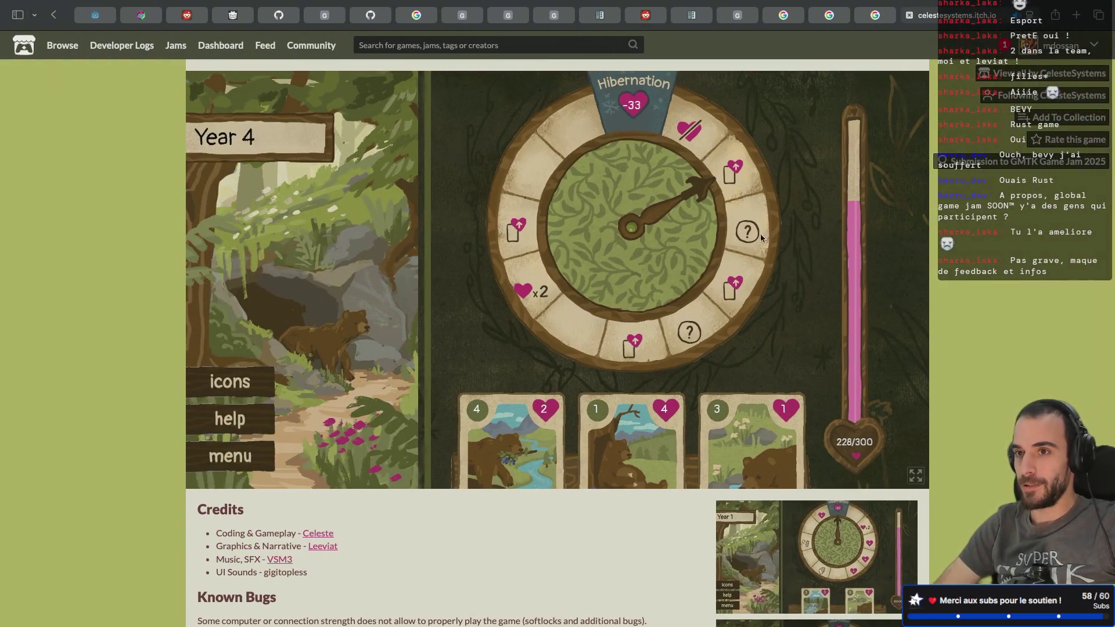
- In Godot, hide the docks and select the parent null check on line 52
key("ctrl+Left")
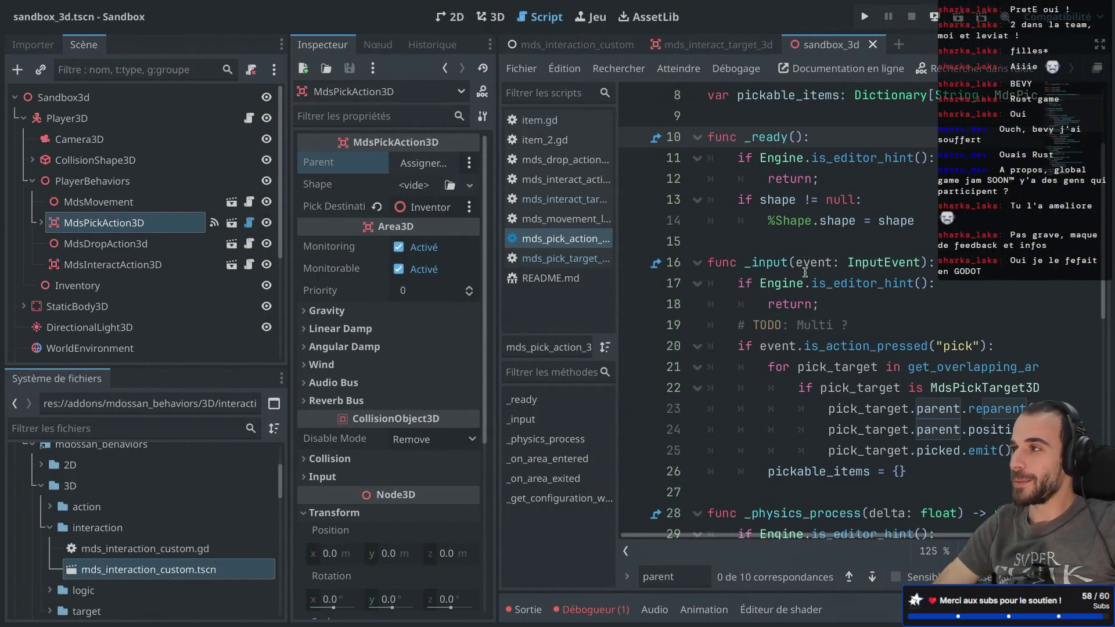
scroll(805, 272, "down", 9)
key("ctrl+shift+F11")
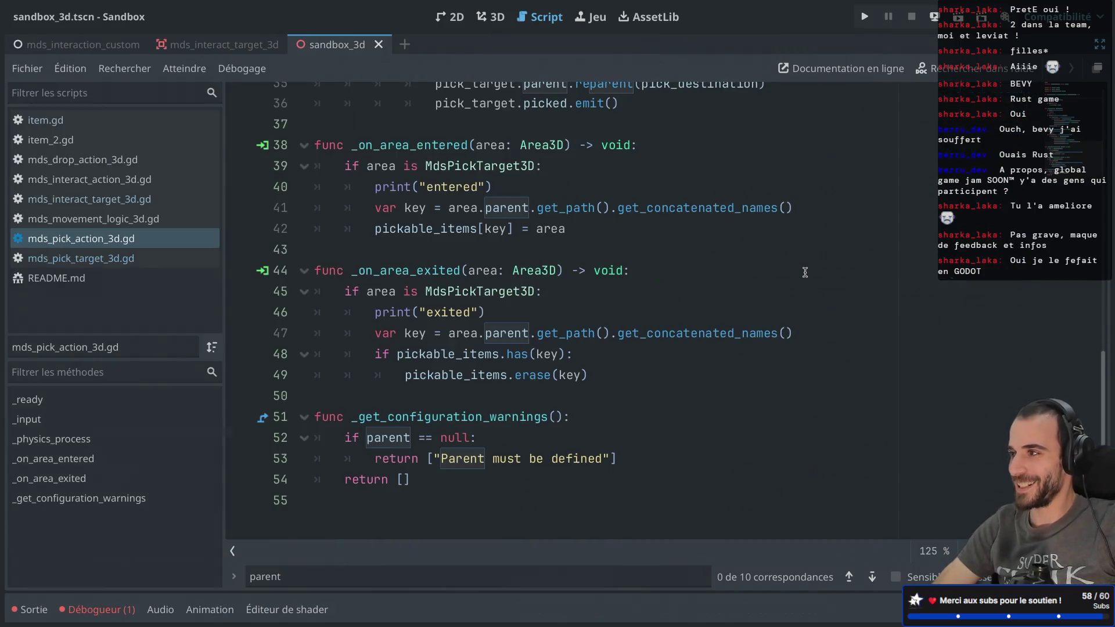
left_click(444, 437)
triple_click(445, 437)
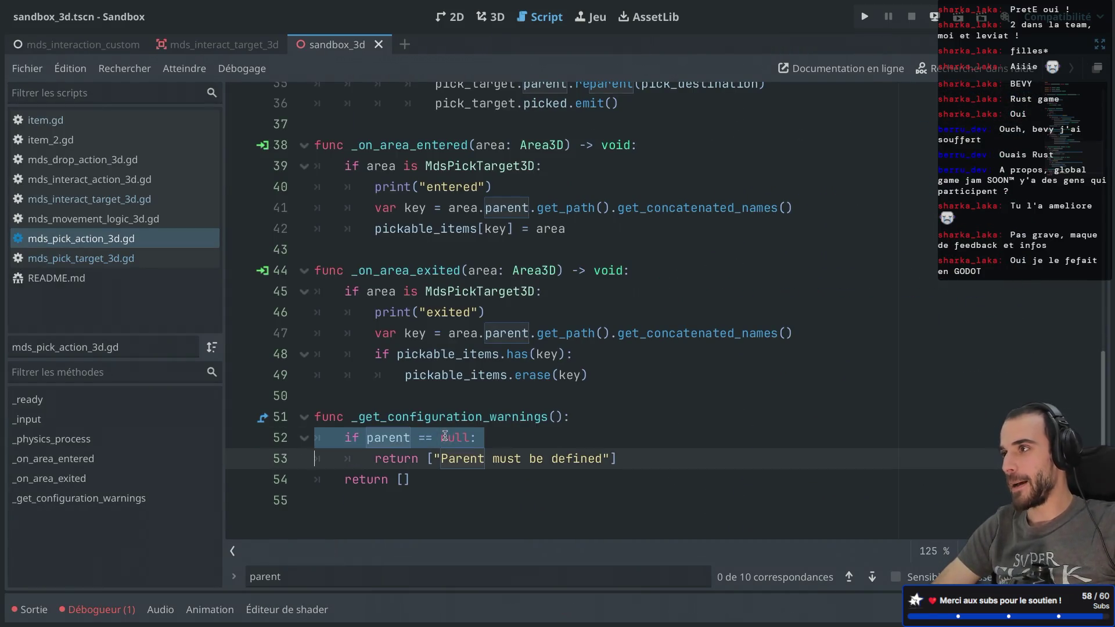
left_click(466, 379)
- Highlight the pick_destination and shape uses, then return to the itch.io My feed page
scroll(491, 324, "up", 11)
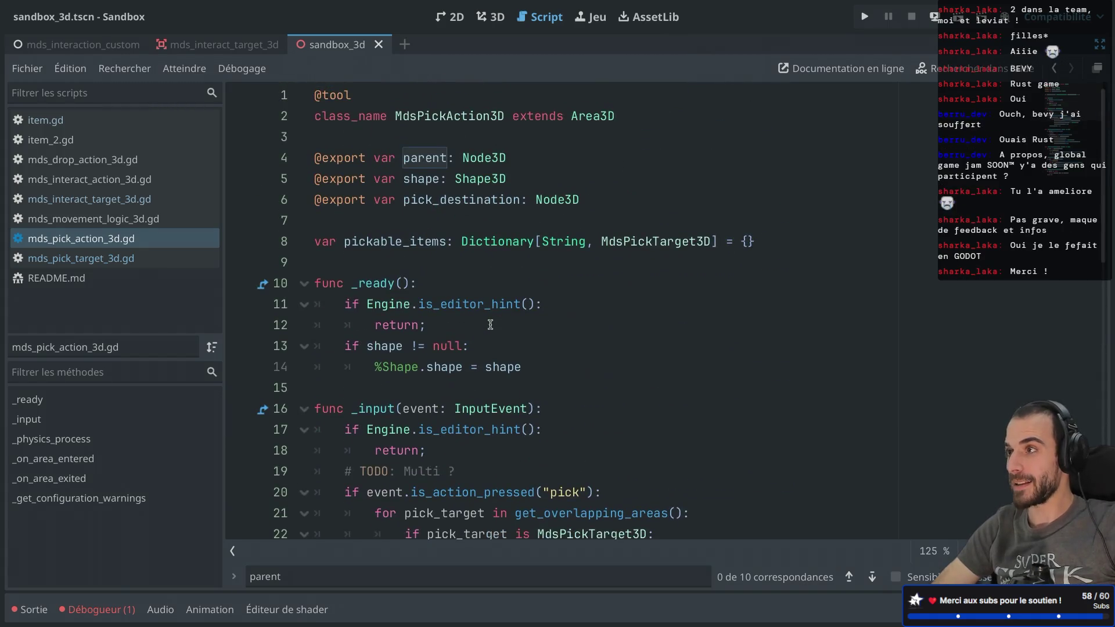
double_click(489, 203)
double_click(430, 179)
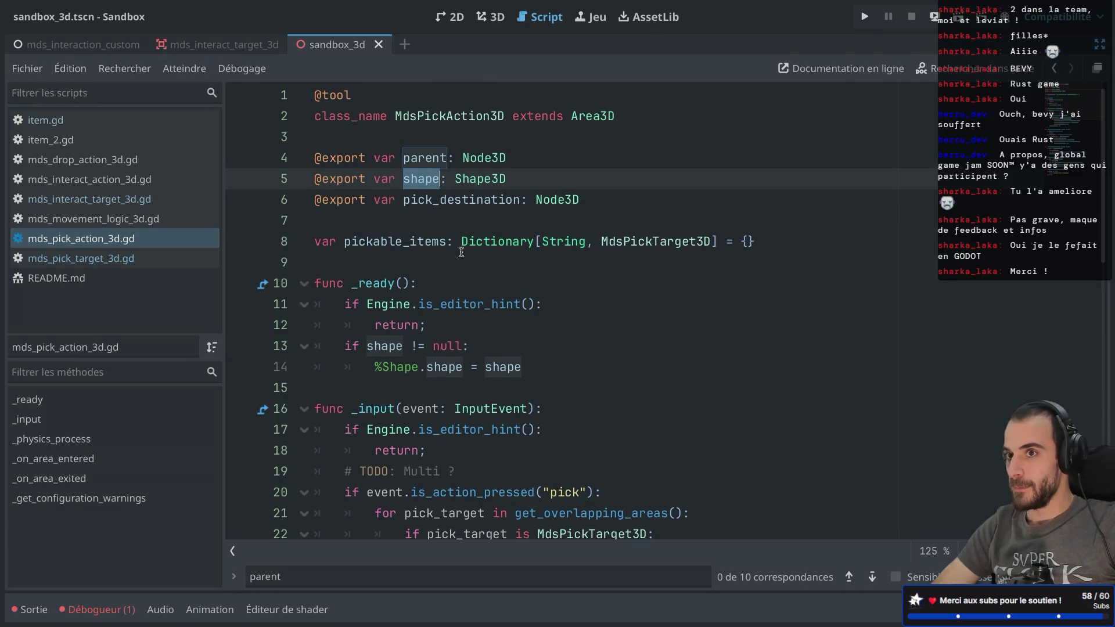
mouse_move(461, 251)
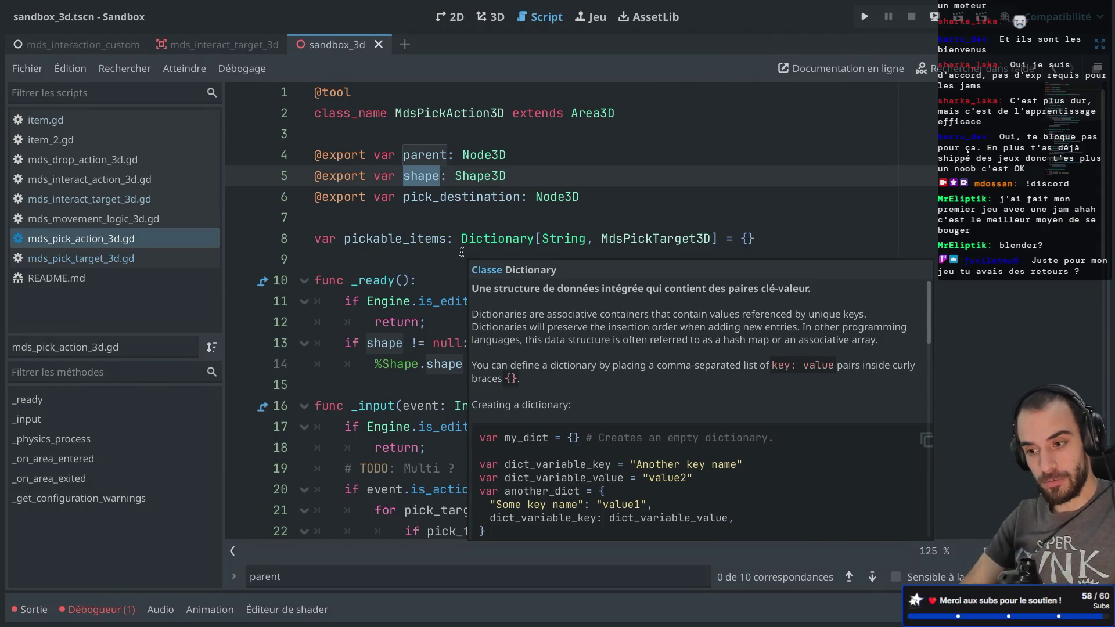
key("super+Tab")
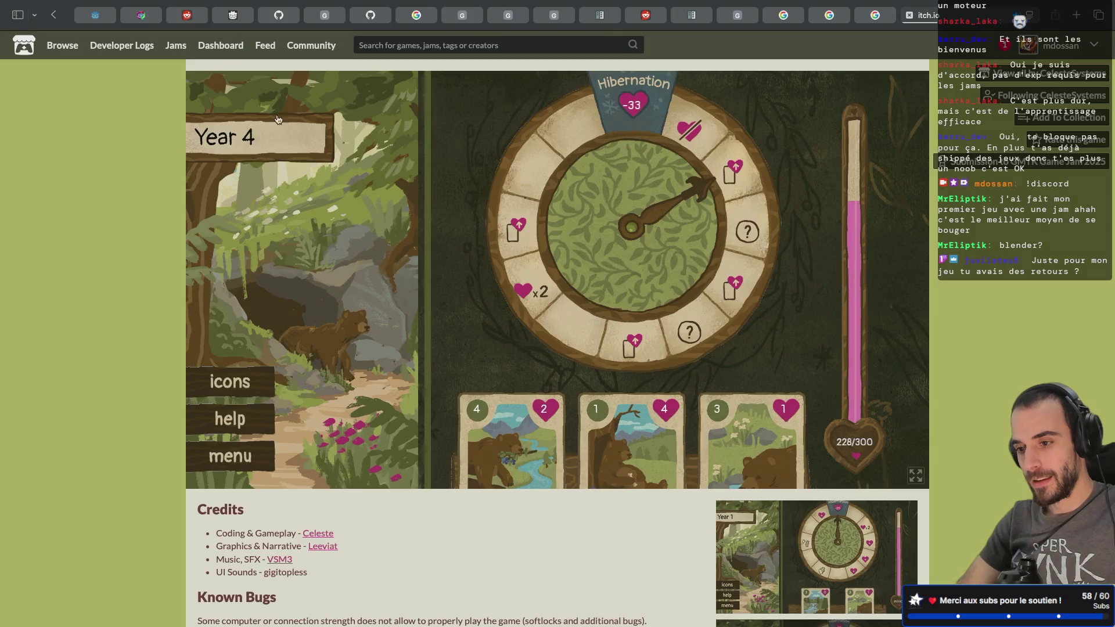
key("alt+Left")
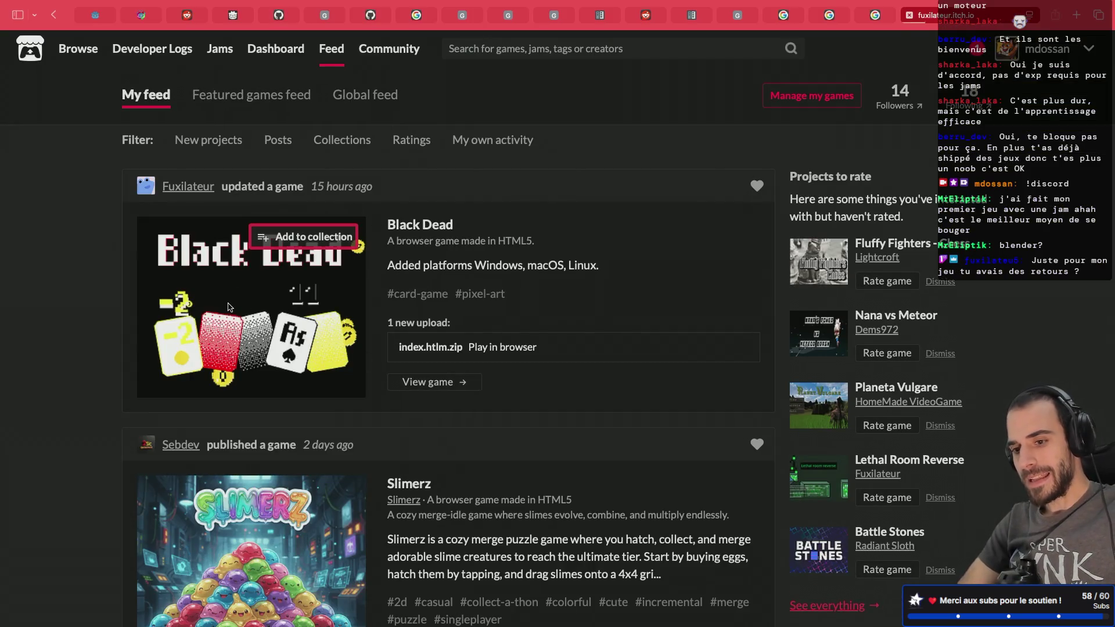
- Open Black Dead from the itch.io feed and run it in the browser
left_click(227, 306)
left_click(564, 188)
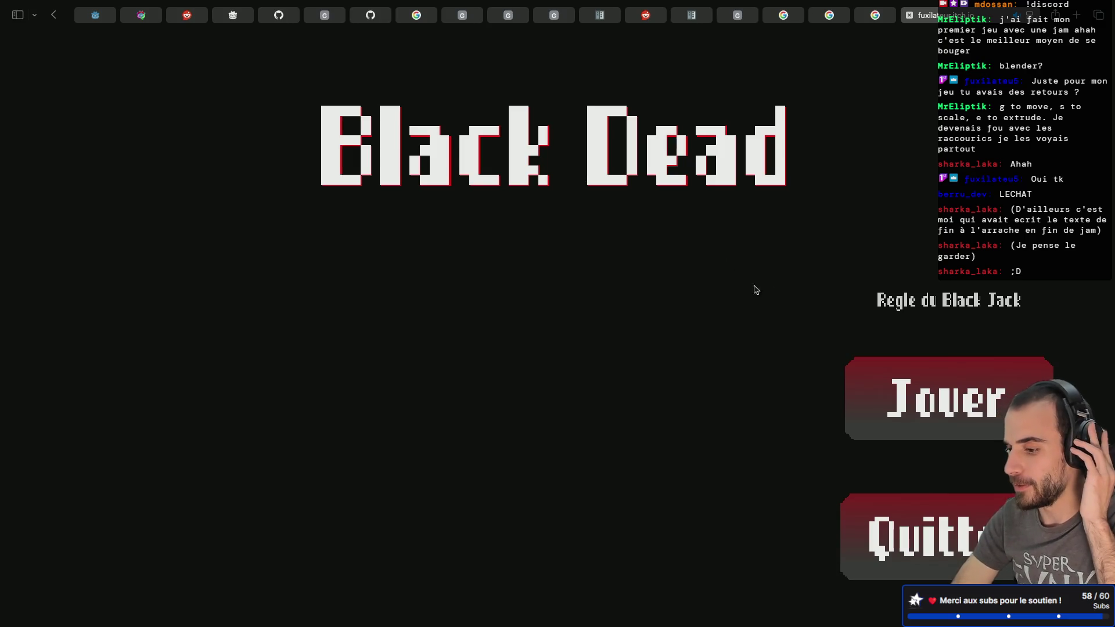
- Start a new Black Dead game with Jouer and scroll through the landlord's letter
left_click(941, 400)
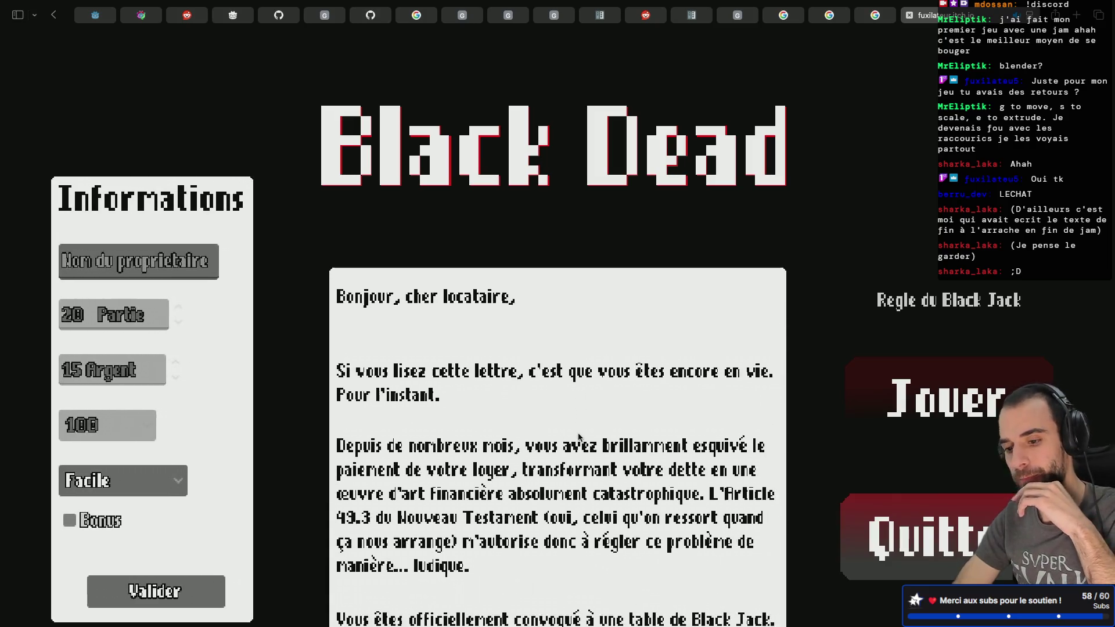
scroll(571, 406, "down", 10)
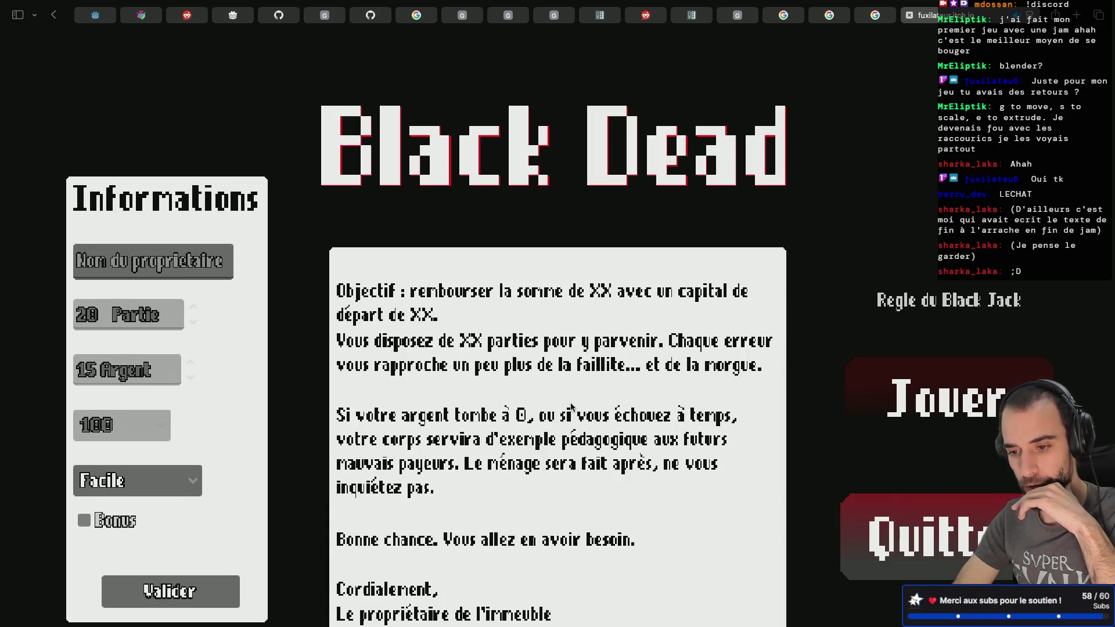
scroll(571, 406, "up", 10)
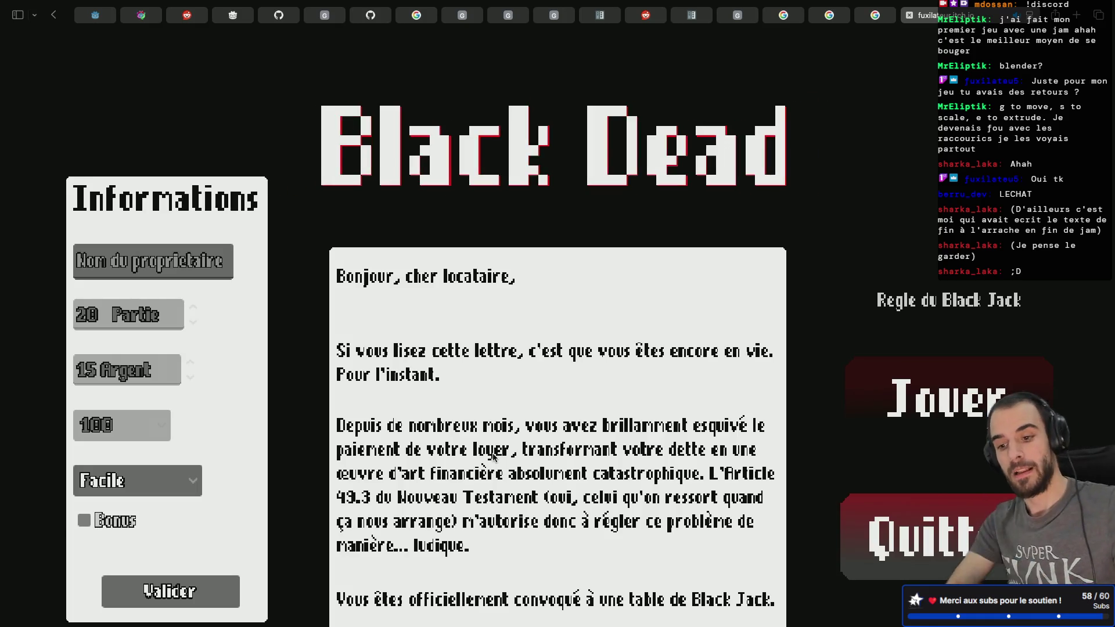
scroll(493, 457, "down", 1)
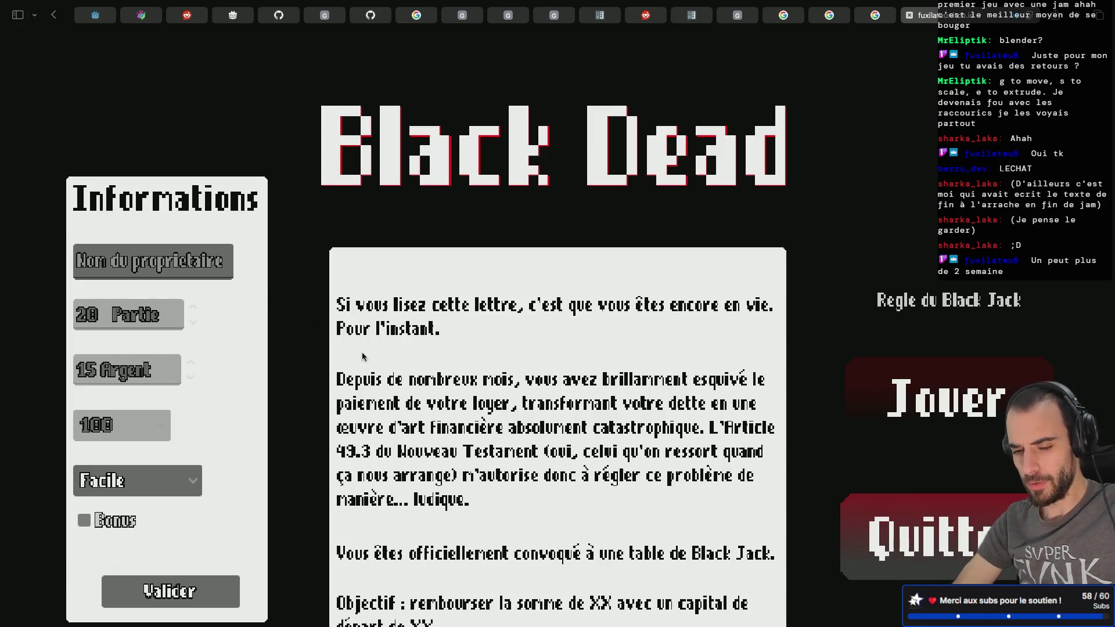
scroll(444, 377, "down", 5)
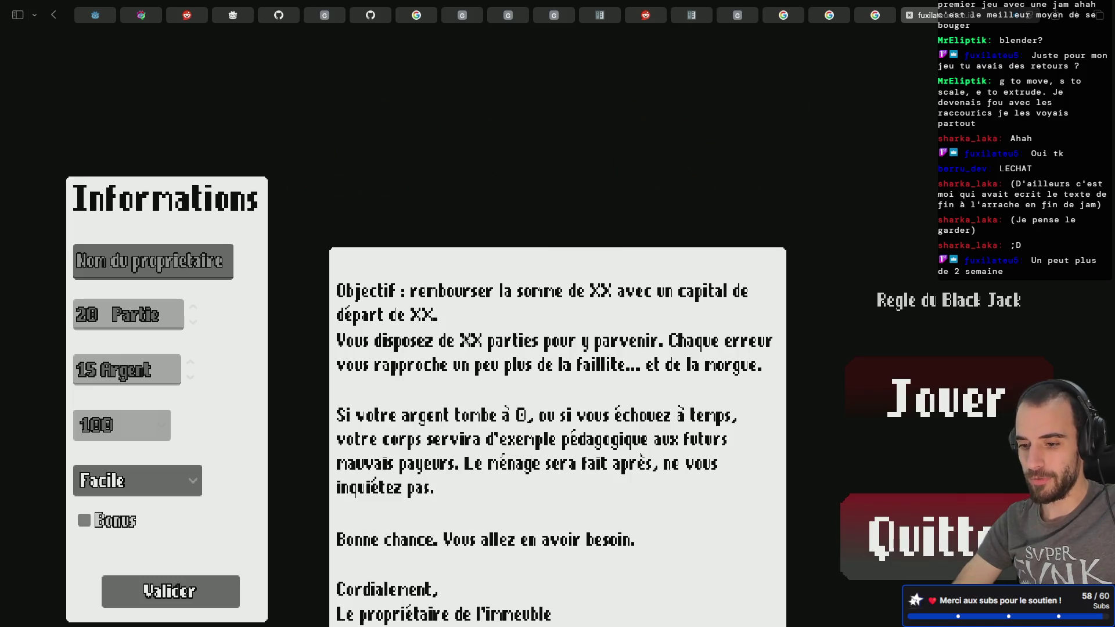
scroll(465, 337, "up", 5)
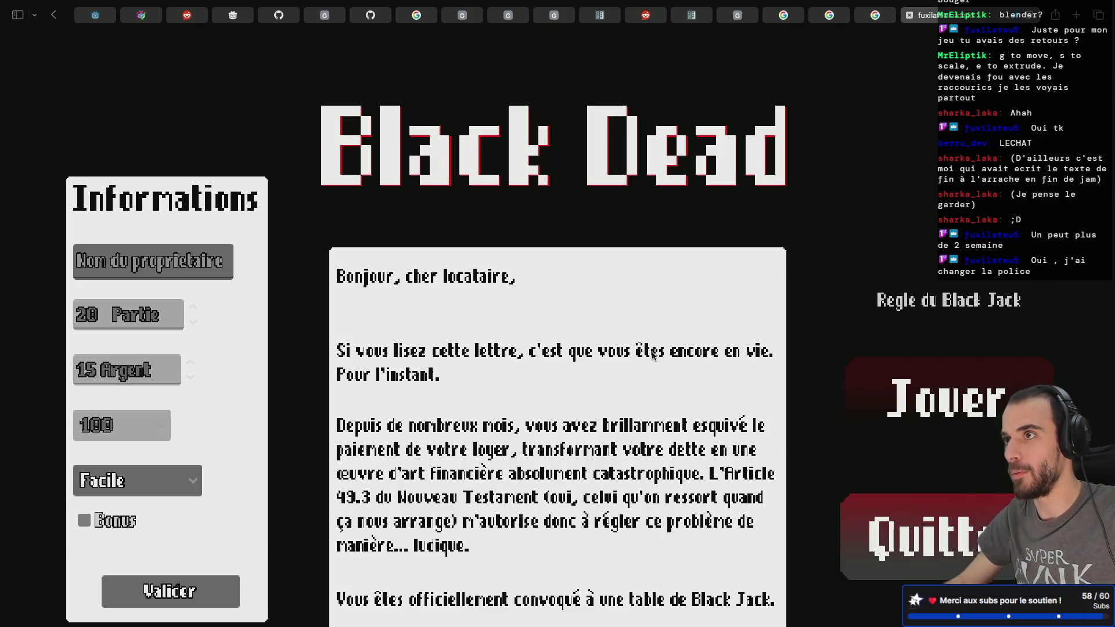
scroll(653, 355, "down", 5)
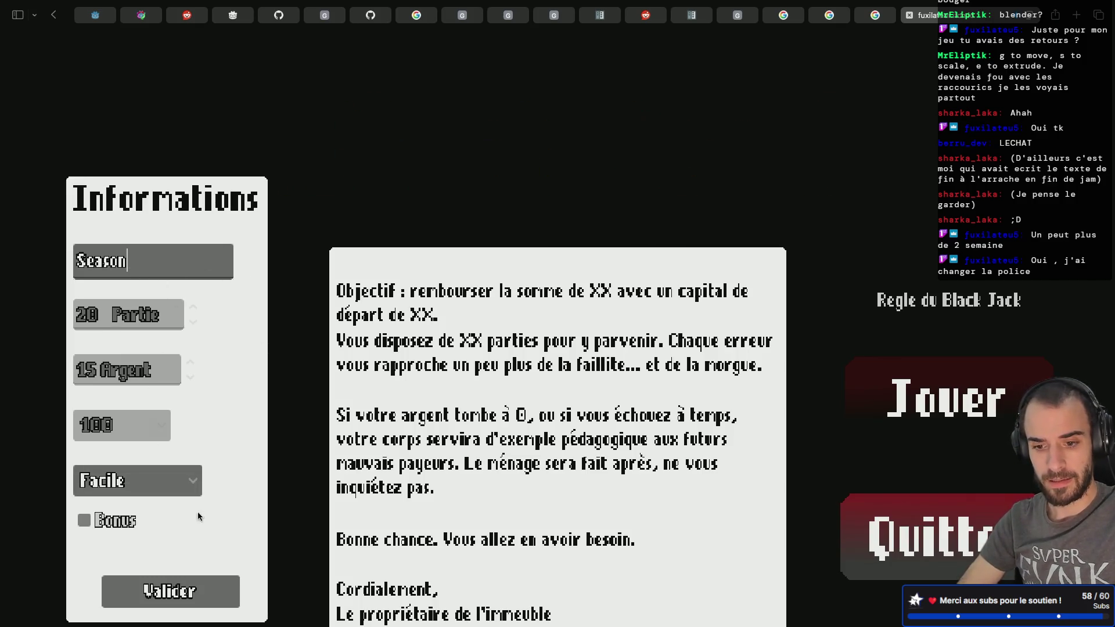
- Confirm the setup info, hand-draw the name SEASON on the canvas, and validate it
left_click(192, 593)
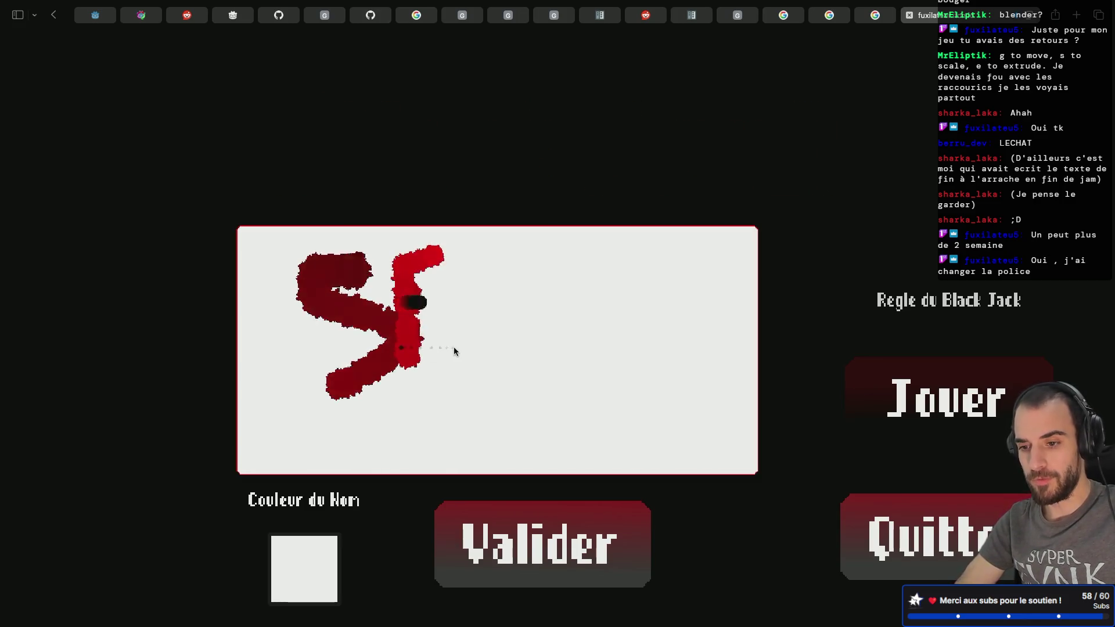
left_click_drag(454, 347, 401, 347)
left_click_drag(473, 371, 545, 360)
mouse_move(482, 328)
left_mouse_down()
mouse_move(520, 328)
mouse_move(573, 298)
left_mouse_up()
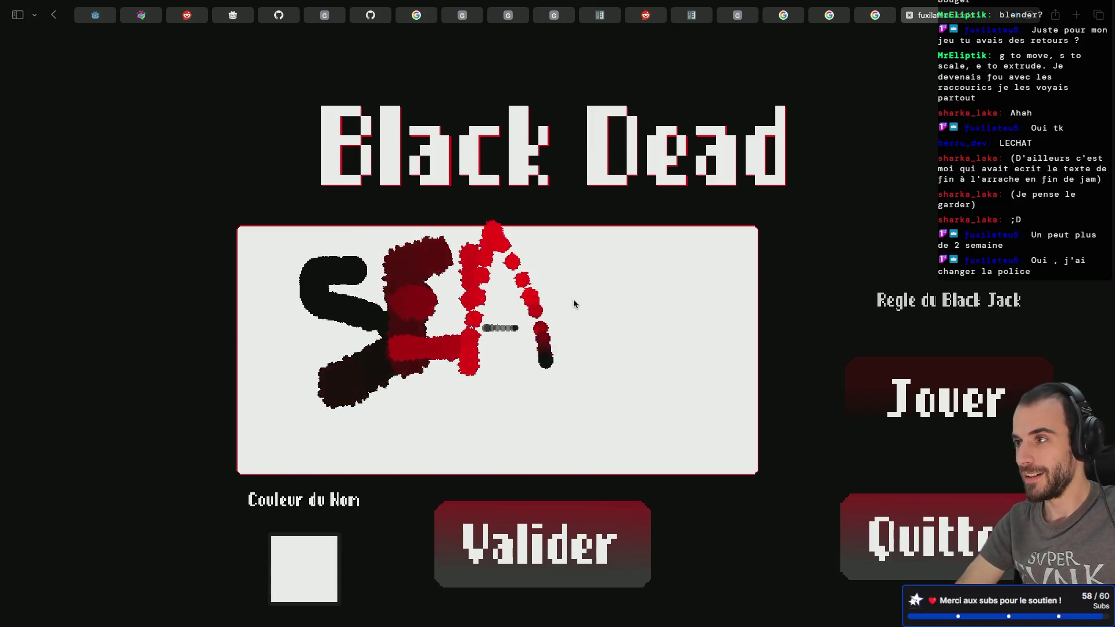
left_click_drag(625, 360, 566, 412)
mouse_move(657, 300)
left_mouse_down()
mouse_move(694, 361)
mouse_move(672, 297)
mouse_move(719, 354)
left_mouse_up()
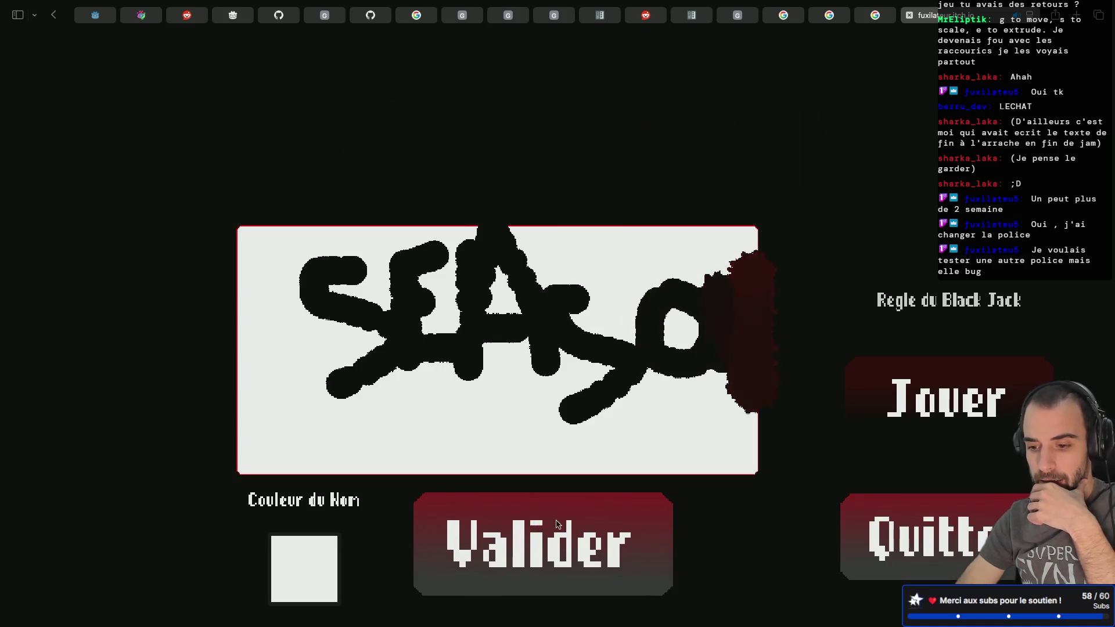
left_click(509, 523)
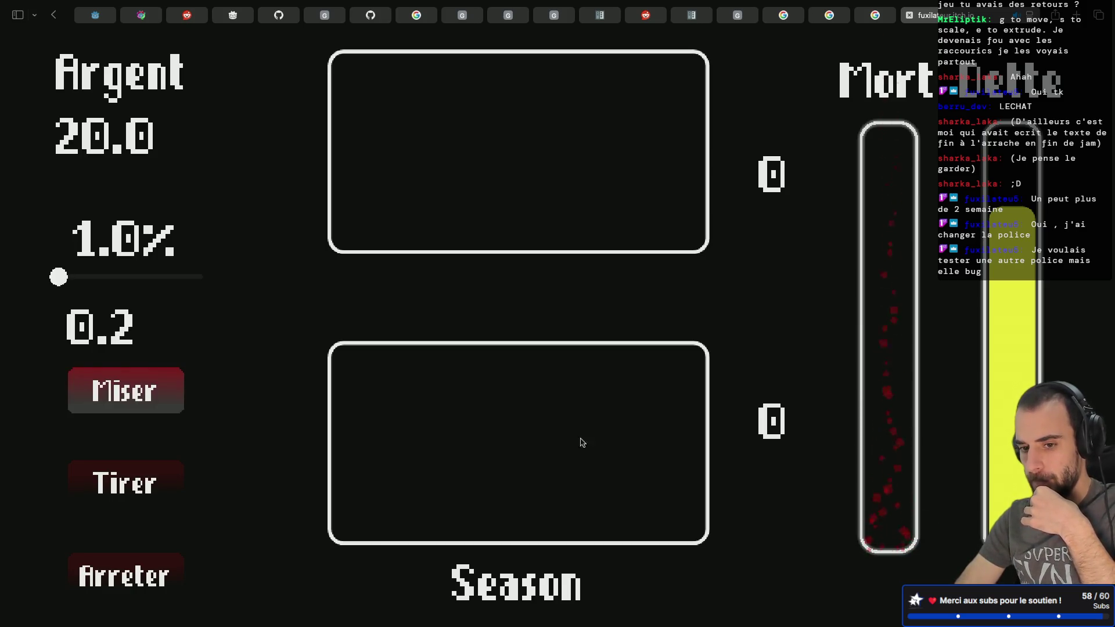
- Bet 5.0 (25%), draw to 17 and stand to win 35.0, then set the next bet to 30%
mouse_move(67, 279)
left_mouse_down()
mouse_move(141, 279)
mouse_move(51, 288)
mouse_move(76, 285)
left_mouse_up()
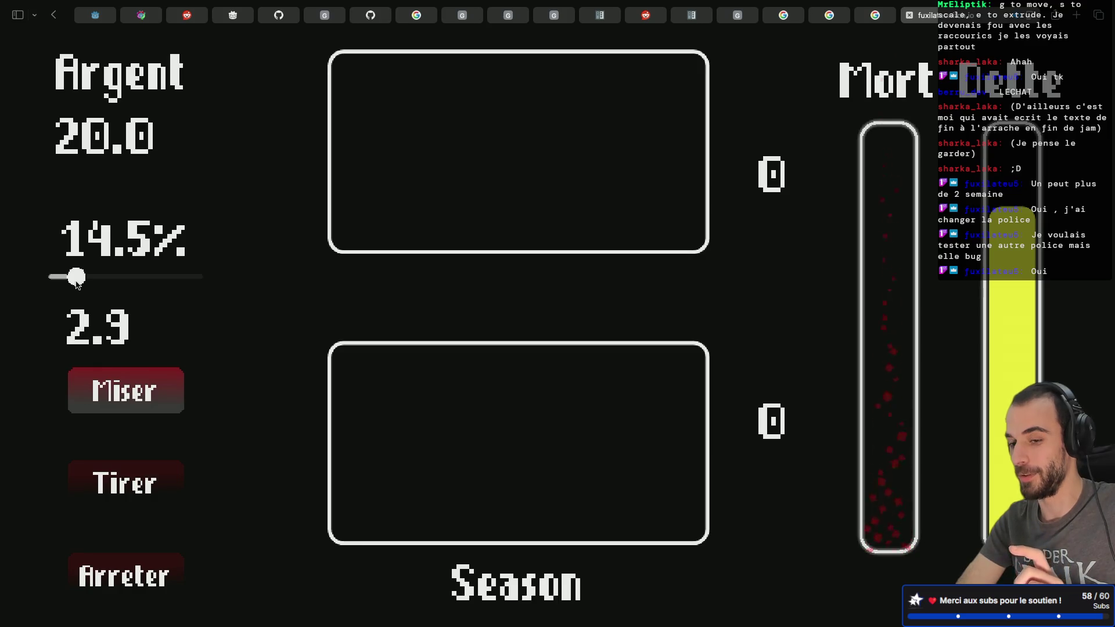
left_click_drag(77, 284, 92, 284)
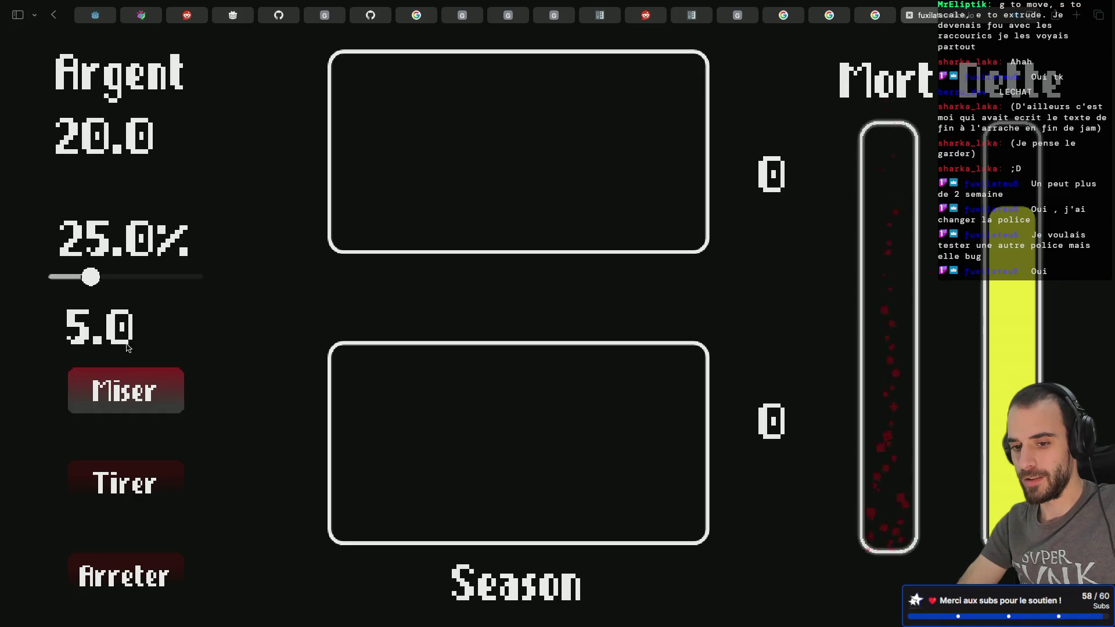
left_click(123, 392)
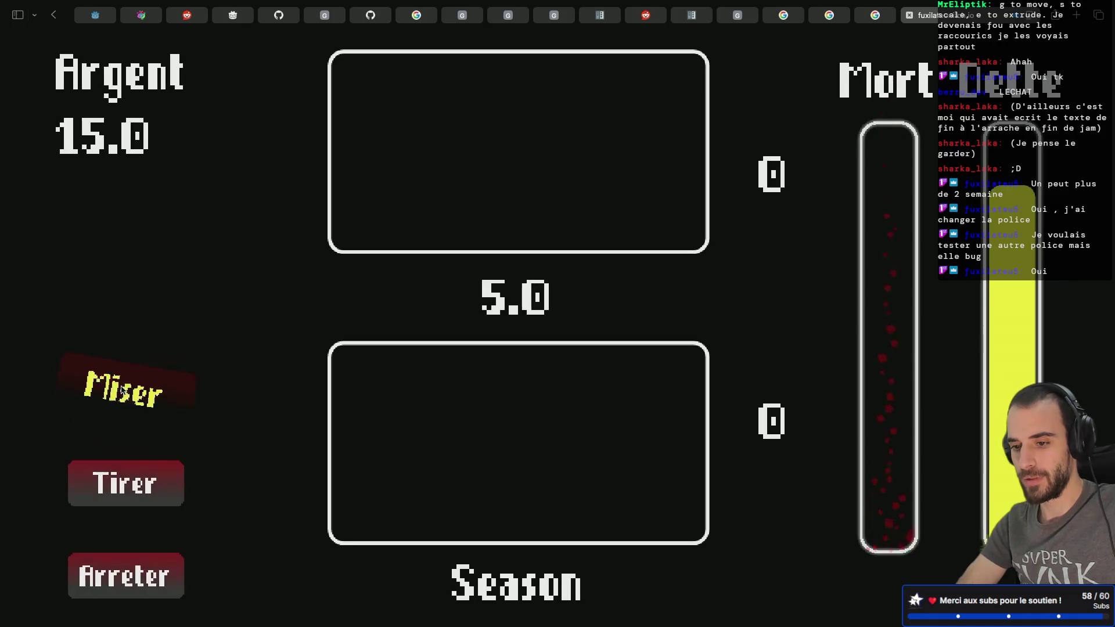
left_click(177, 481)
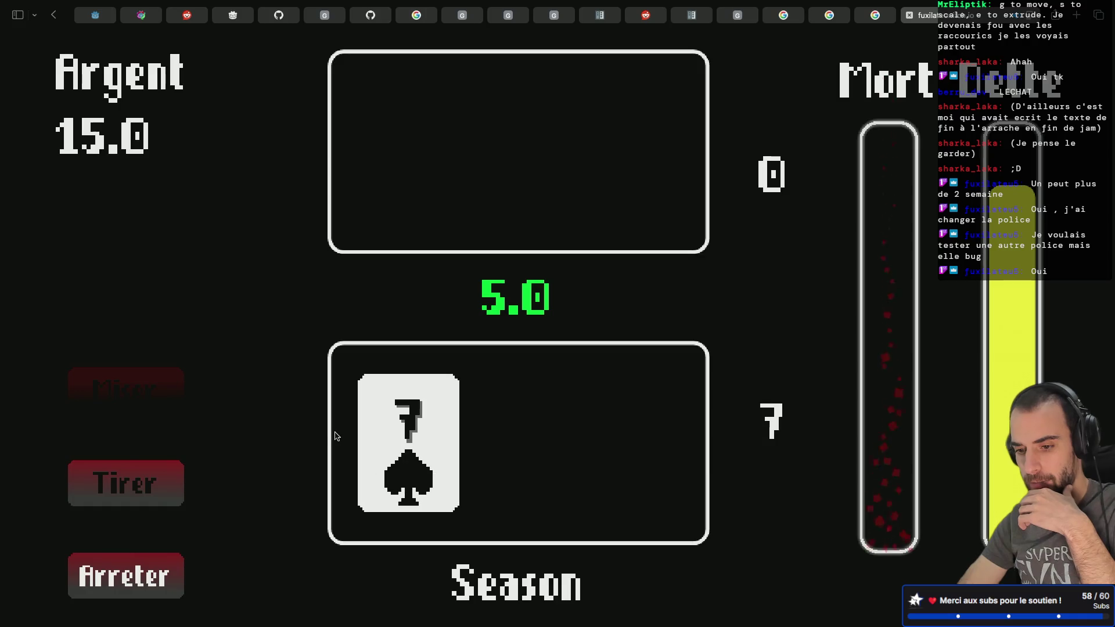
left_click(417, 437)
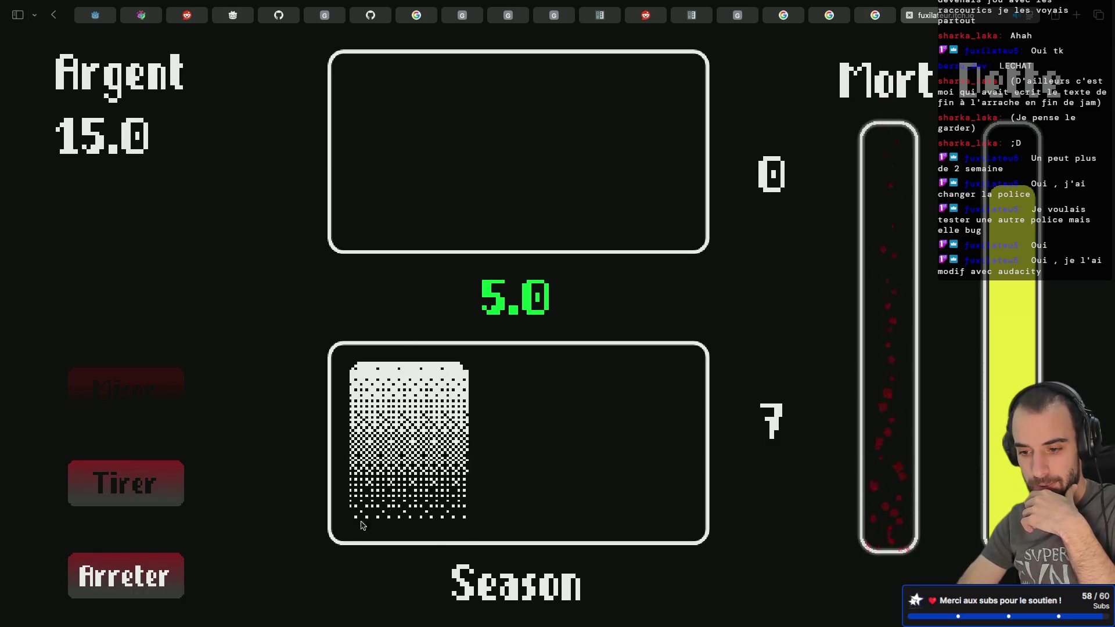
left_click(179, 480)
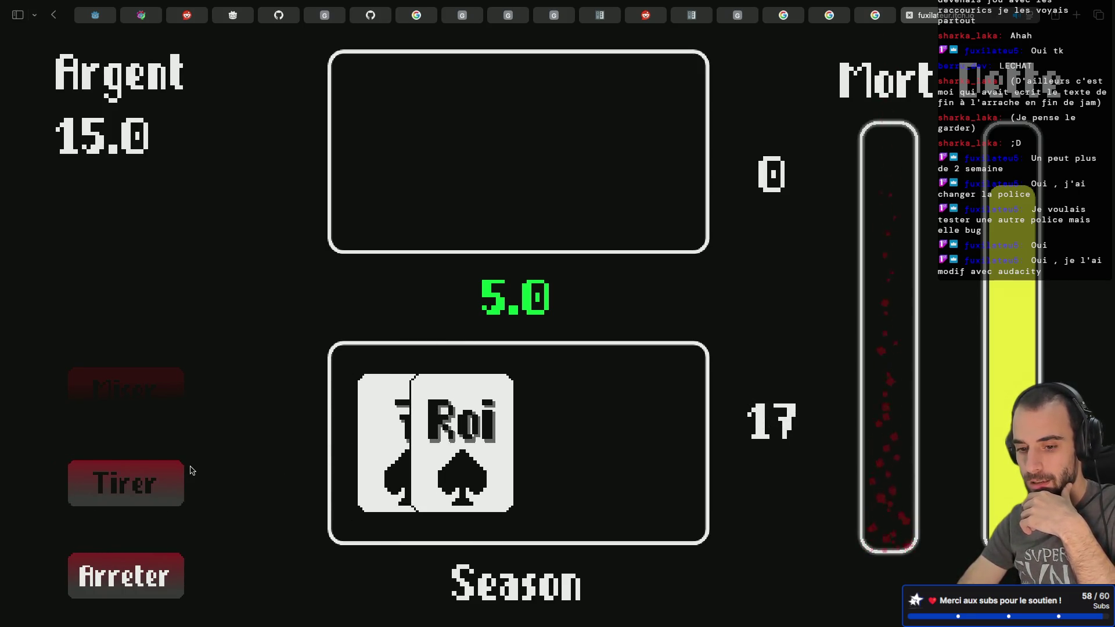
left_click(125, 574)
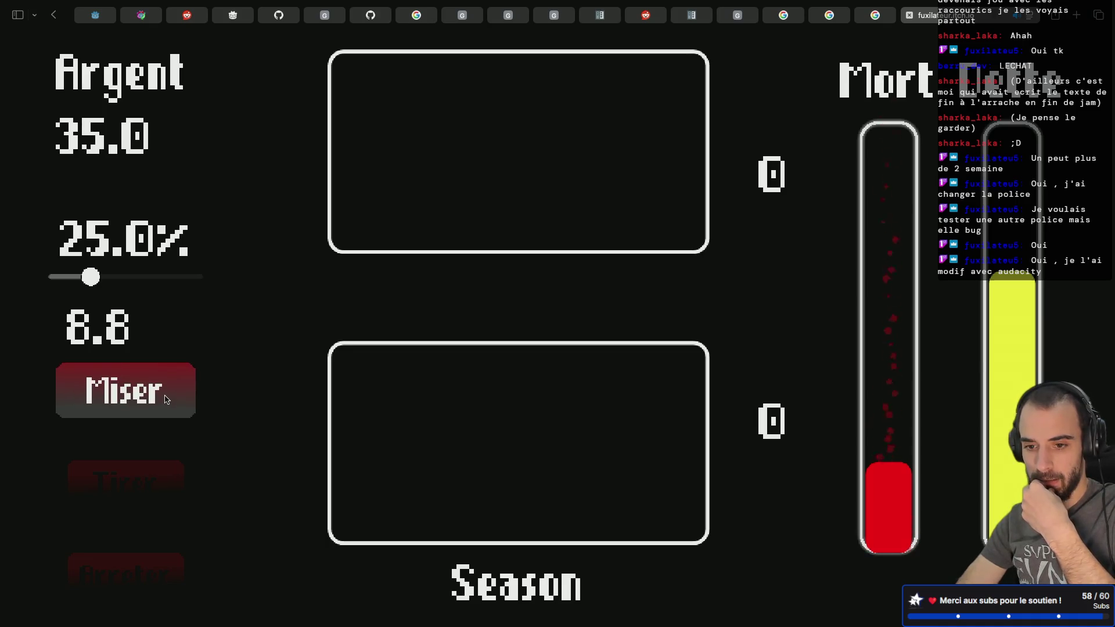
left_click_drag(90, 277, 99, 285)
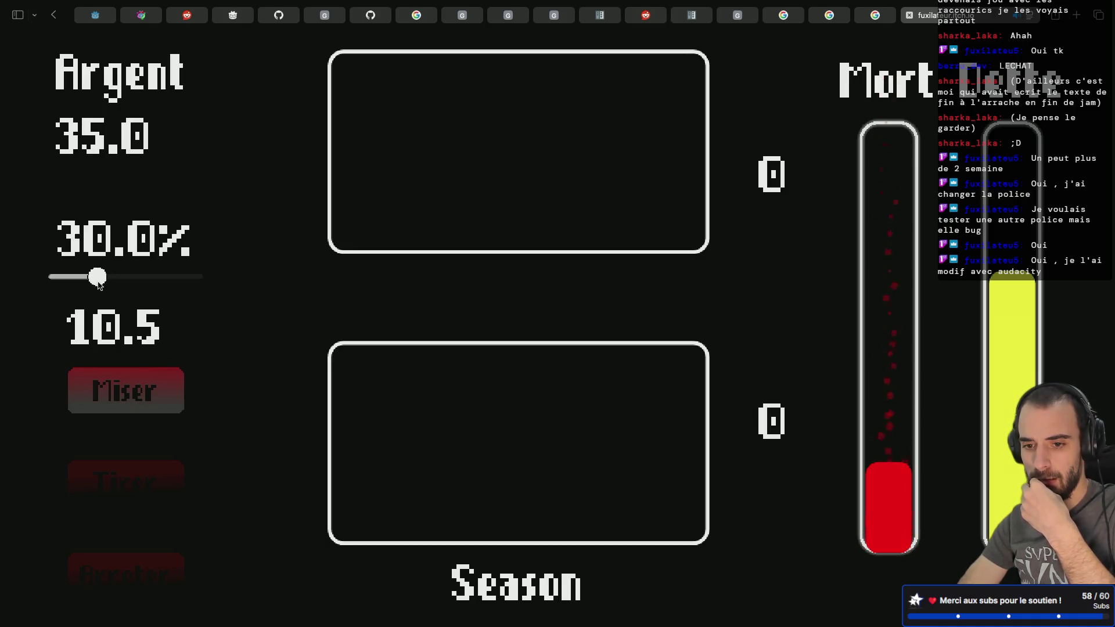
- Play rounds betting 10.5 and 12.3, standing on 19 and 20
left_click(126, 390)
left_click(154, 489)
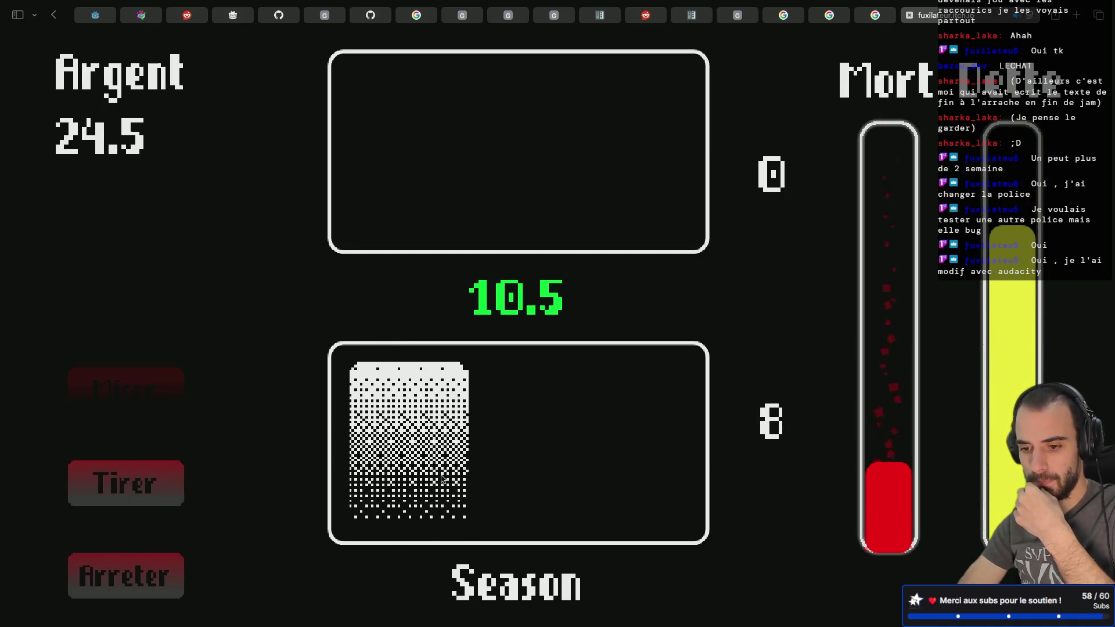
left_click(156, 482)
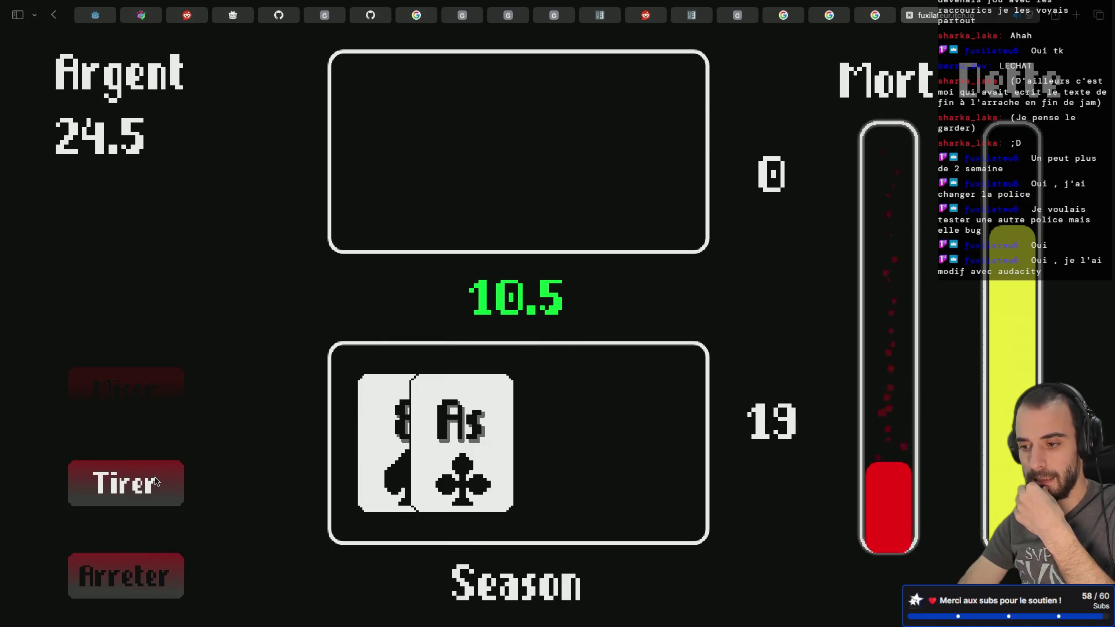
left_click(156, 566)
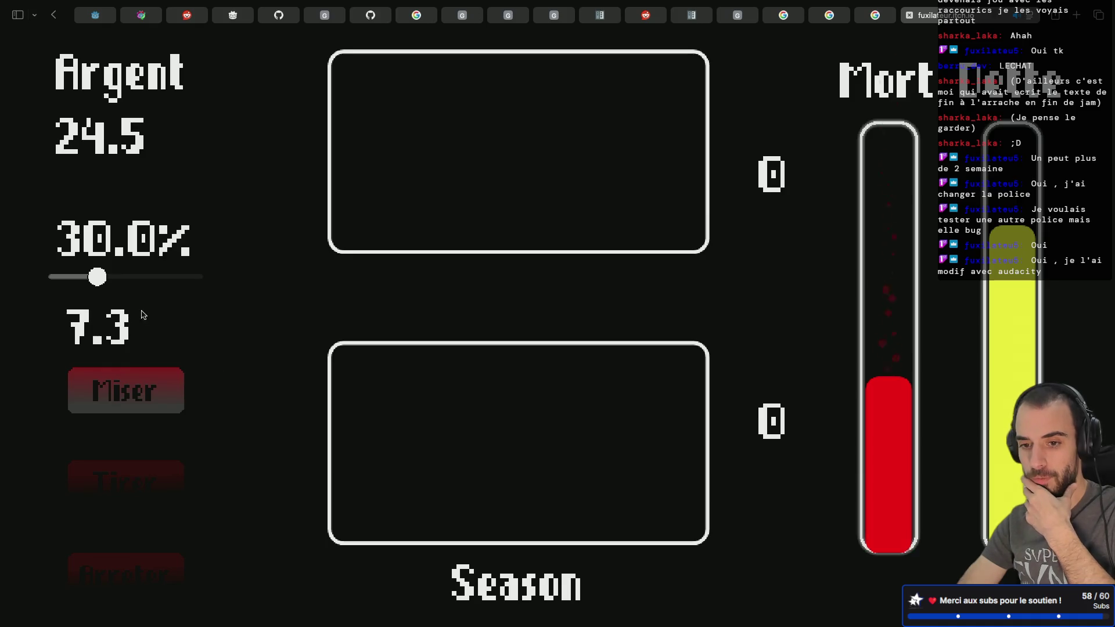
mouse_move(99, 278)
left_mouse_down()
mouse_move(167, 278)
mouse_move(126, 278)
left_mouse_up()
left_click(126, 390)
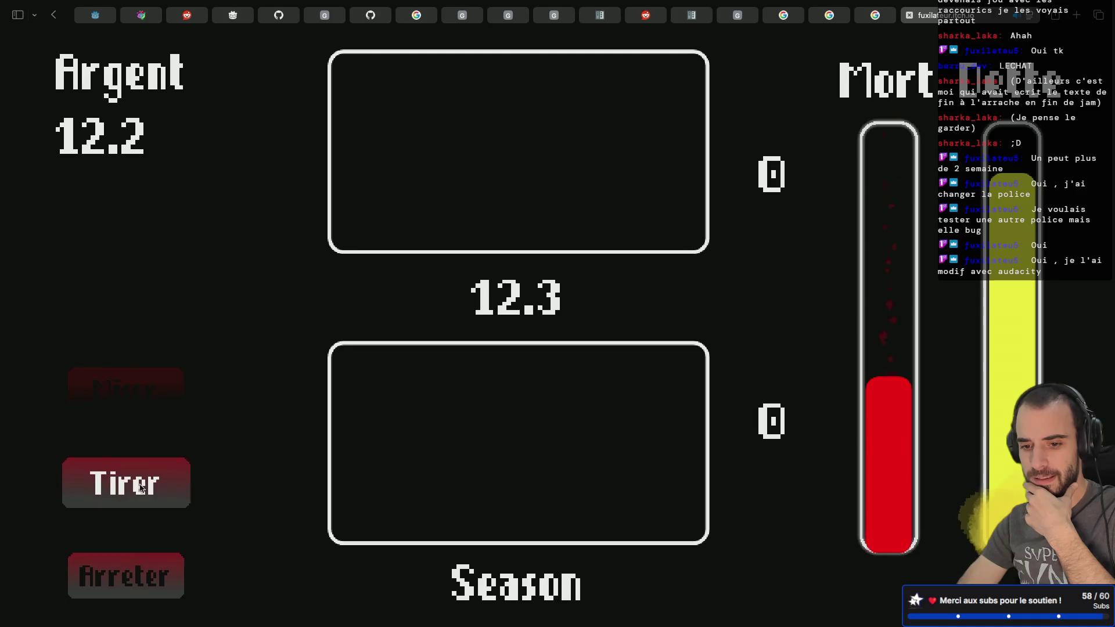
left_click(126, 482)
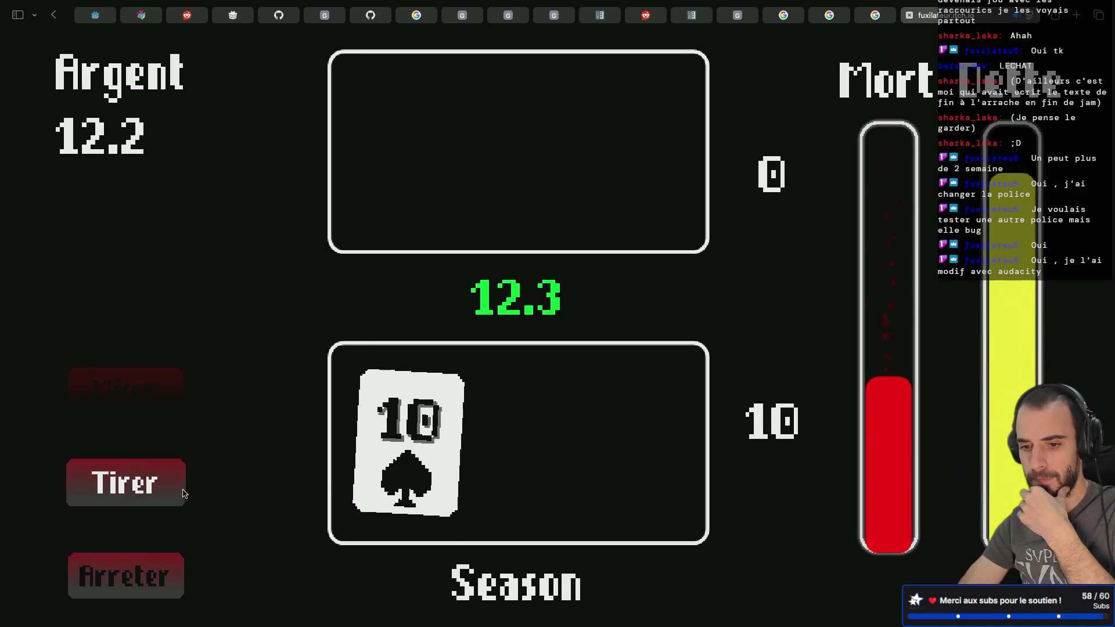
left_click(151, 486)
left_click(125, 576)
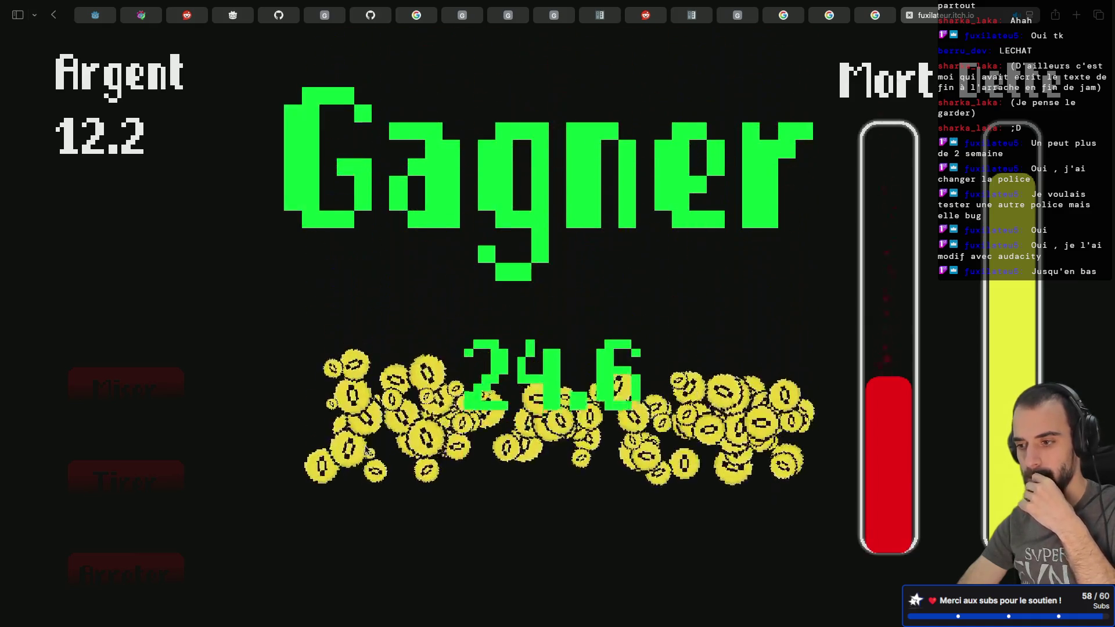
- Play rounds betting 18.4 and 9.2, standing on 14 and 20
left_click(181, 392)
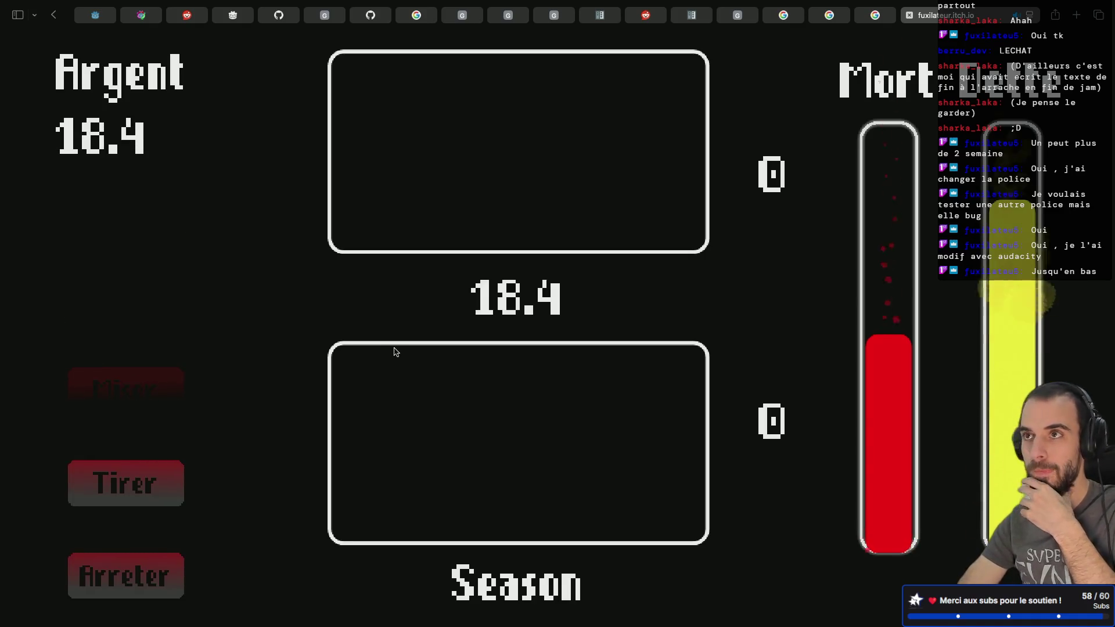
left_click(161, 486)
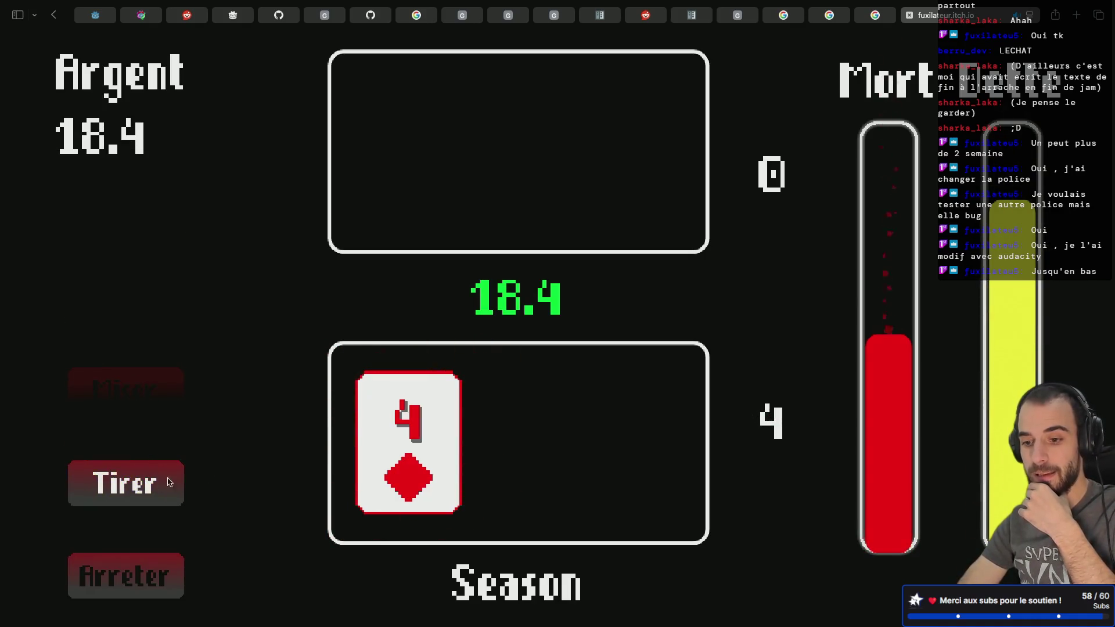
left_click(151, 500)
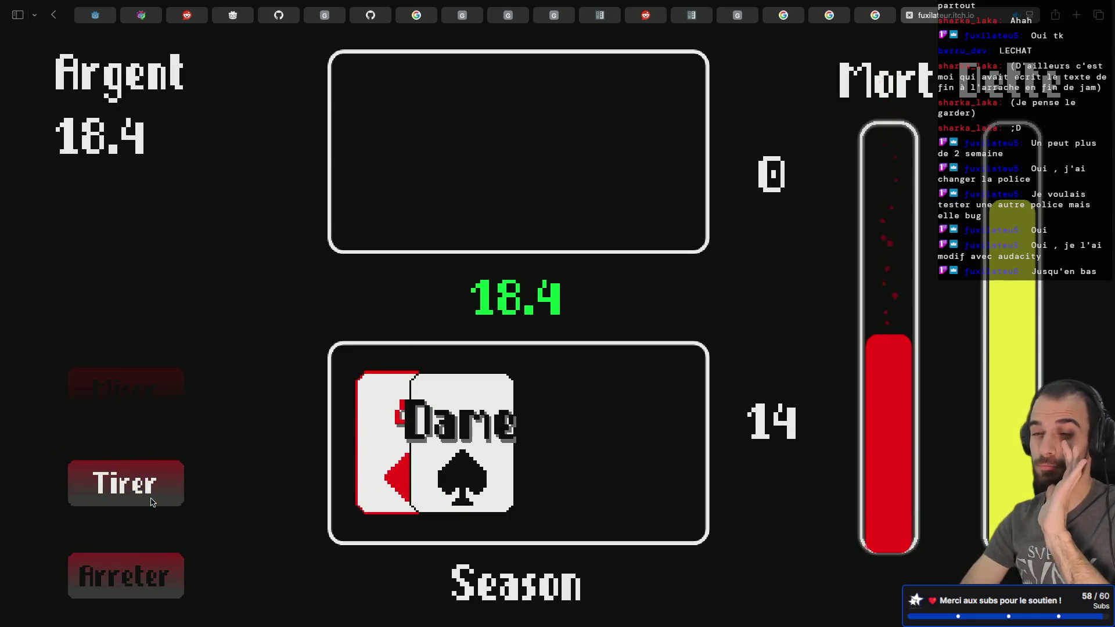
left_click(134, 575)
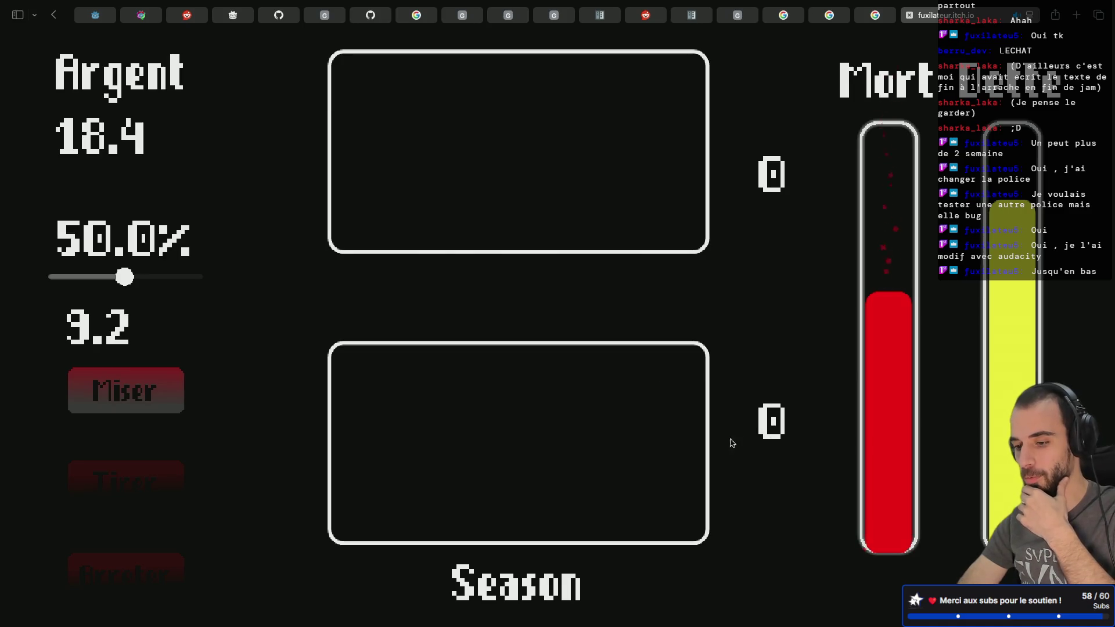
left_click(158, 387)
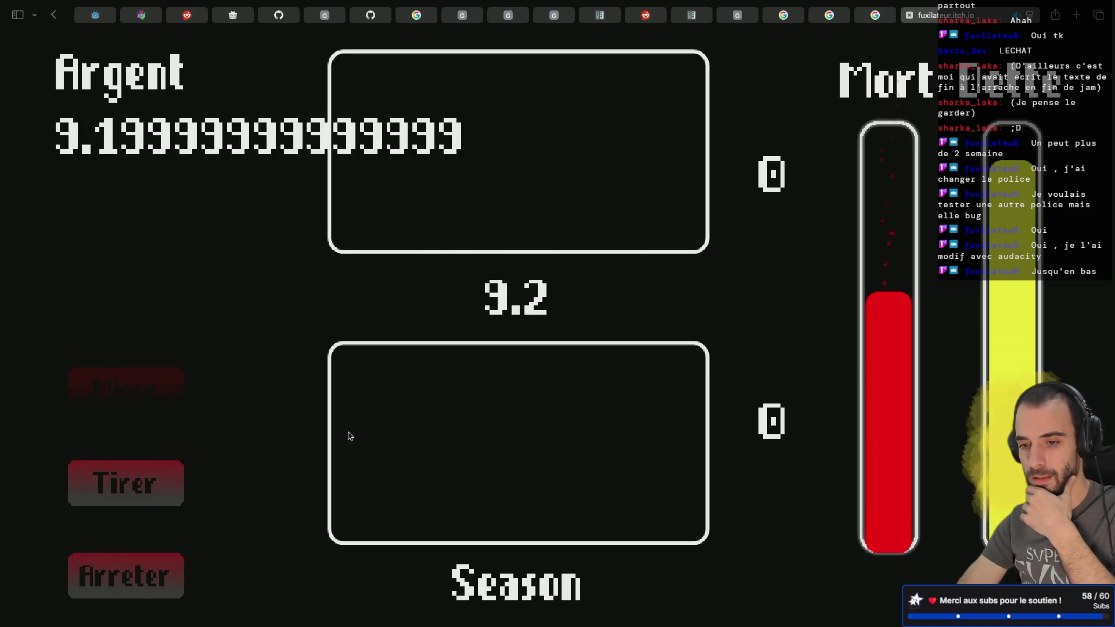
left_click(151, 492)
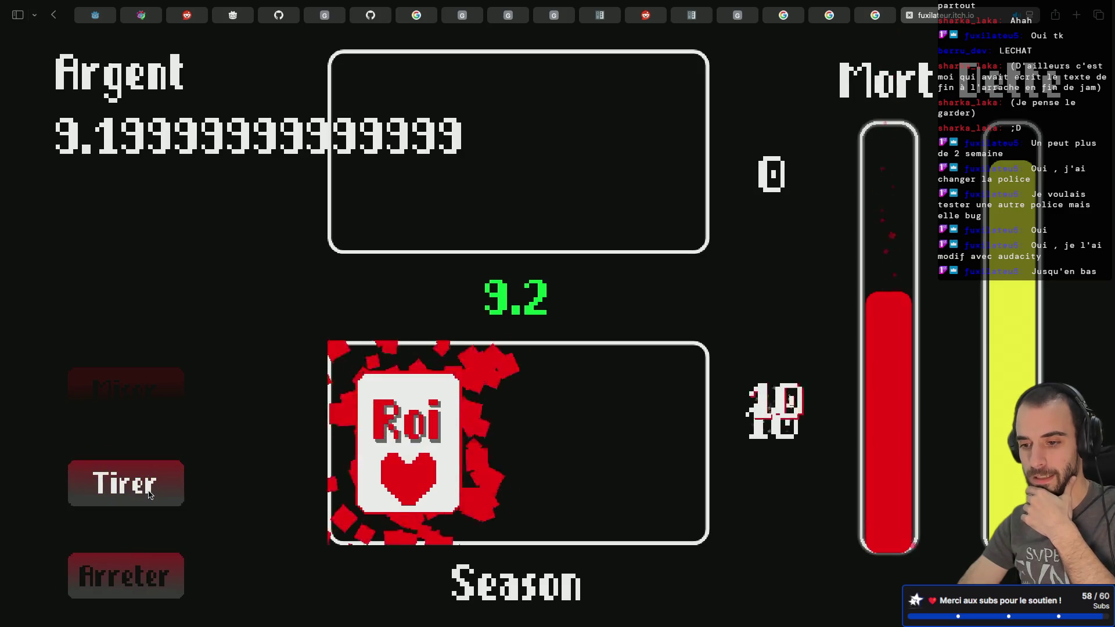
left_click(149, 494)
left_click(131, 574)
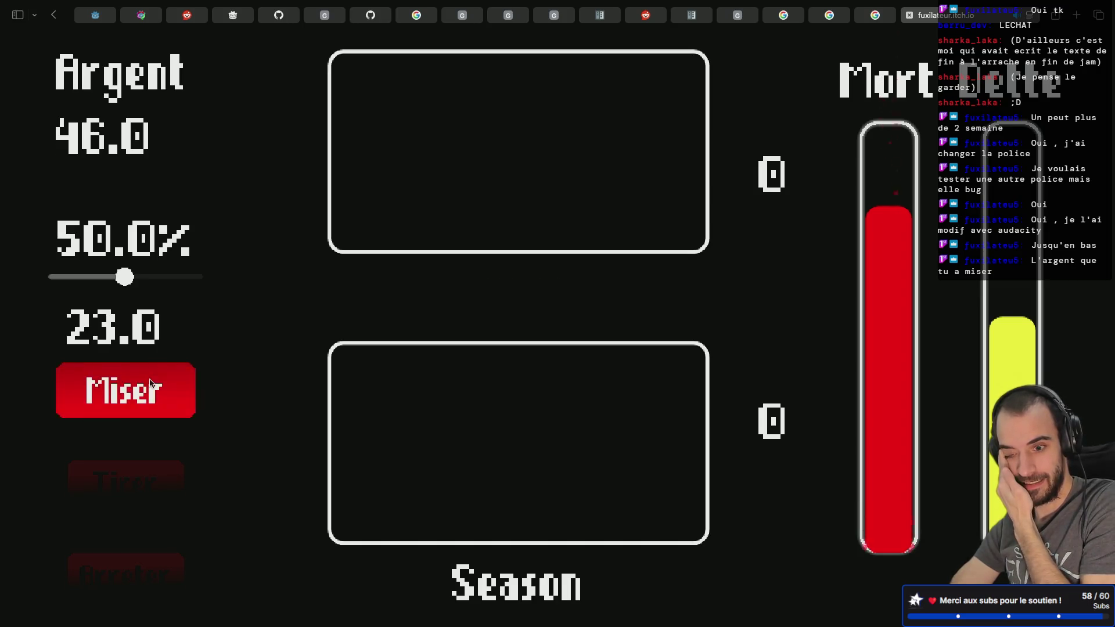
- Bet 23.0 and draw three cards to 15, then push the bet slider to all the money
left_click(149, 383)
left_click(131, 489)
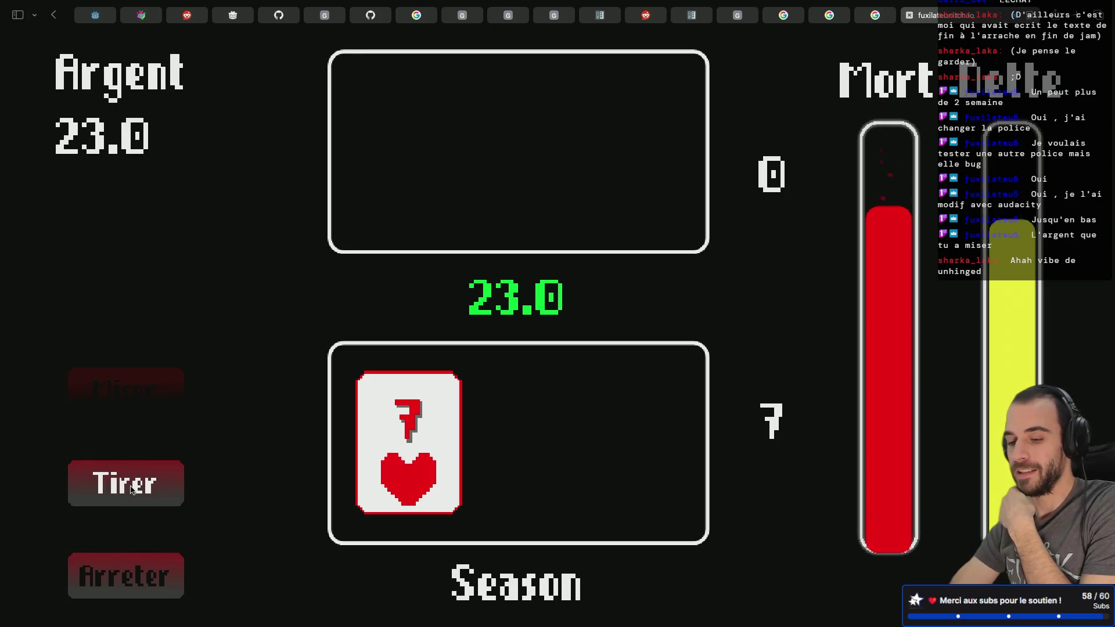
left_click(131, 489)
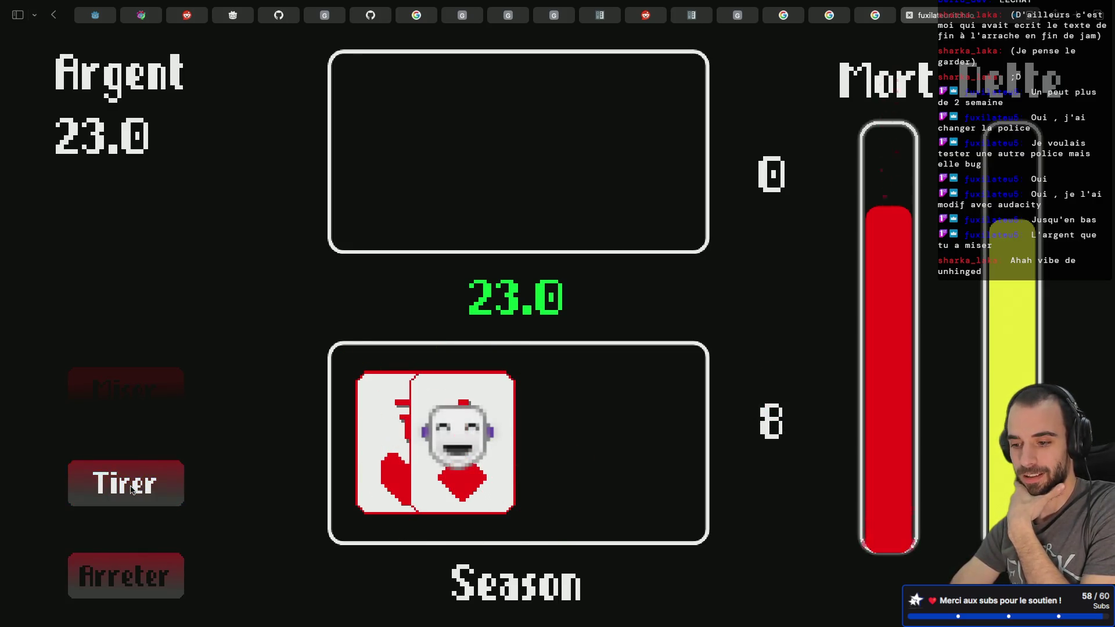
left_click(164, 486)
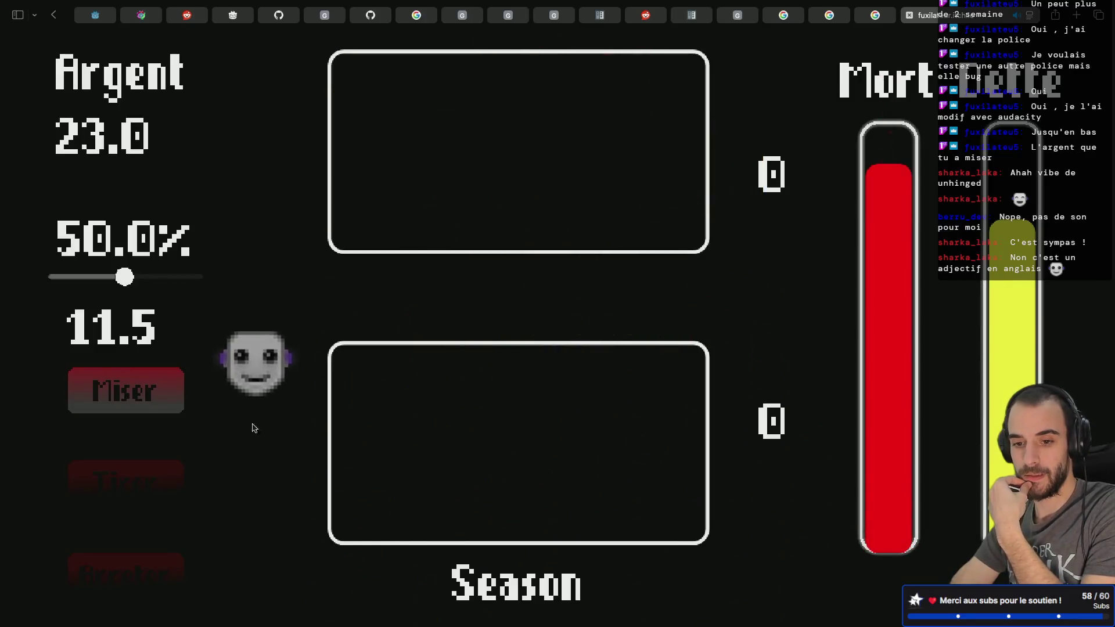
left_click_drag(125, 277, 200, 277)
- Go all-in with 23.0, draw to 18 and stand to win 46.0, then open the Godot docs tab
left_click(157, 375)
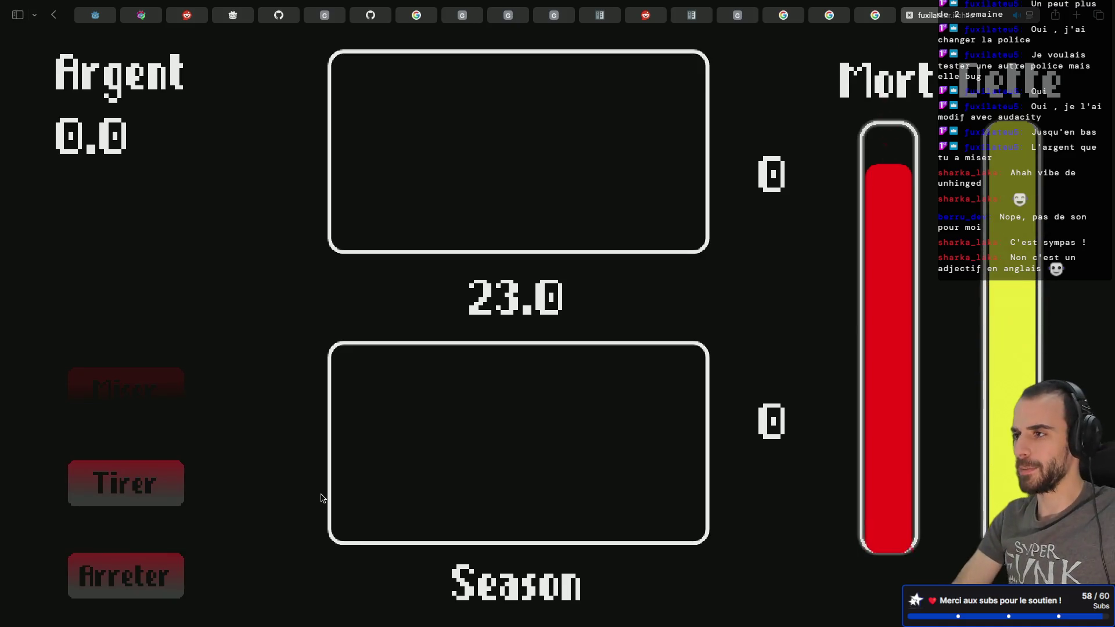
left_click(173, 493)
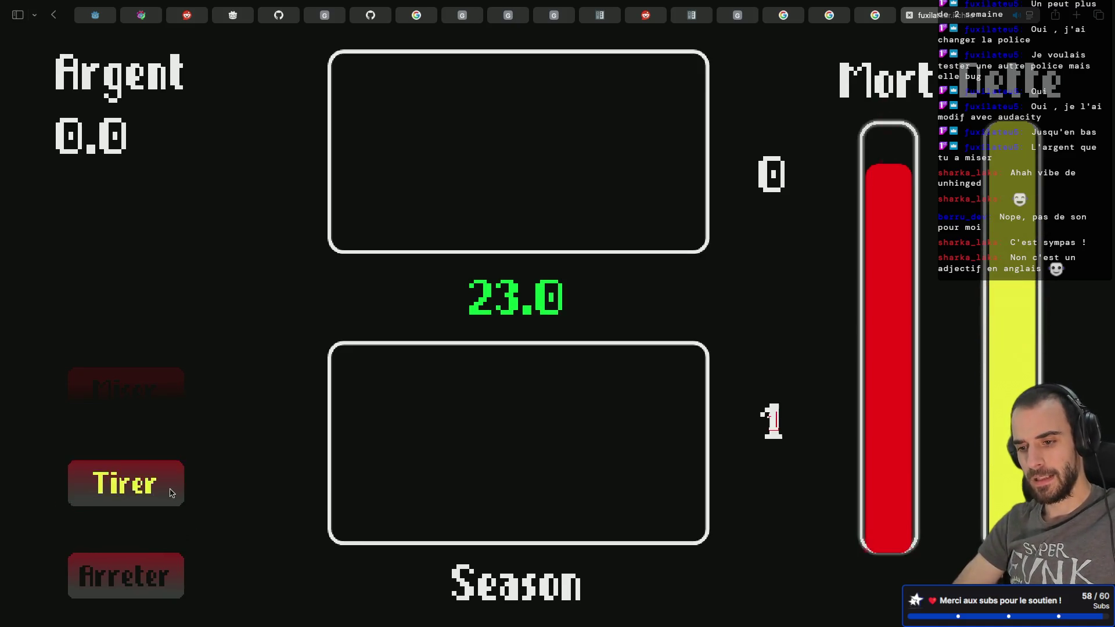
left_click(172, 493)
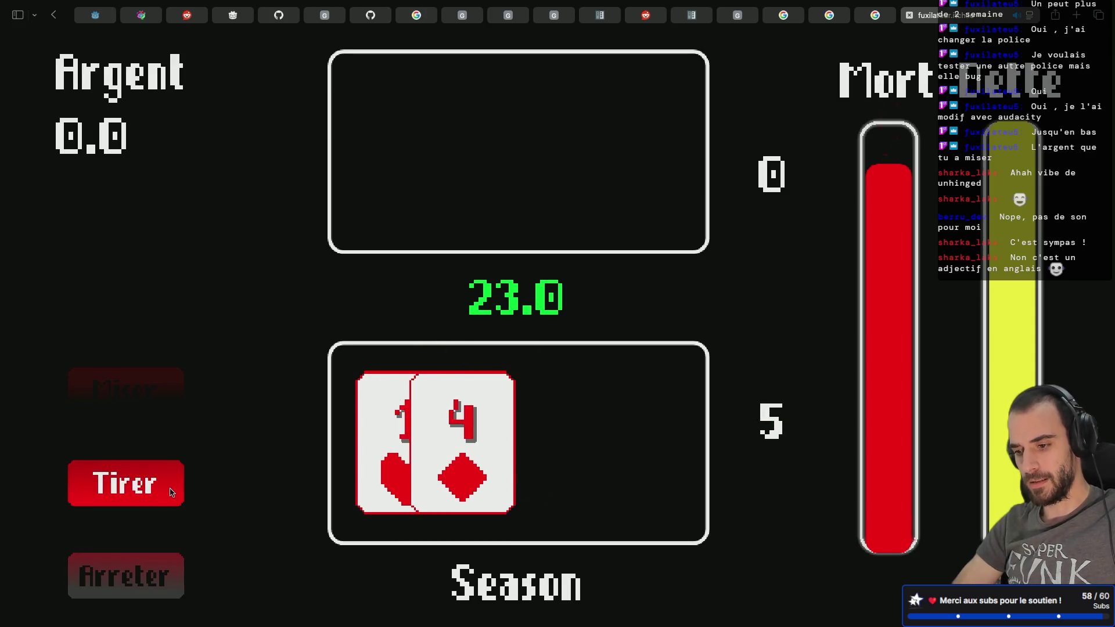
left_click(171, 493)
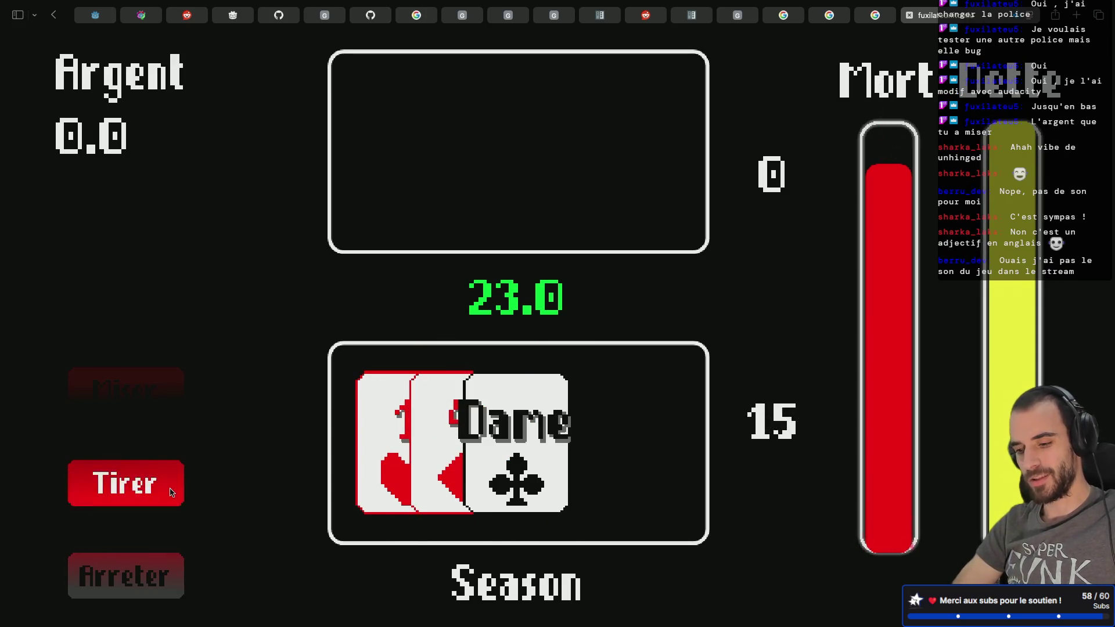
left_click(172, 492)
left_click(163, 559)
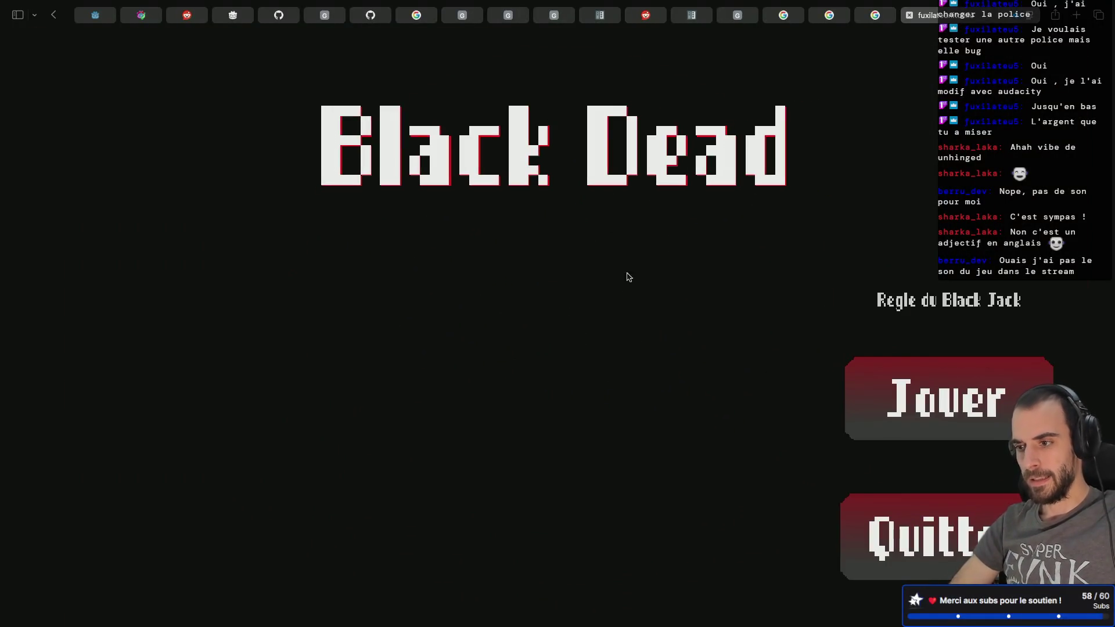
left_click(935, 19)
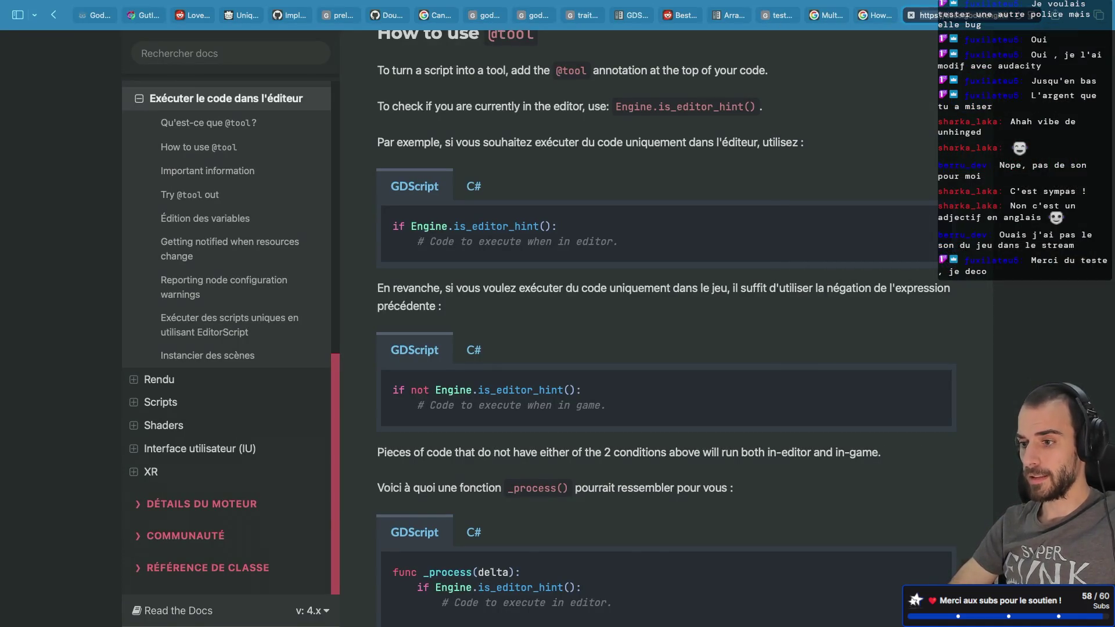
- Close the leftover browser tabs, including the forum thread and ice cream cone search results
key("super+w")
left_click(935, 15)
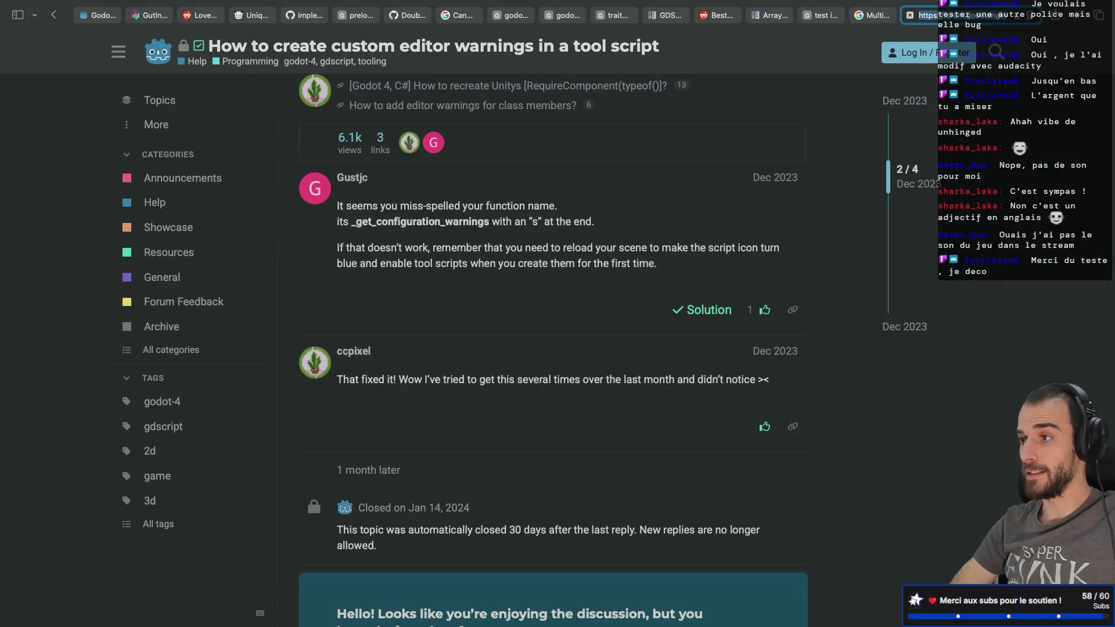
key("super+w")
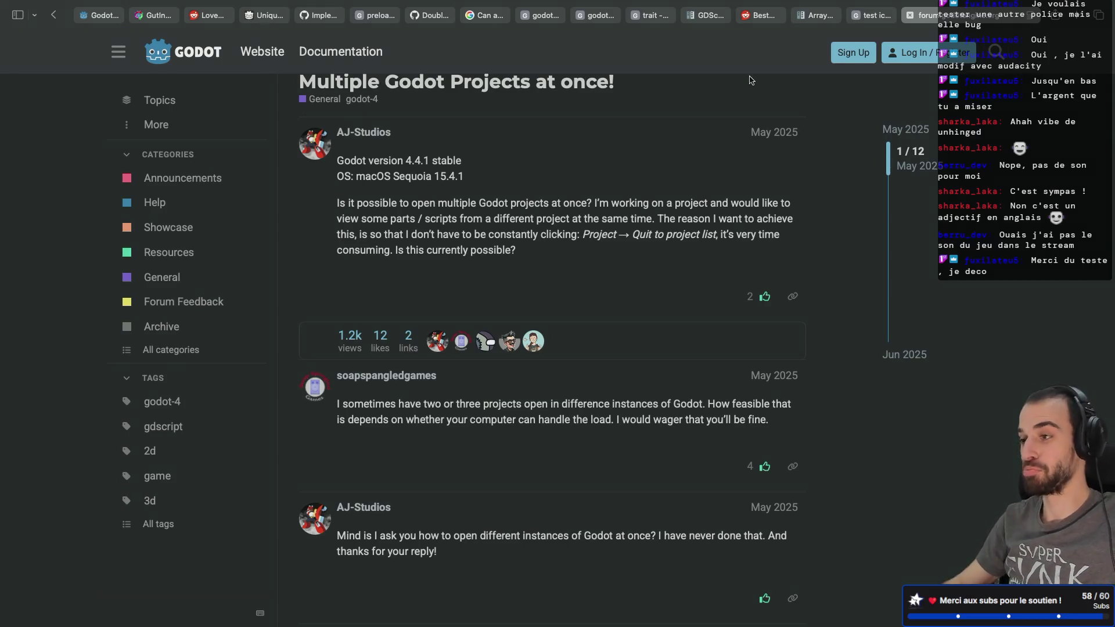
left_click(958, 26)
key("super+w")
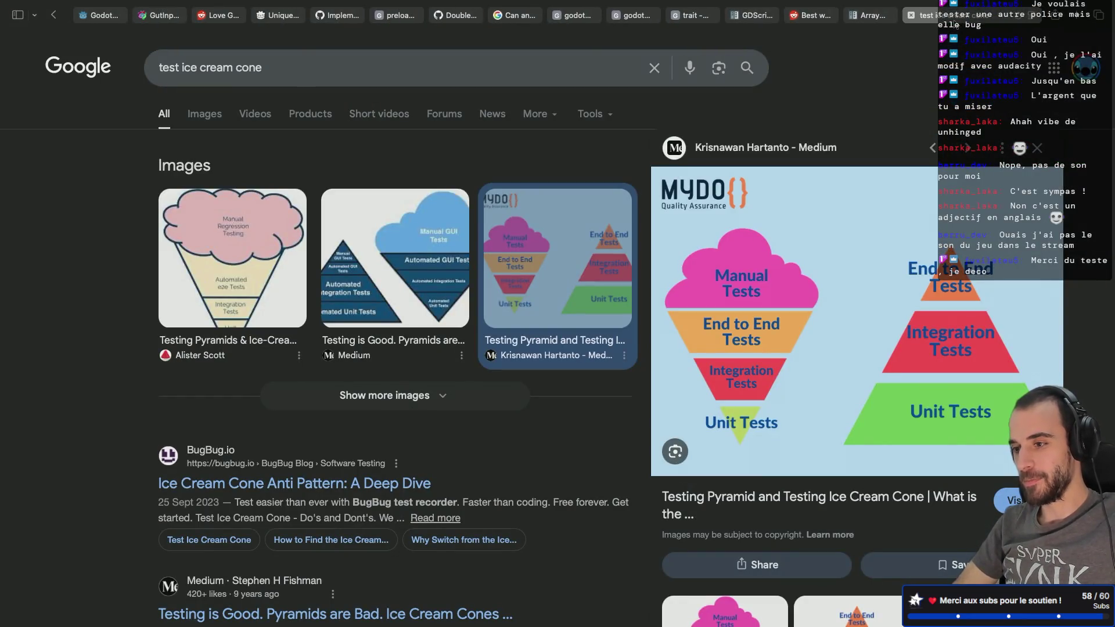
left_click(952, 27)
key("Escape")
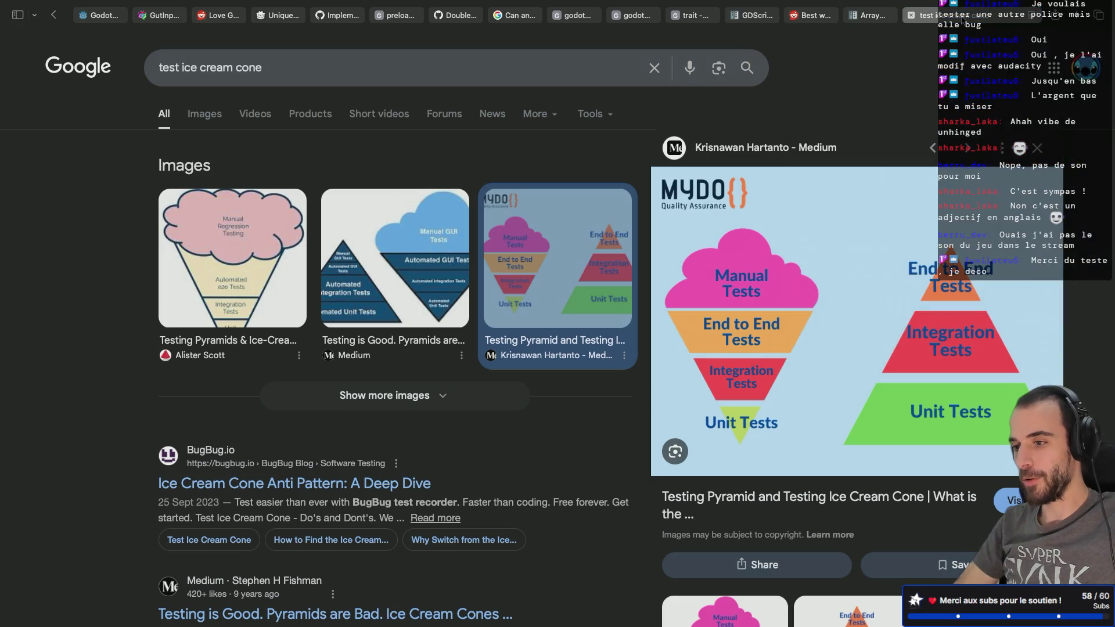
key("super+w")
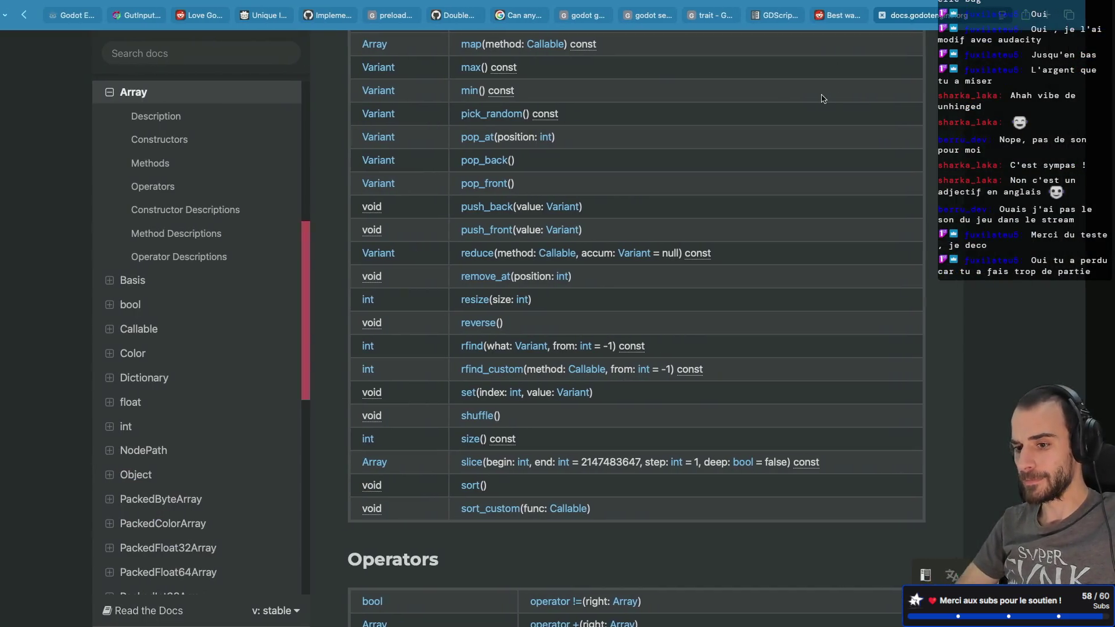
- Return to Godot and place the caret on line 9 of mds_pick_action_3d.gd
key("ctrl+Left")
left_click(429, 273)
left_click(348, 258)
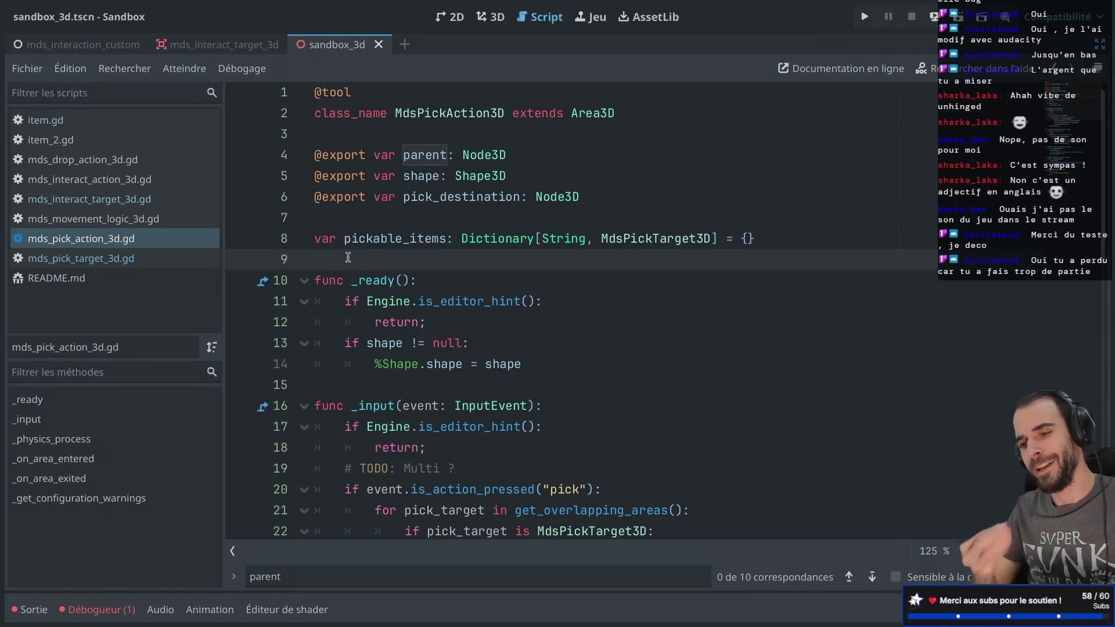
- Select the _get_configuration_warnings function name near line 45 of the script
scroll(470, 261, "down", 10)
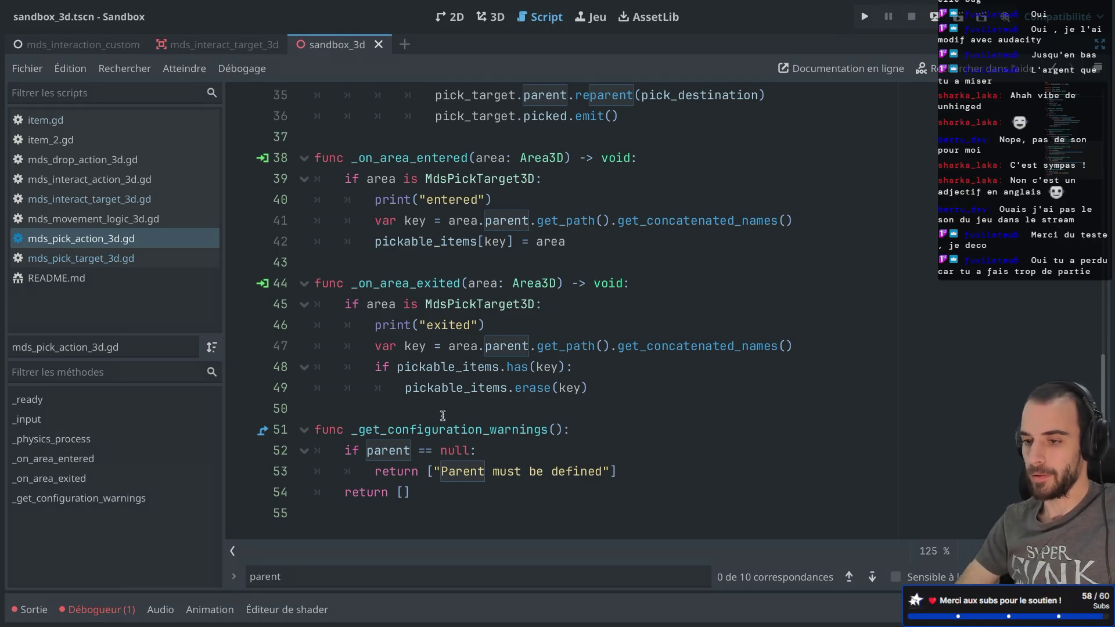
scroll(414, 459, "up", 9)
scroll(414, 458, "down", 9)
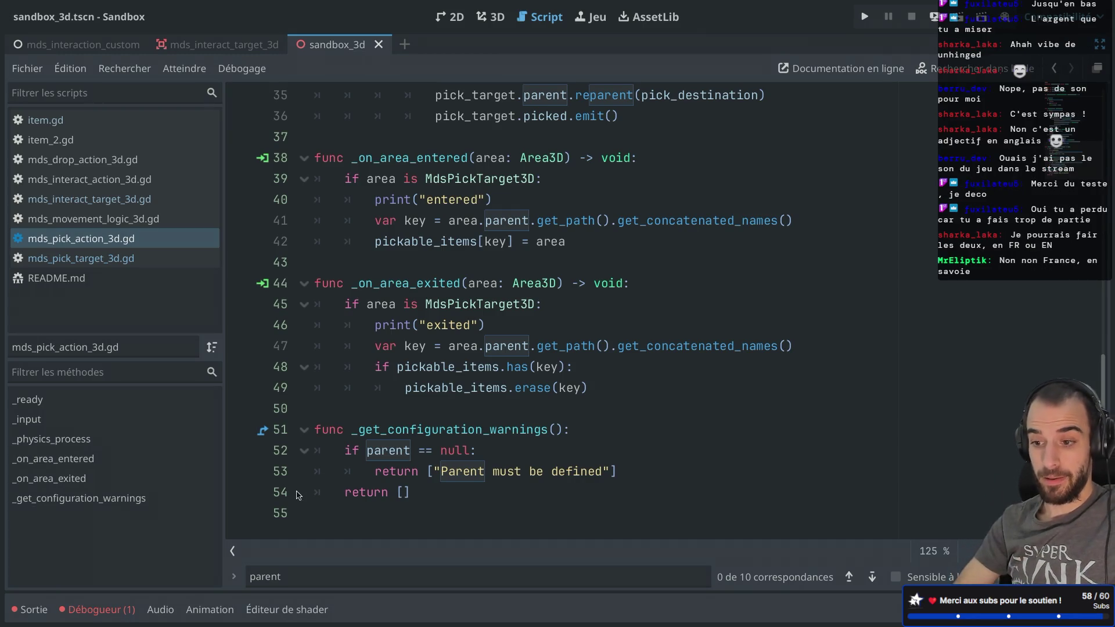
left_click(410, 306)
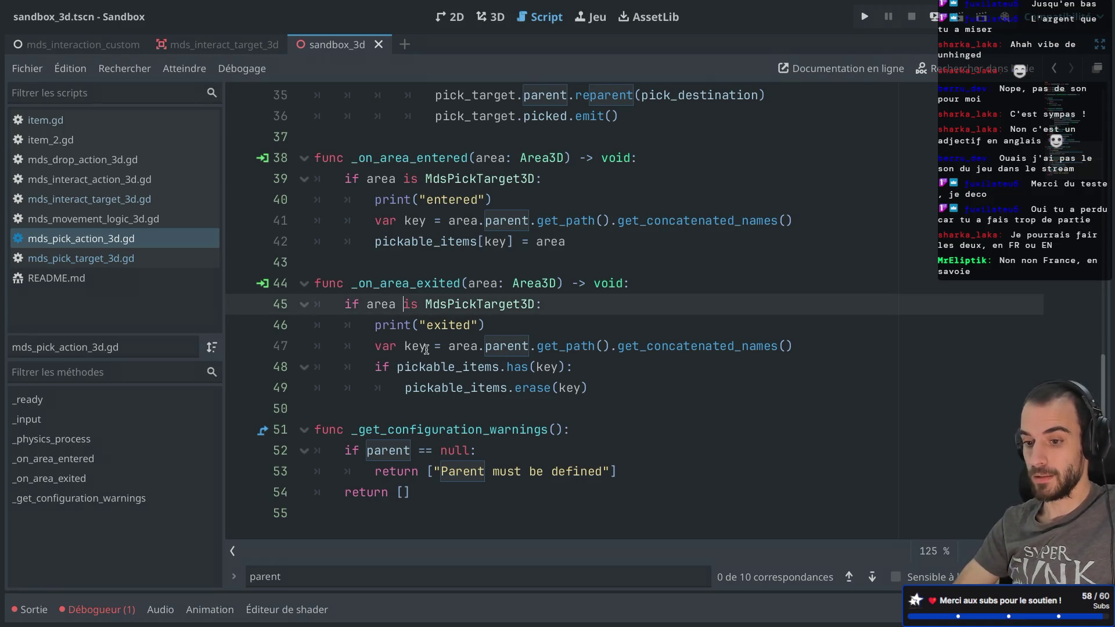
scroll(426, 349, "up", 5)
scroll(426, 351, "down", 5)
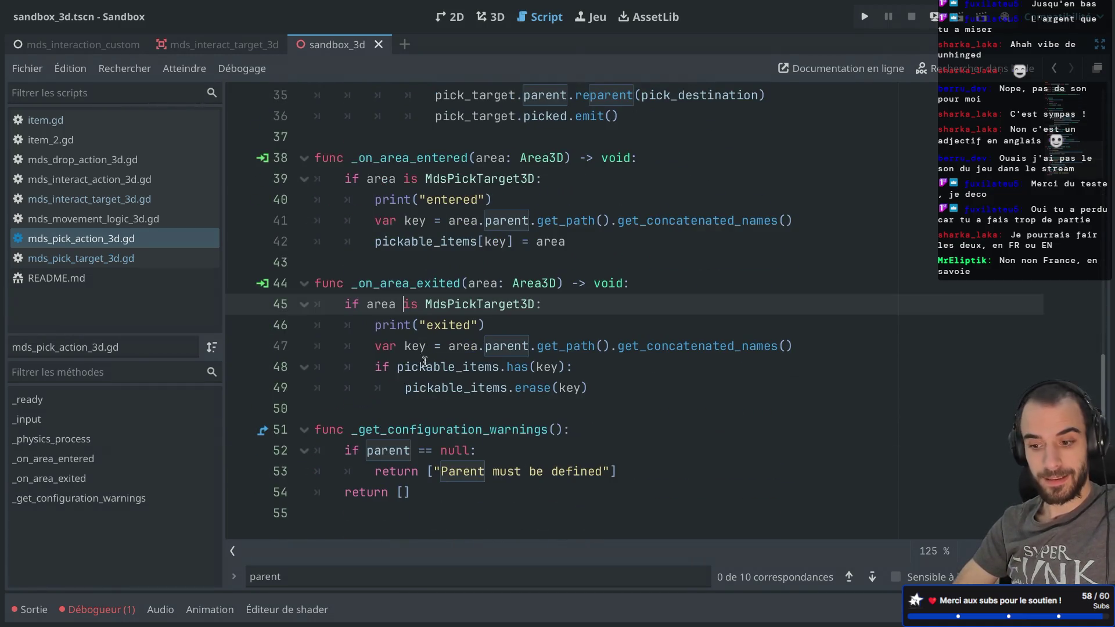
double_click(387, 431)
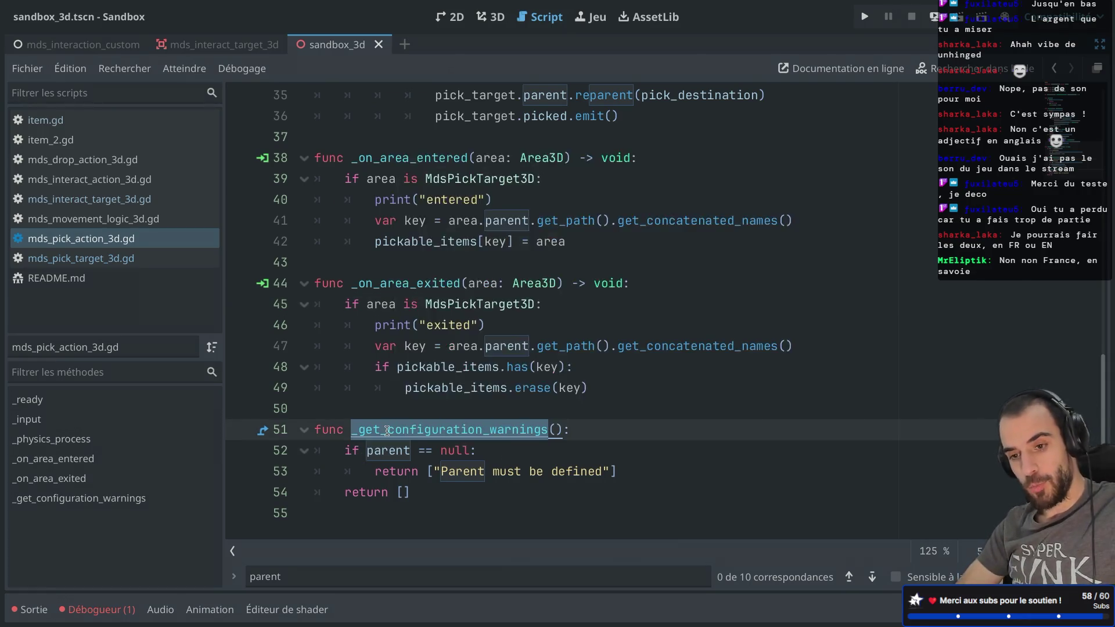
- Restore the Scene, Inspector and FileSystem docks, check the function's doc tooltip, and return to the browser
key("ctrl+shift+F11")
left_click(150, 222)
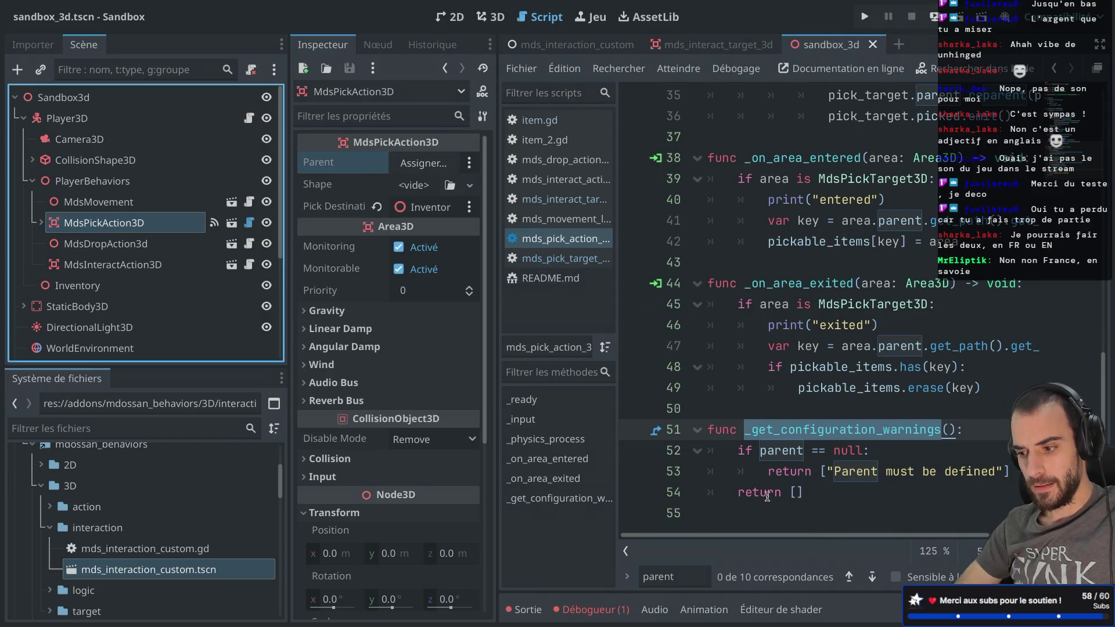
mouse_move(819, 429)
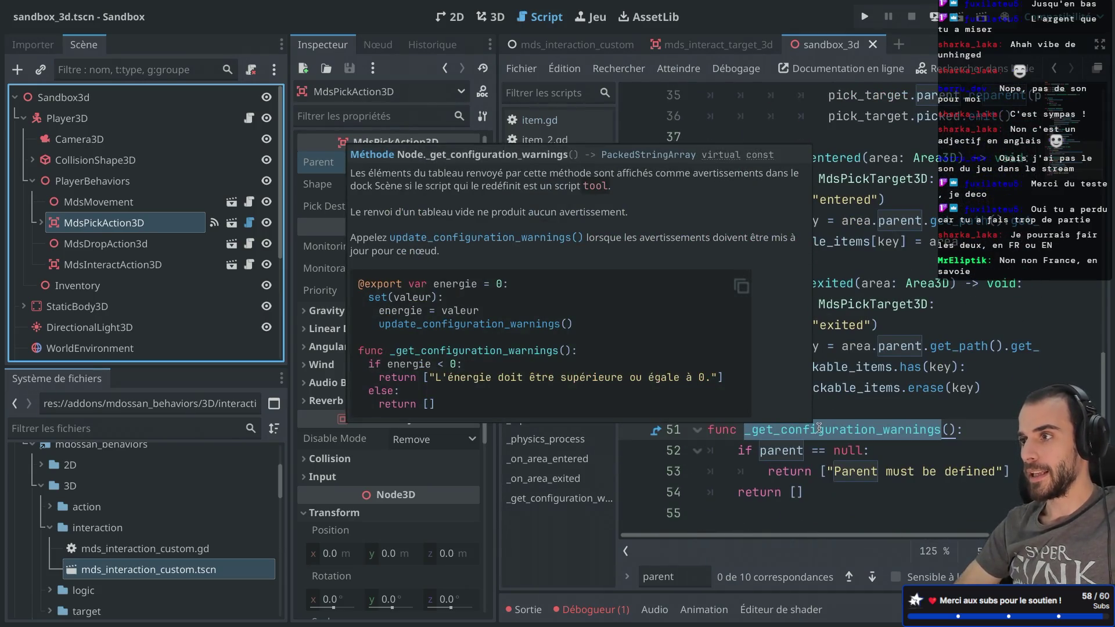
key("ctrl+Right")
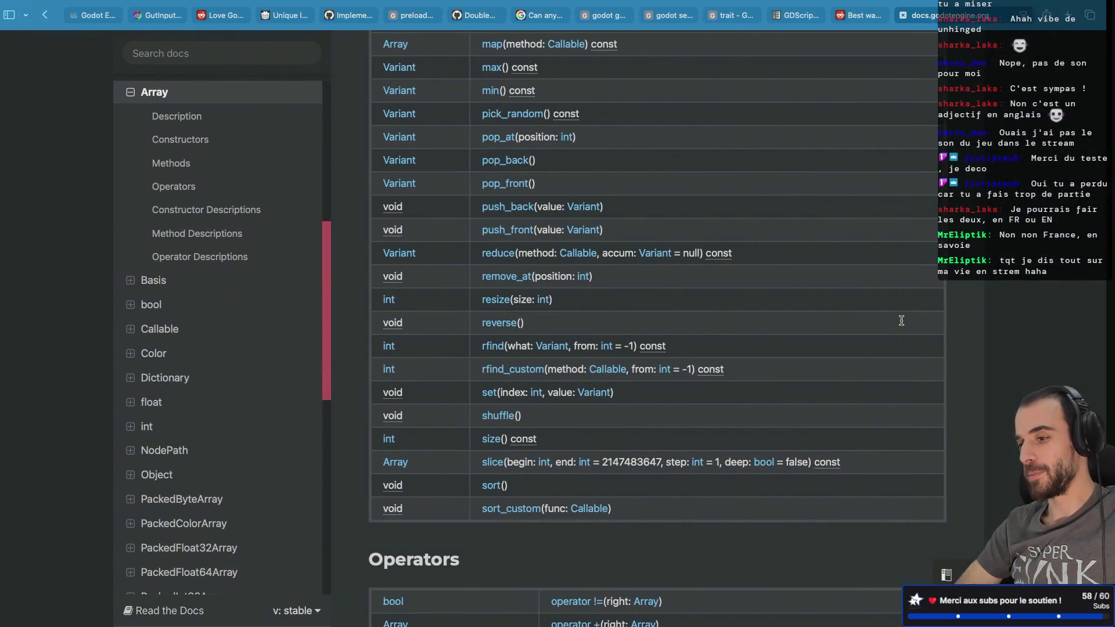
- Close the Array docs, Reddit thread and GDScript reference tabs
left_click(912, 18)
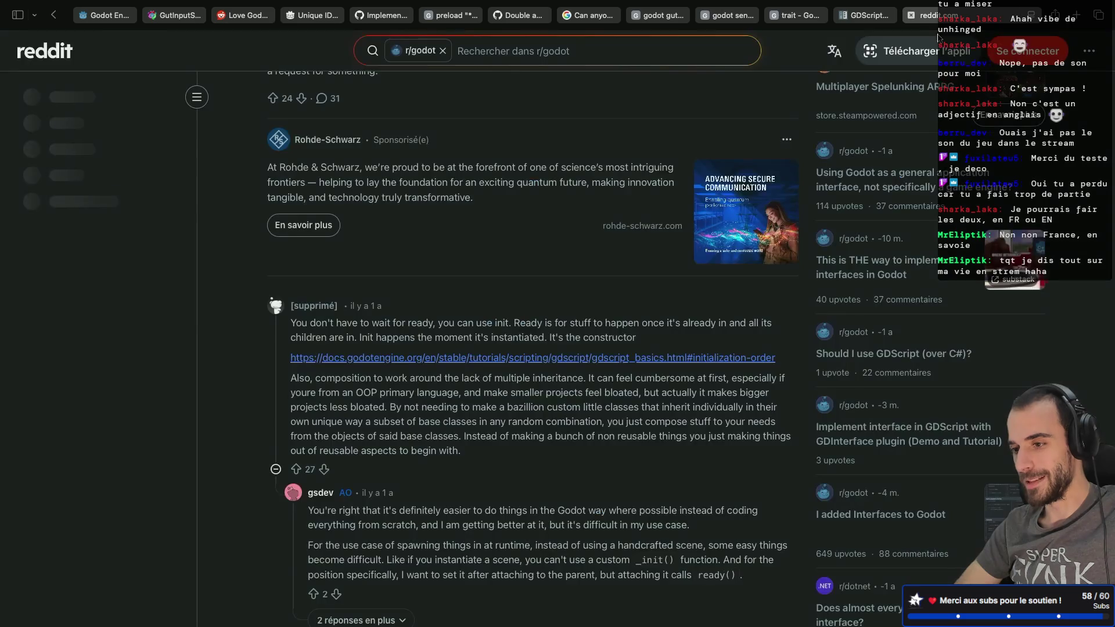
left_click(912, 17)
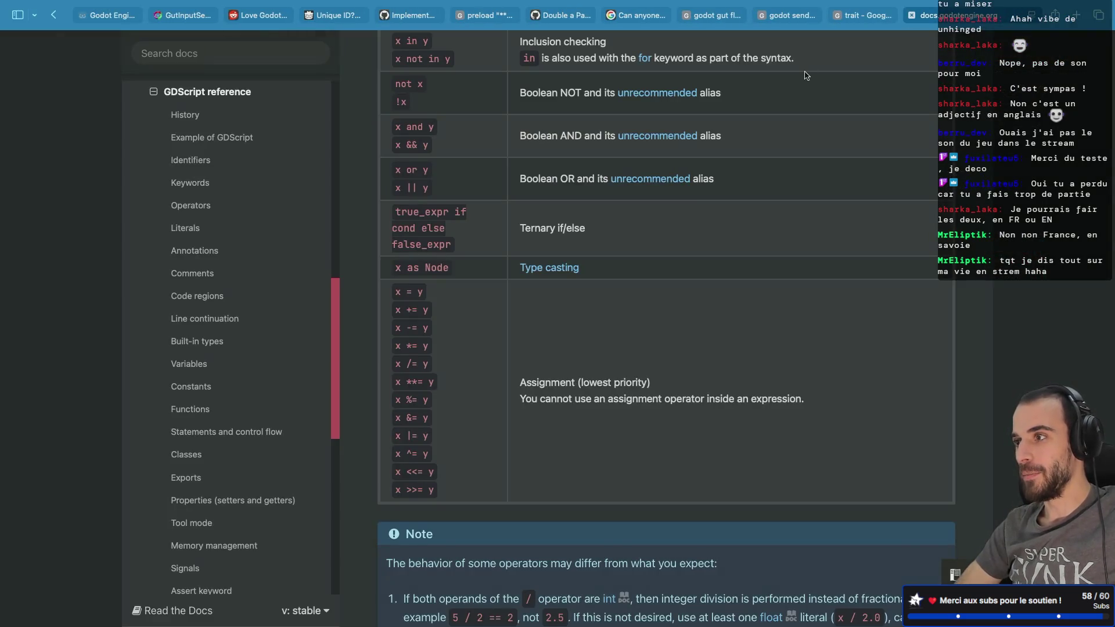
left_click(910, 16)
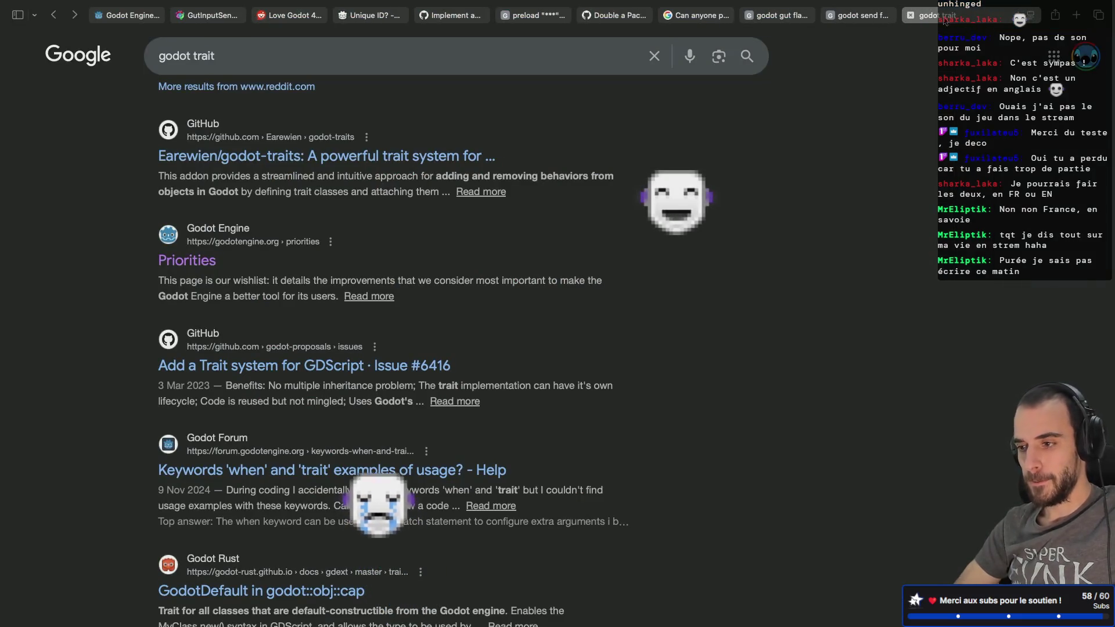
- Search the web for 'godot warning'
left_click(944, 17)
type("godot interf")
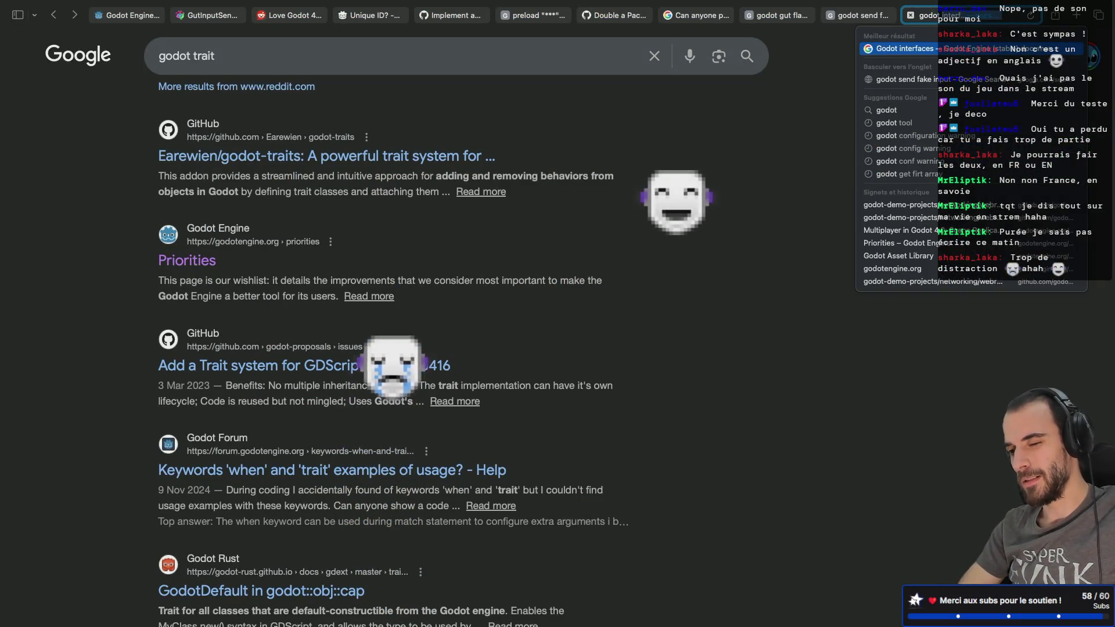
key("BackSpace")
key("BackSpace")
key("BackSpace")
type("w")
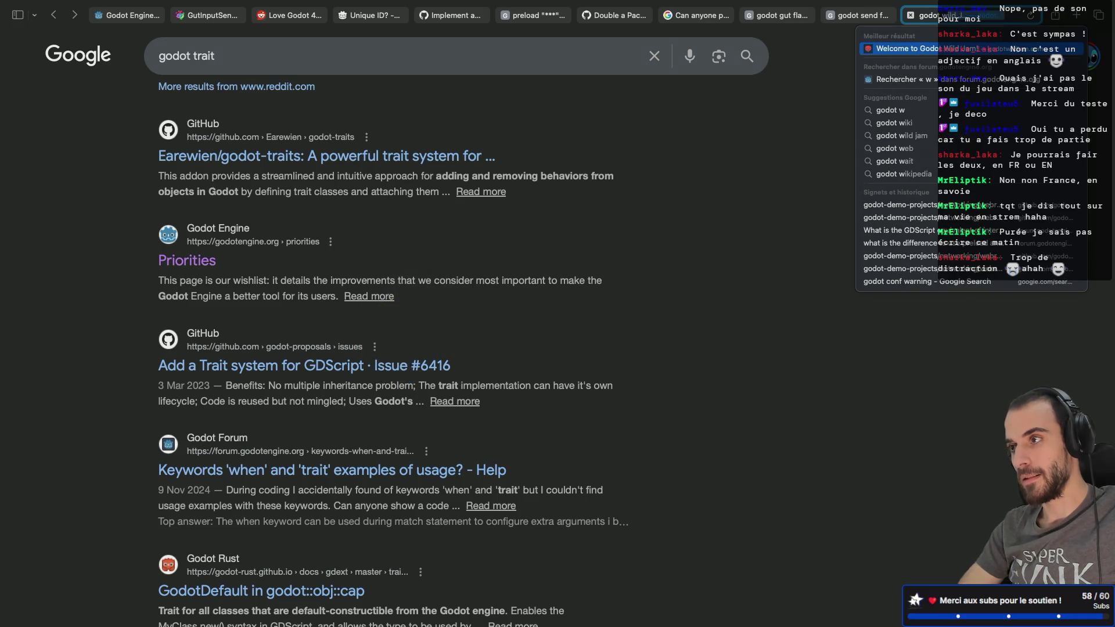
type("arning")
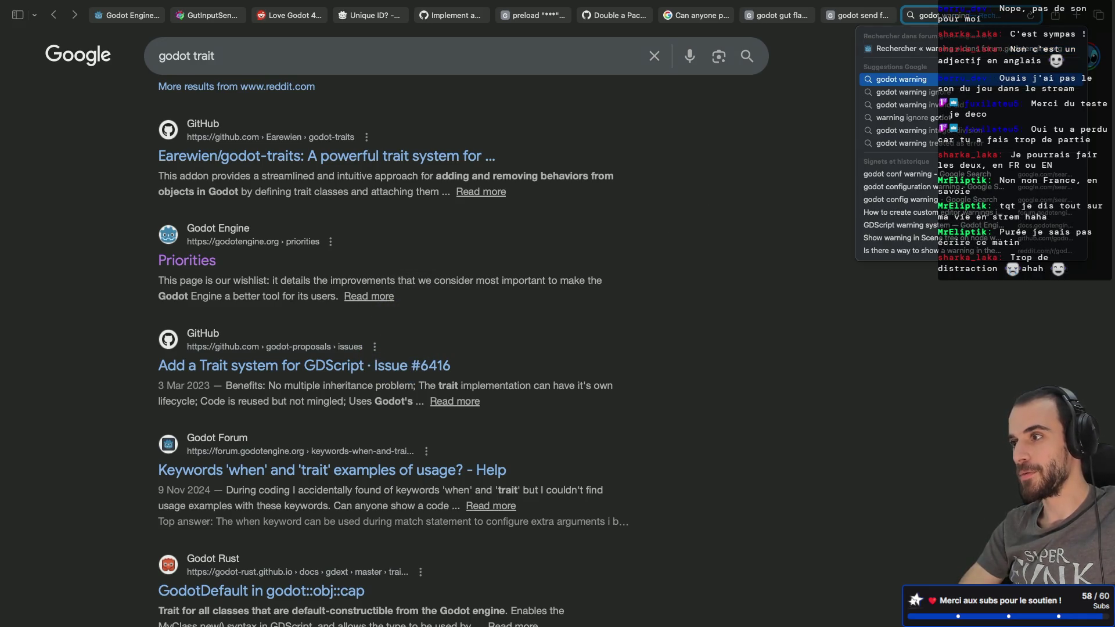
key("Return")
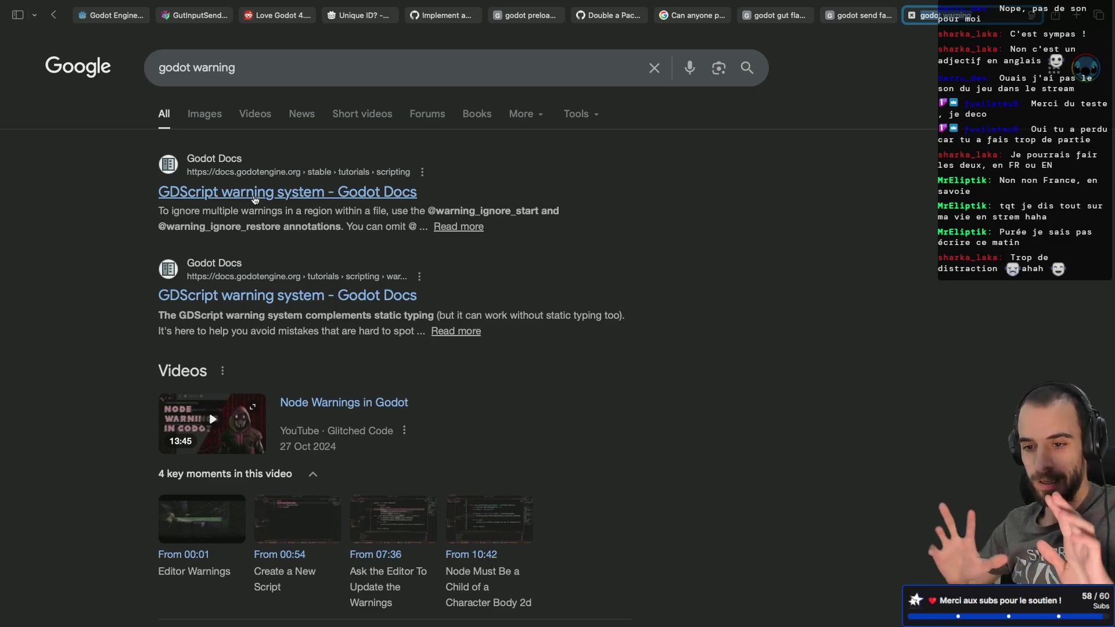
key("alt+Tab")
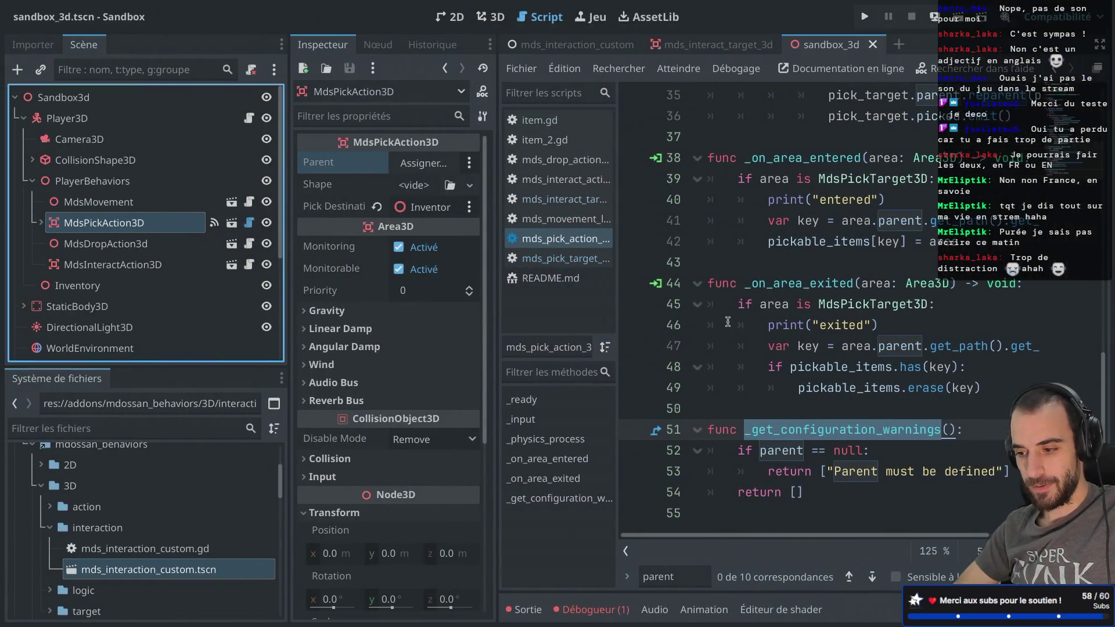
key("alt+Tab")
- Refine the search with 'get configurations warning' and open the forum thread on custom editor warnings
left_click(276, 66)
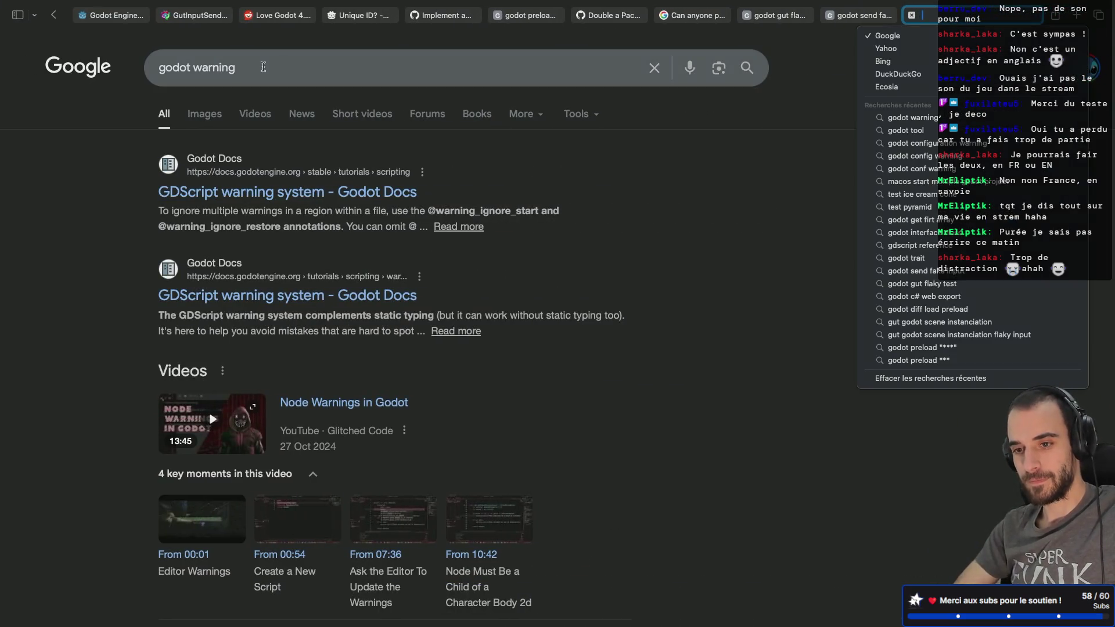
type(" get con")
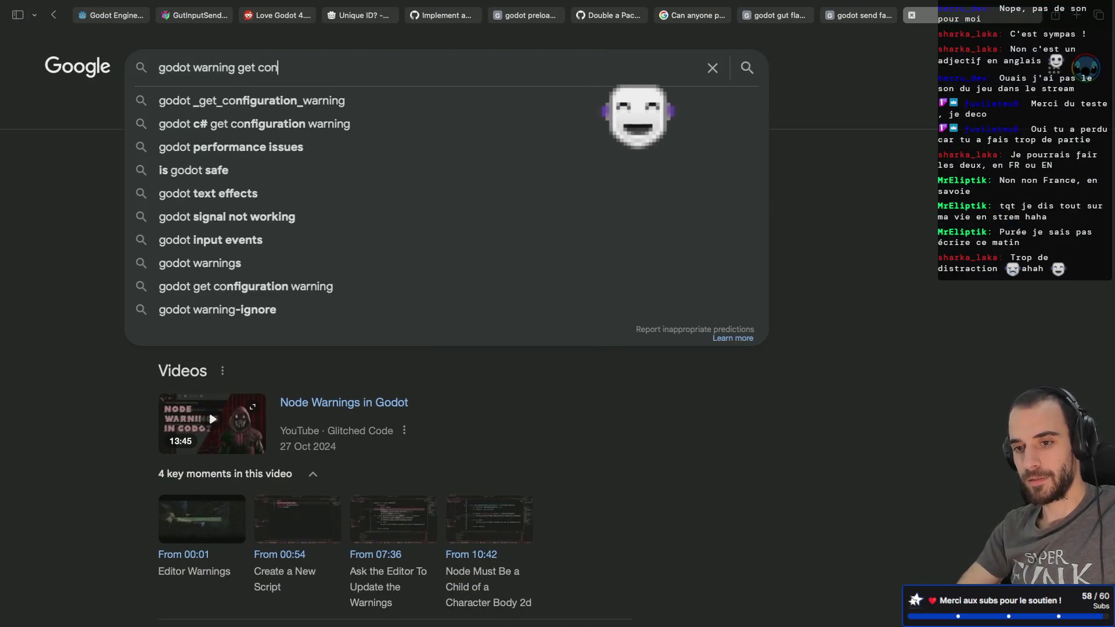
type("figu")
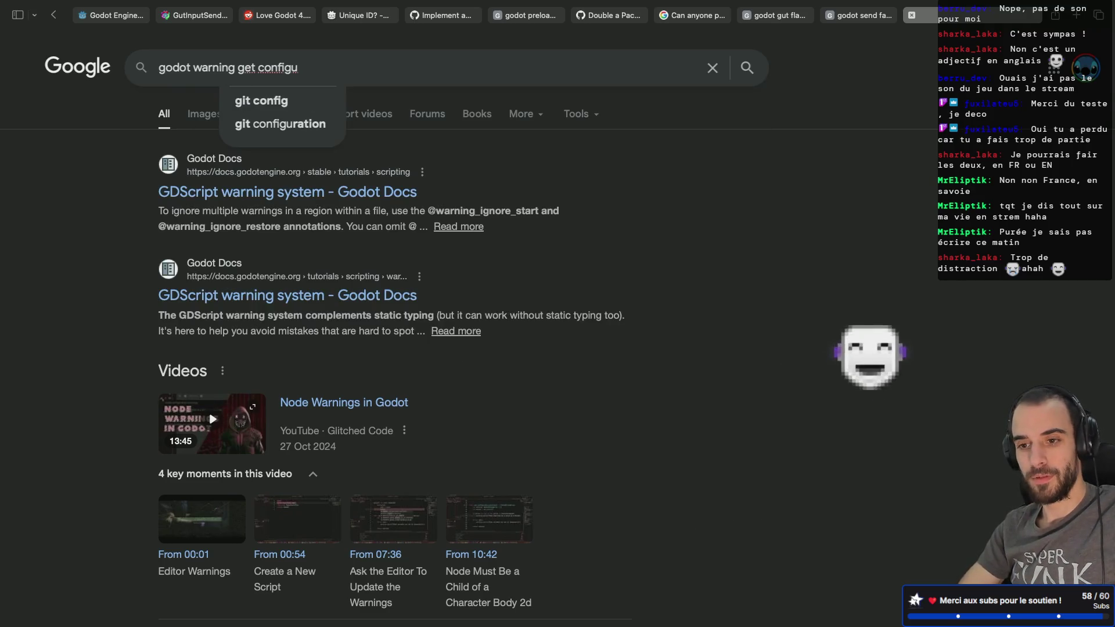
type("rations warning")
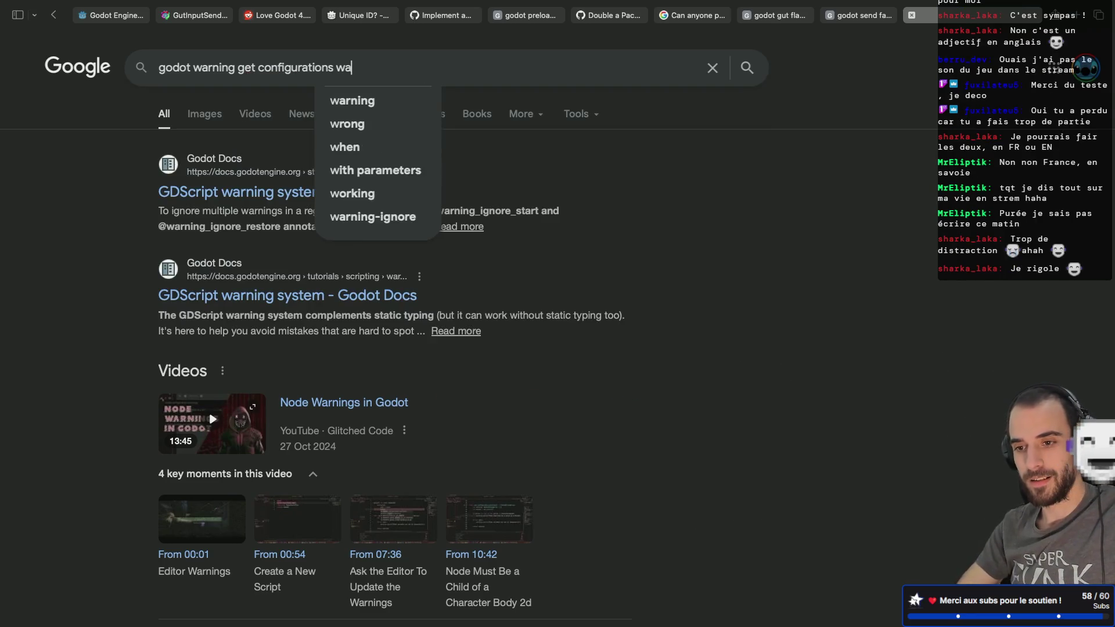
key("Return")
scroll(353, 289, "down", 5)
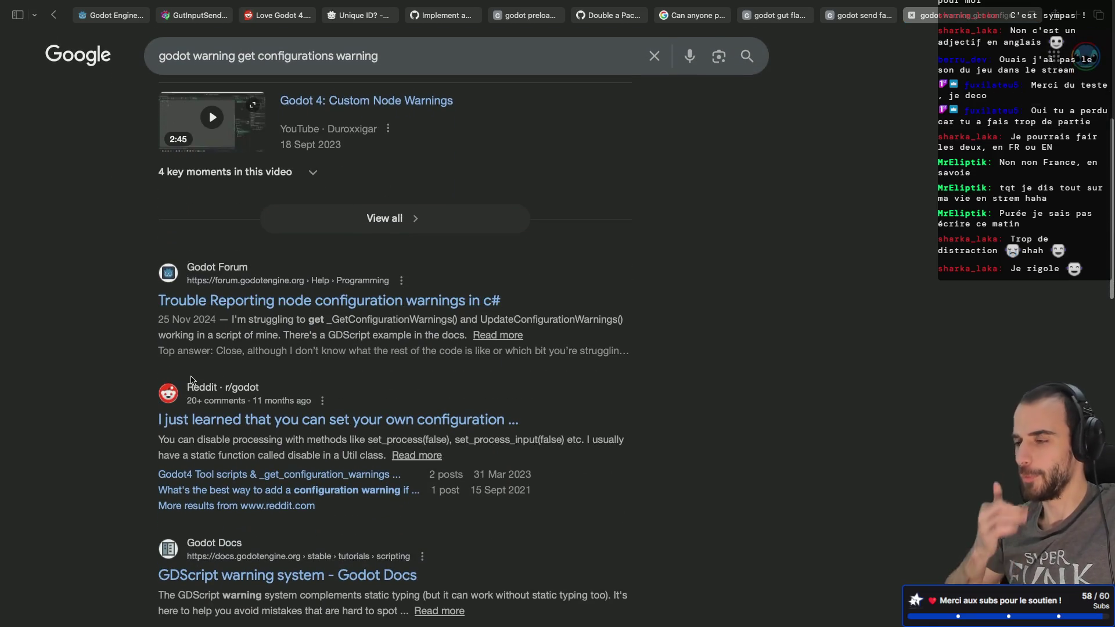
scroll(96, 369, "up", 1)
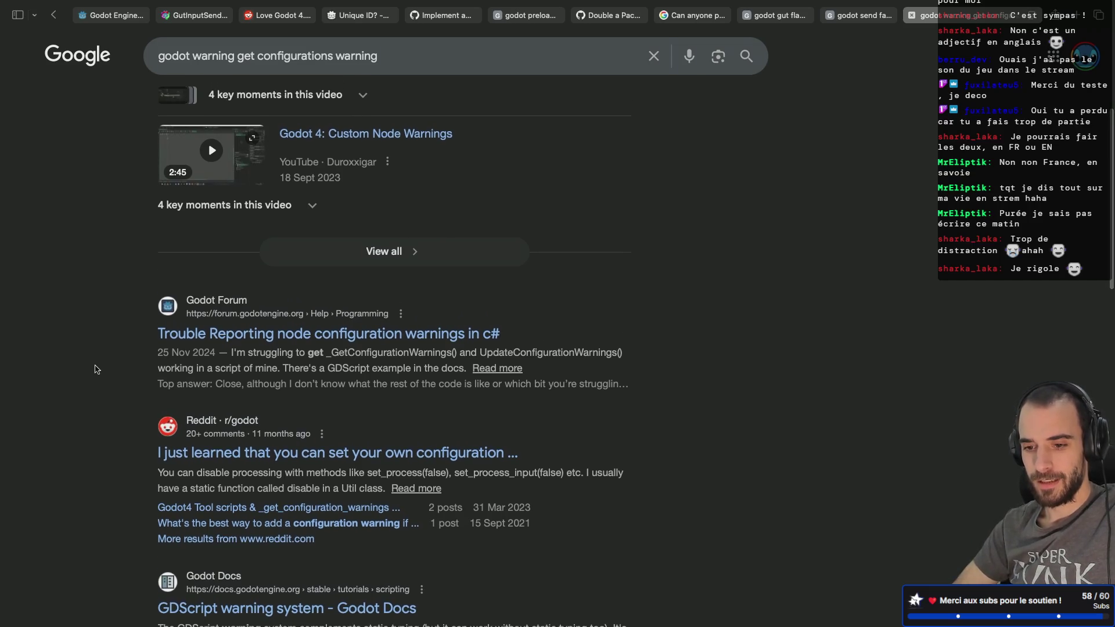
scroll(96, 369, "up", 5)
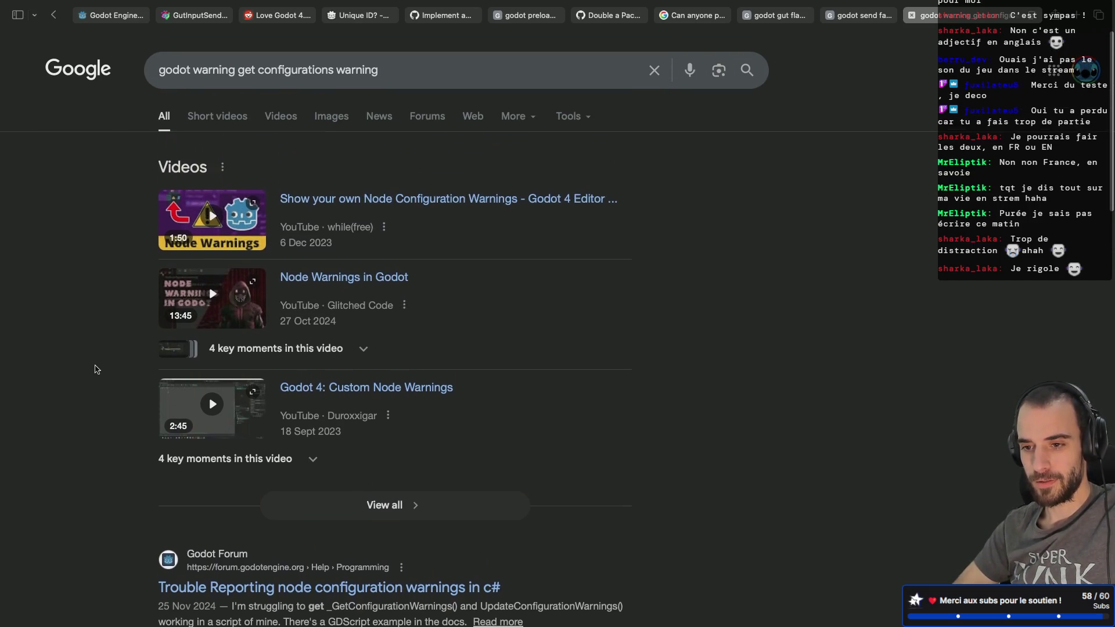
scroll(96, 369, "down", 9)
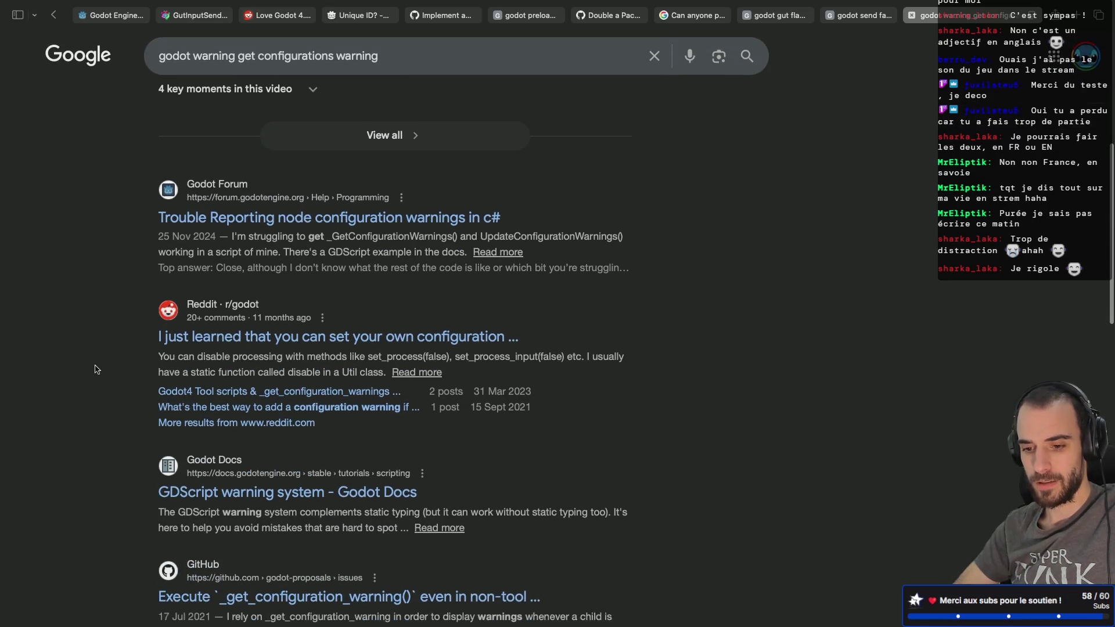
scroll(96, 369, "down", 1)
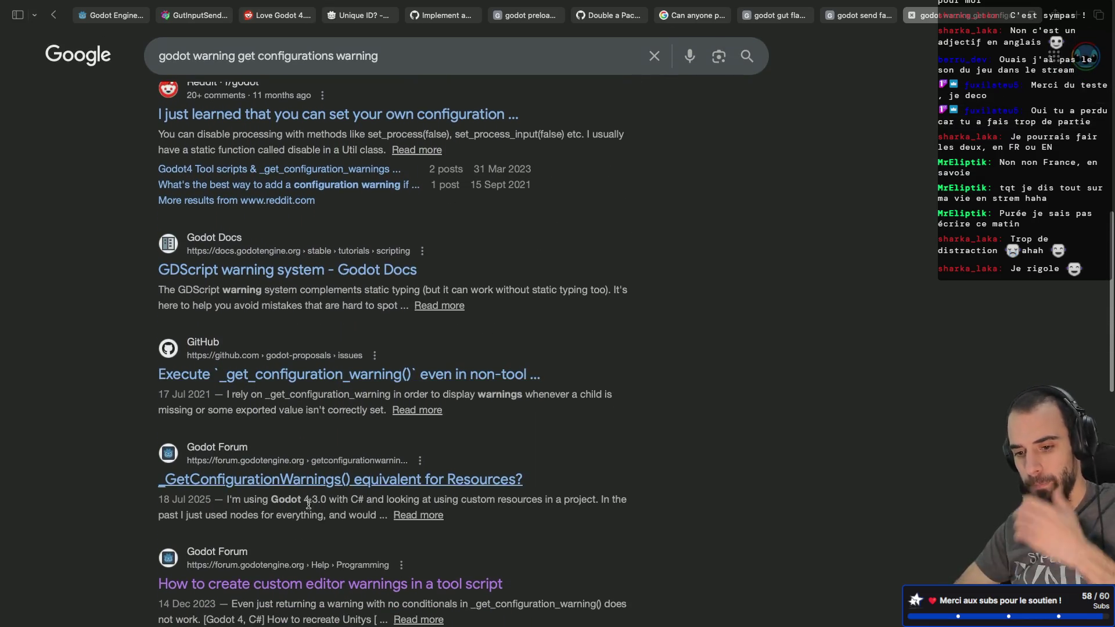
scroll(337, 483, "down", 5)
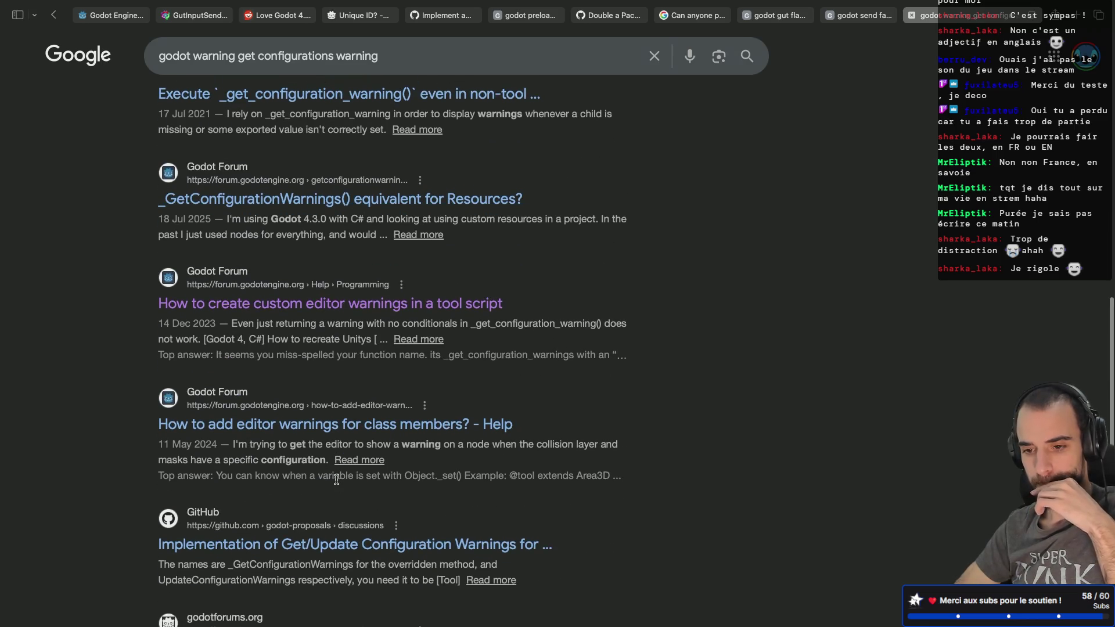
left_click(298, 311)
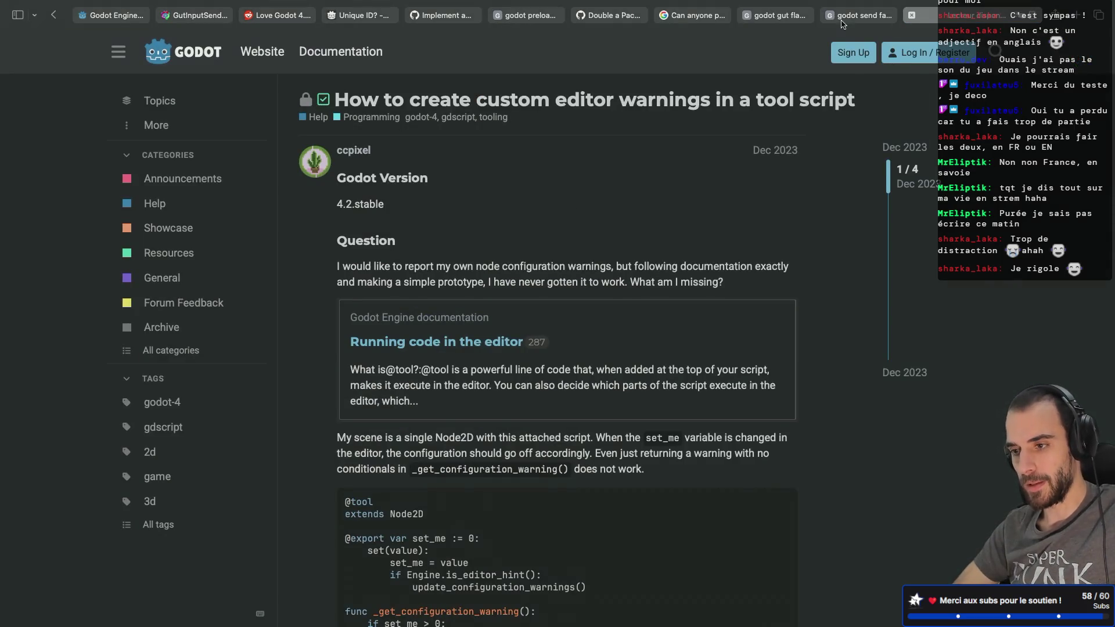
- Leave the forum threads and search Google for 'godot tool script'
left_click(692, 18)
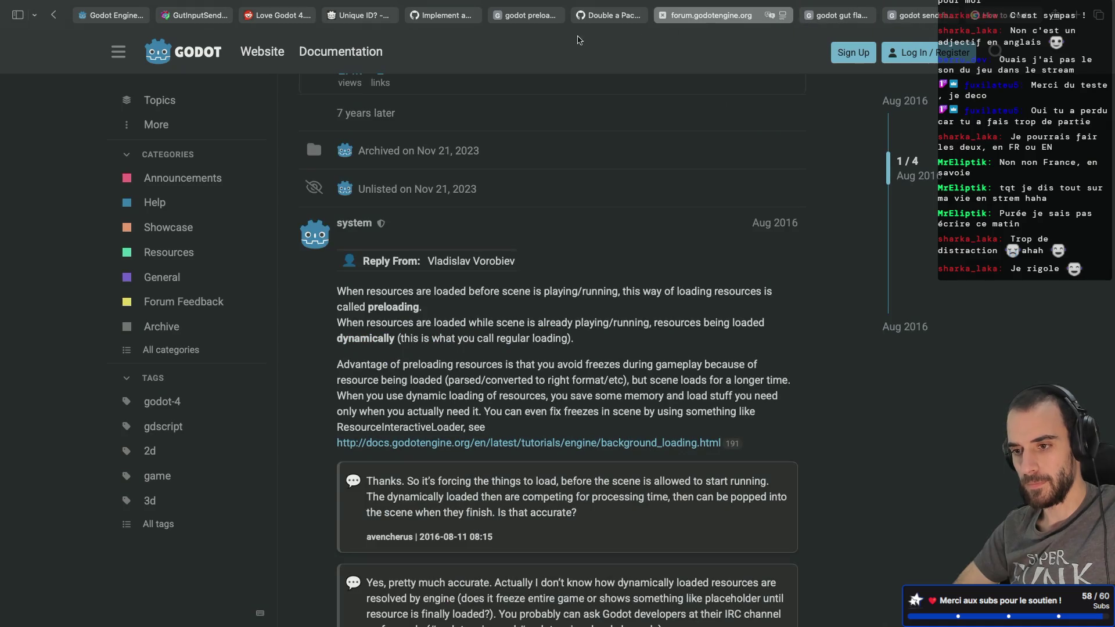
left_click(1002, 21)
left_click(1003, 21)
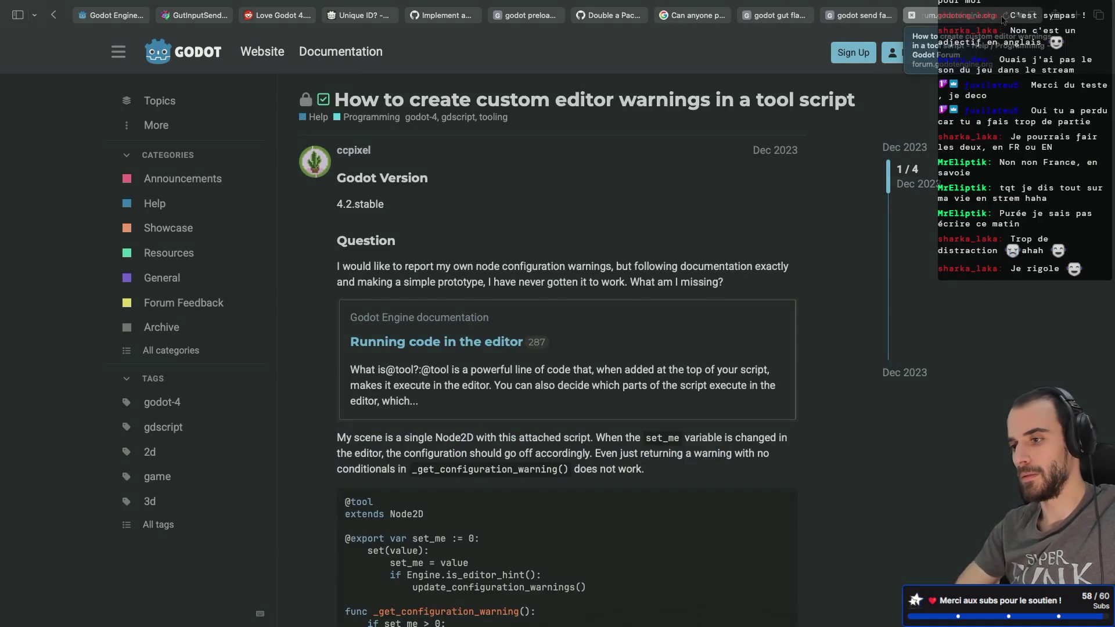
type("godot tool script")
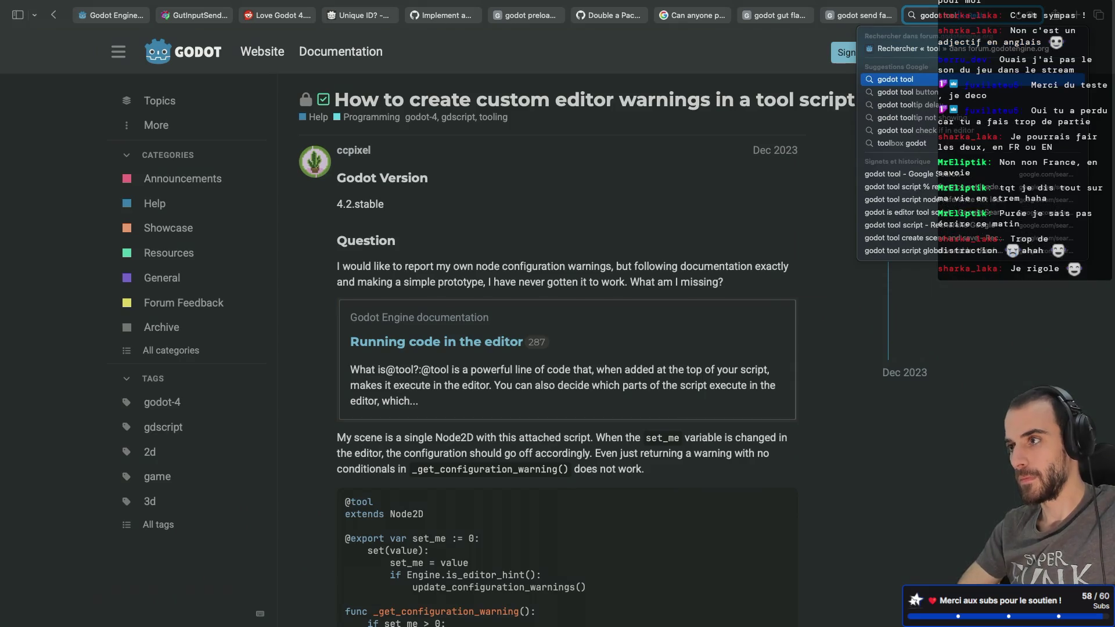
key("Return")
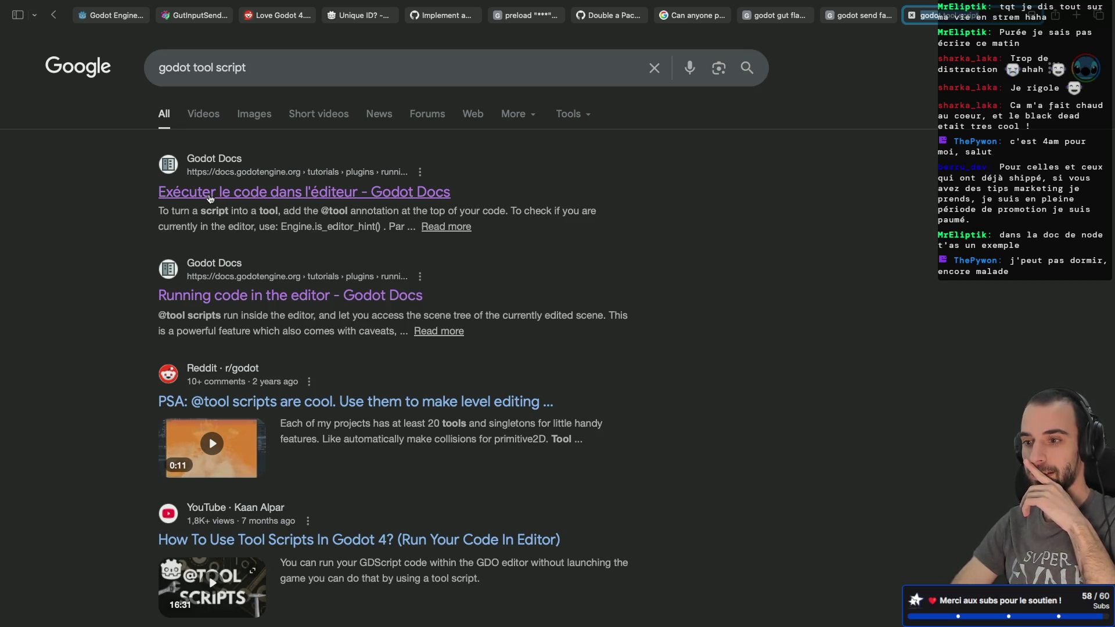
- Open the Godot Docs page on running code in the editor and jump to 'Reporting node configuration warnings'
left_click(303, 194)
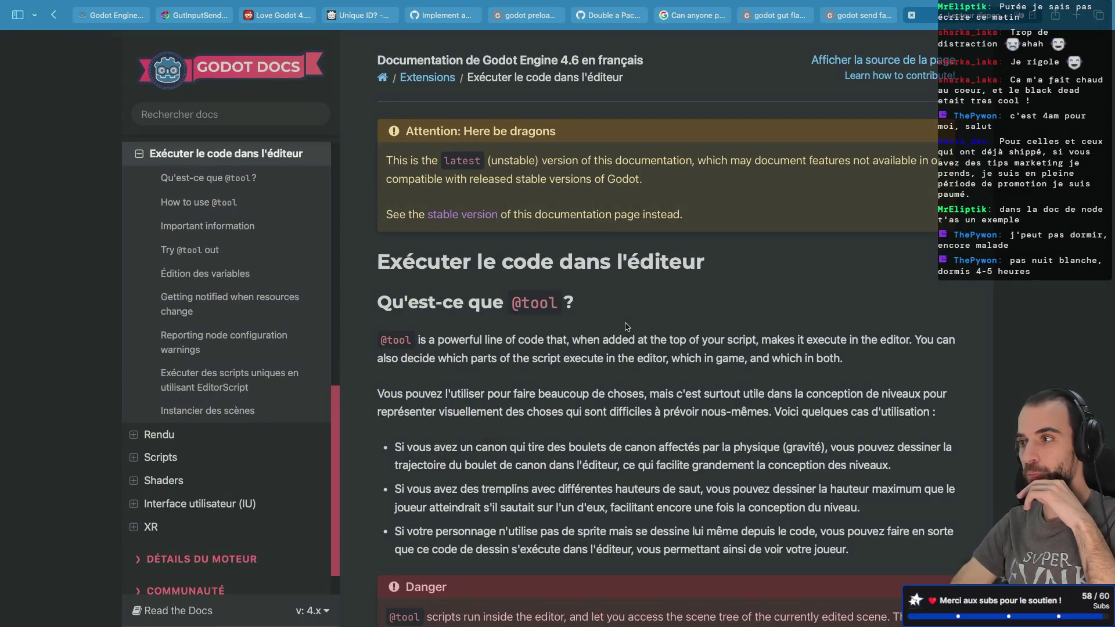
scroll(627, 327, "down", 2)
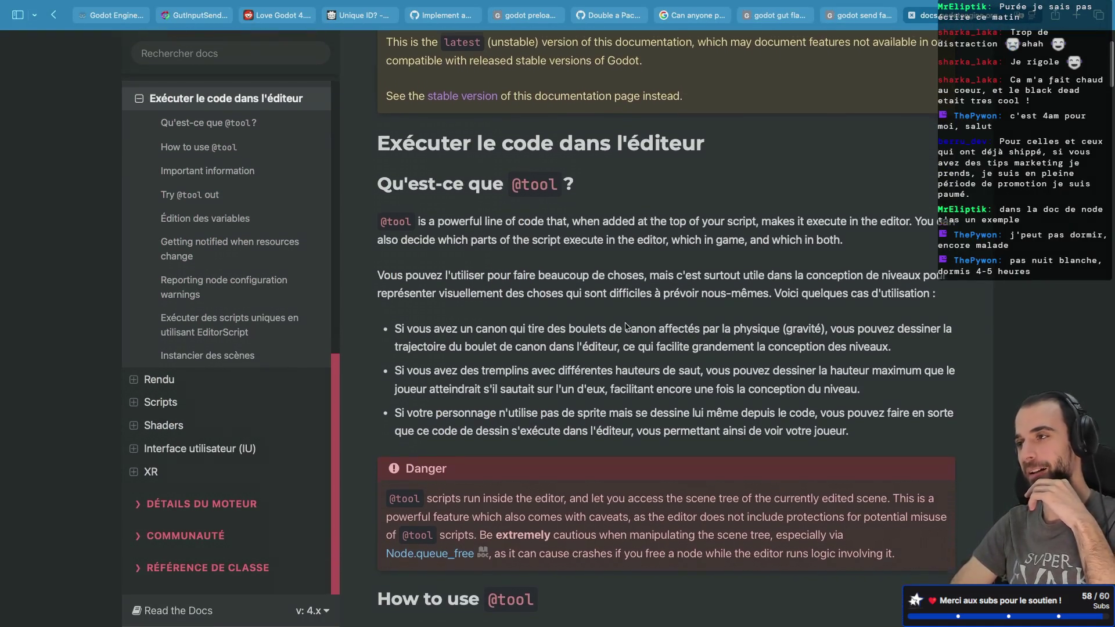
scroll(626, 323, "down", 6)
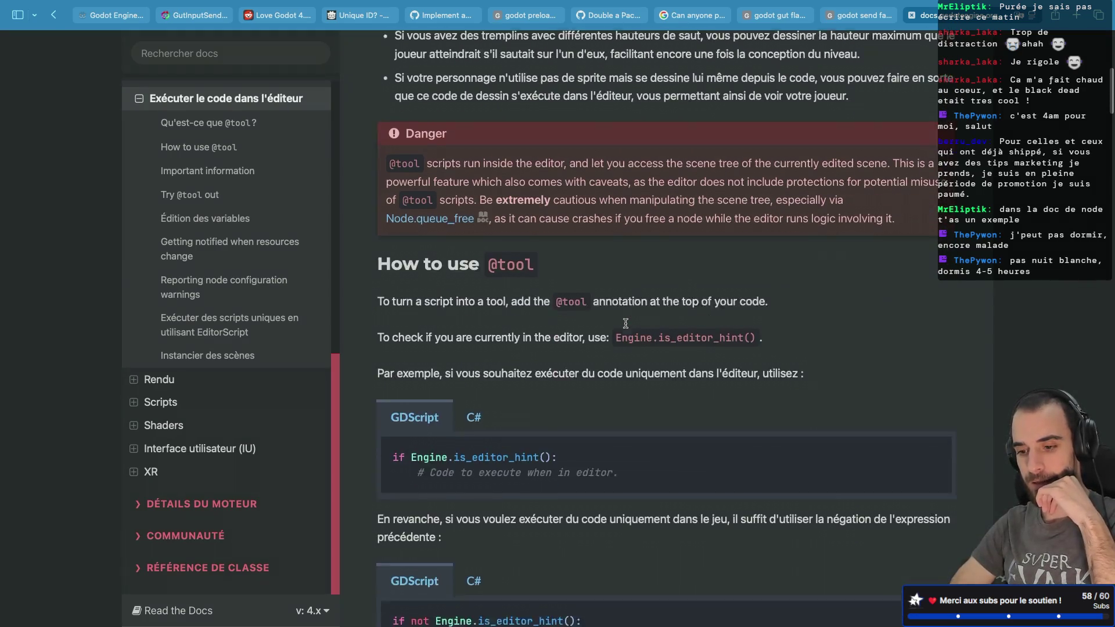
scroll(626, 324, "down", 9)
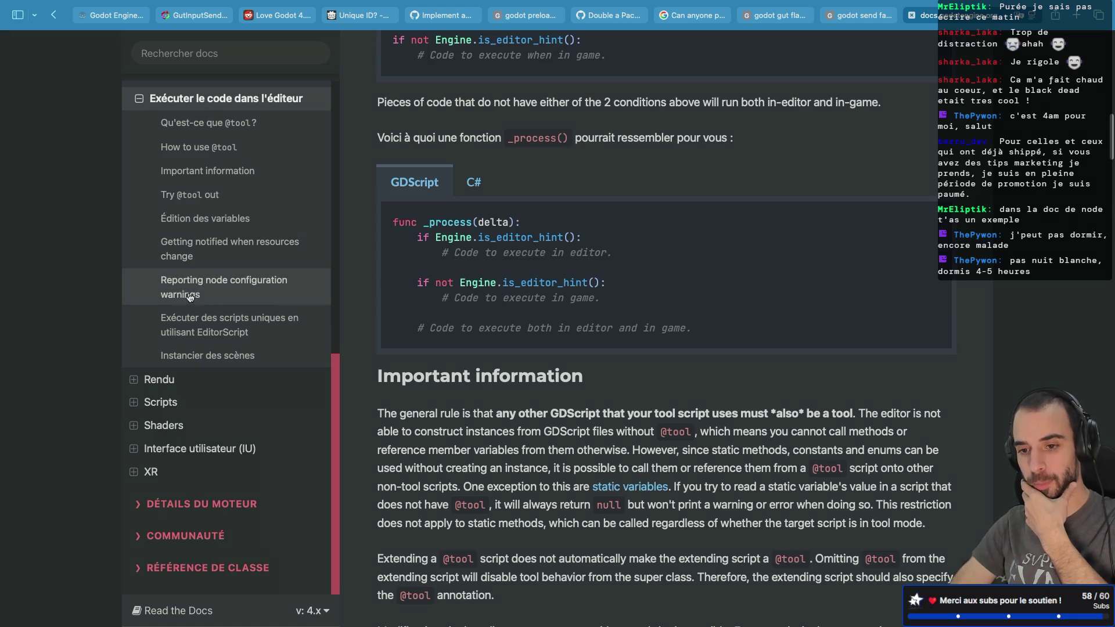
left_click(240, 290)
- Select the example's title setter block that calls update_configuration_warnings(), then return to Godot
scroll(578, 425, "down", 2)
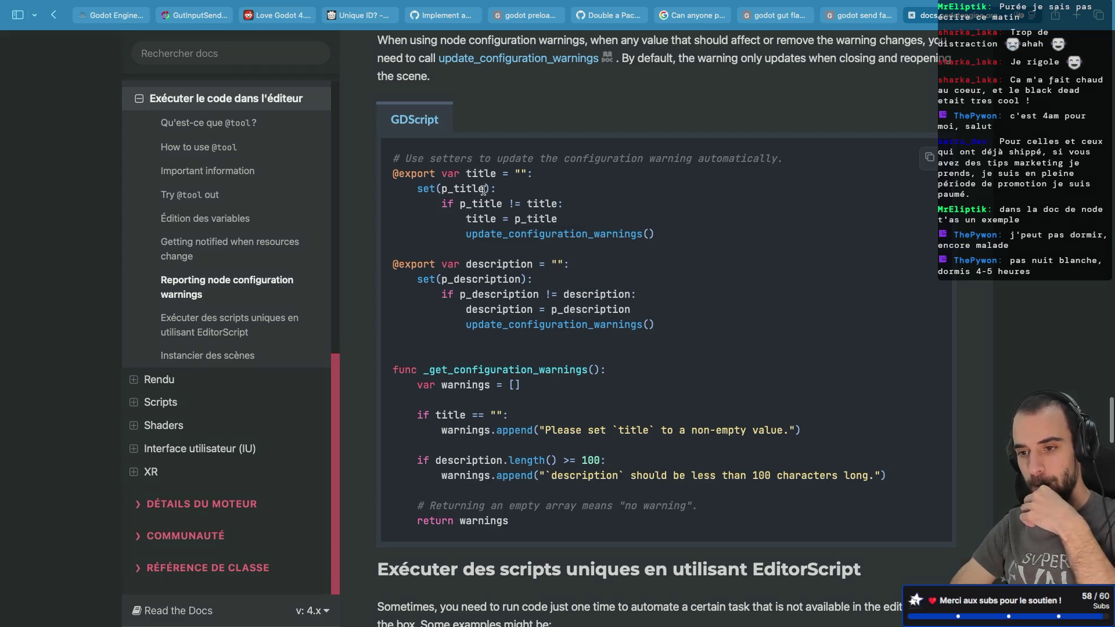
mouse_move(468, 234)
left_mouse_down()
mouse_move(668, 241)
mouse_move(661, 236)
left_mouse_up()
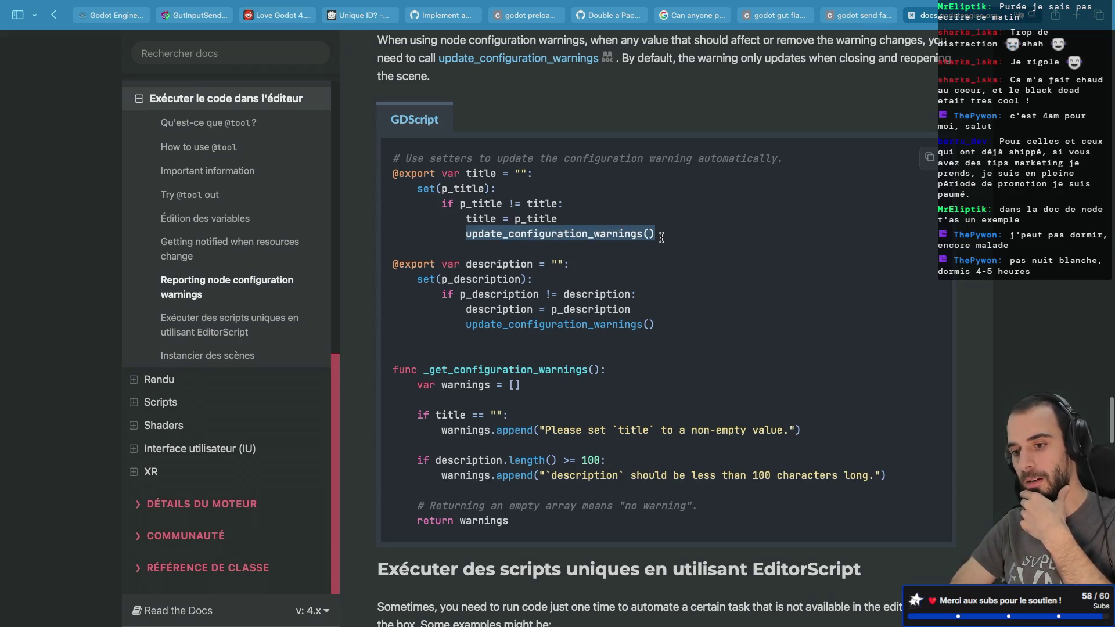
double_click(422, 188)
left_click(504, 235)
double_click(504, 235)
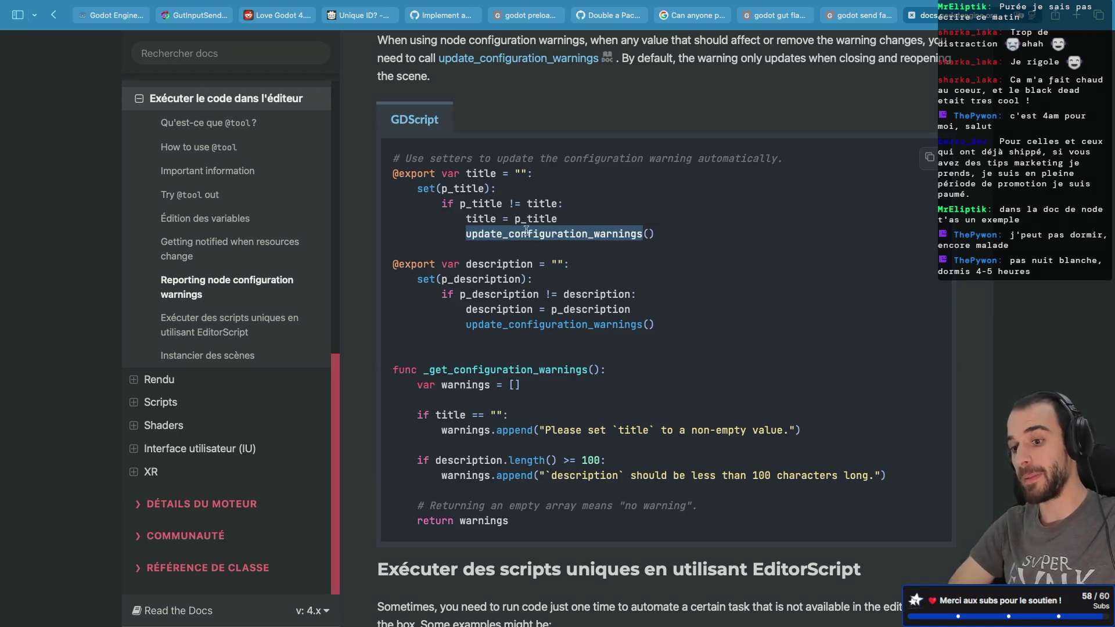
left_click_drag(676, 237, 383, 192)
key("ctrl+c")
key("alt+Tab")
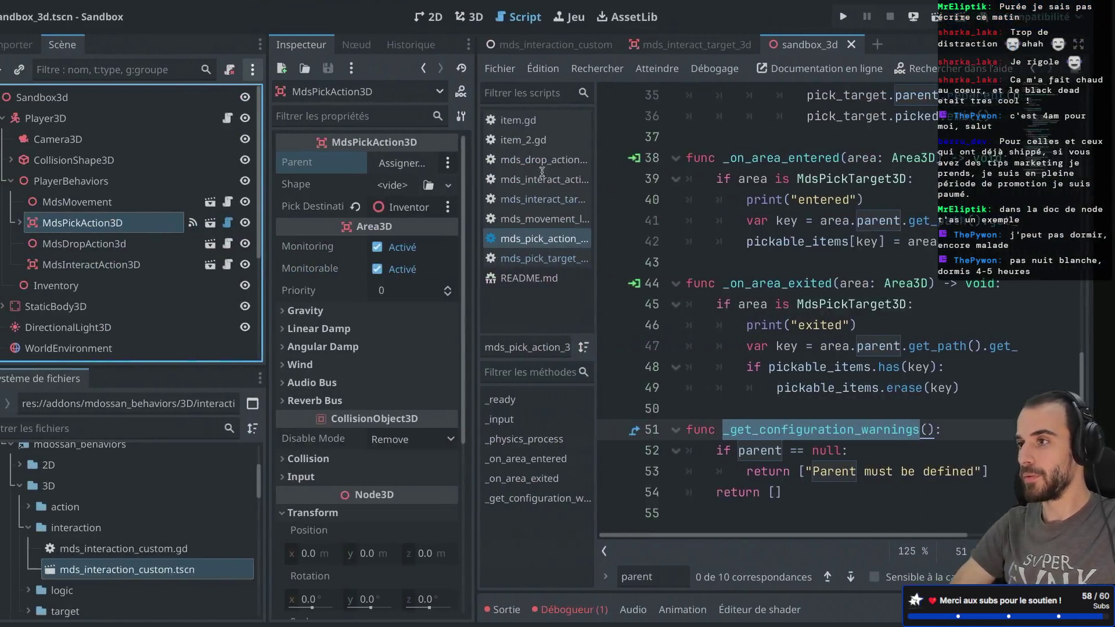
left_click(499, 207, "ctrl")
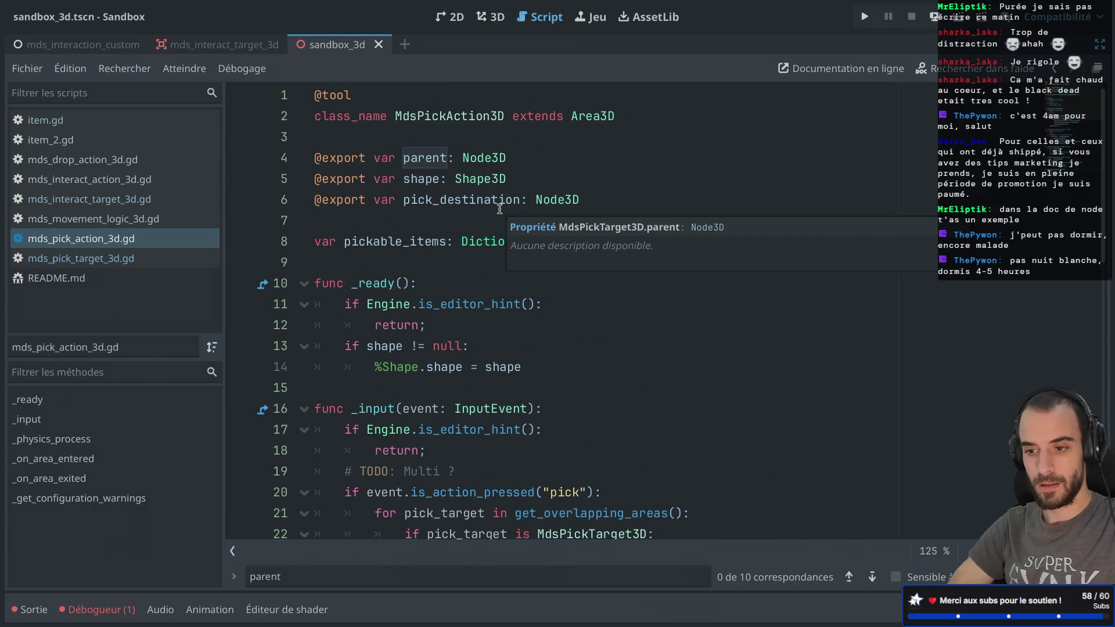
left_click(583, 174)
left_click(548, 157)
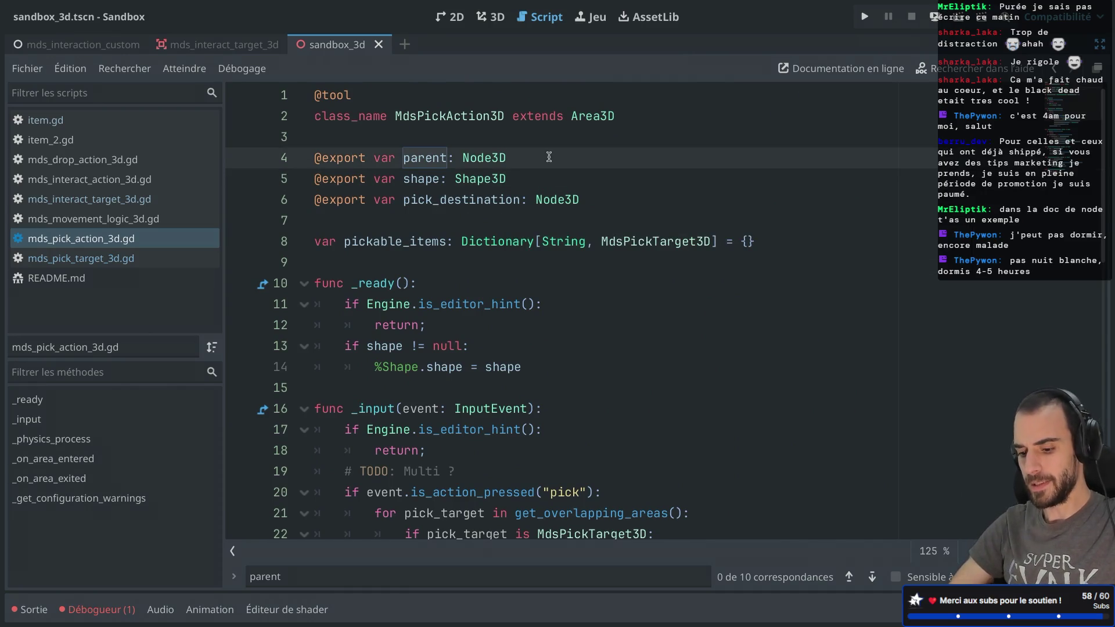
key("Return")
key("BackSpace")
key("Return")
key("ctrl+v")
- Rename the setter argument p_title to new_parent and replace title in the assignment and condition
double_click(408, 180)
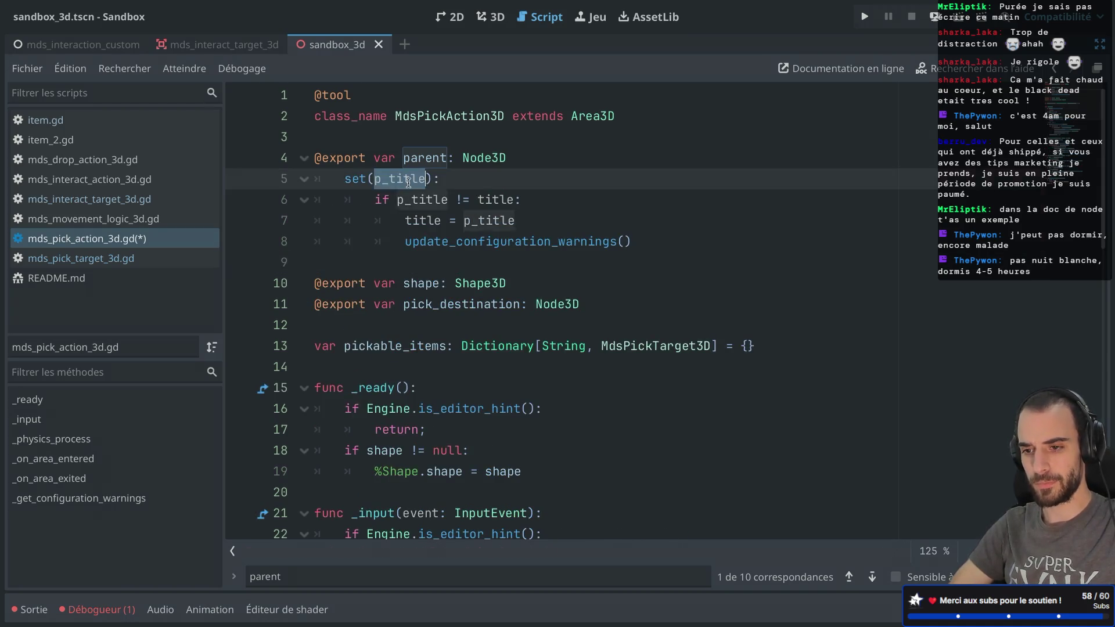
type("new_paren")
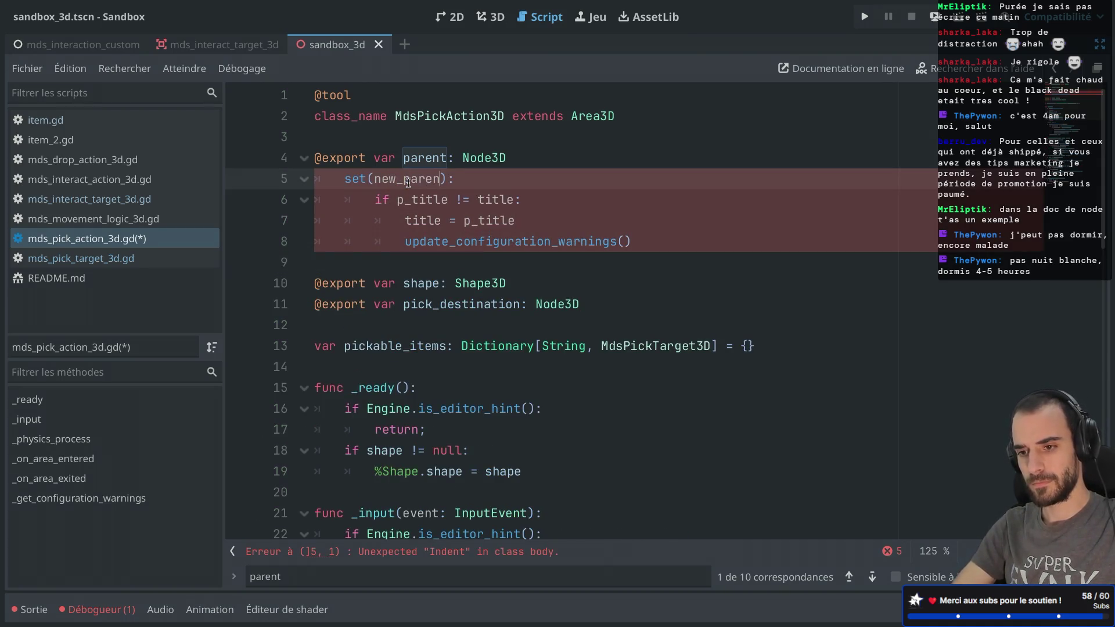
type("t")
left_click(421, 159)
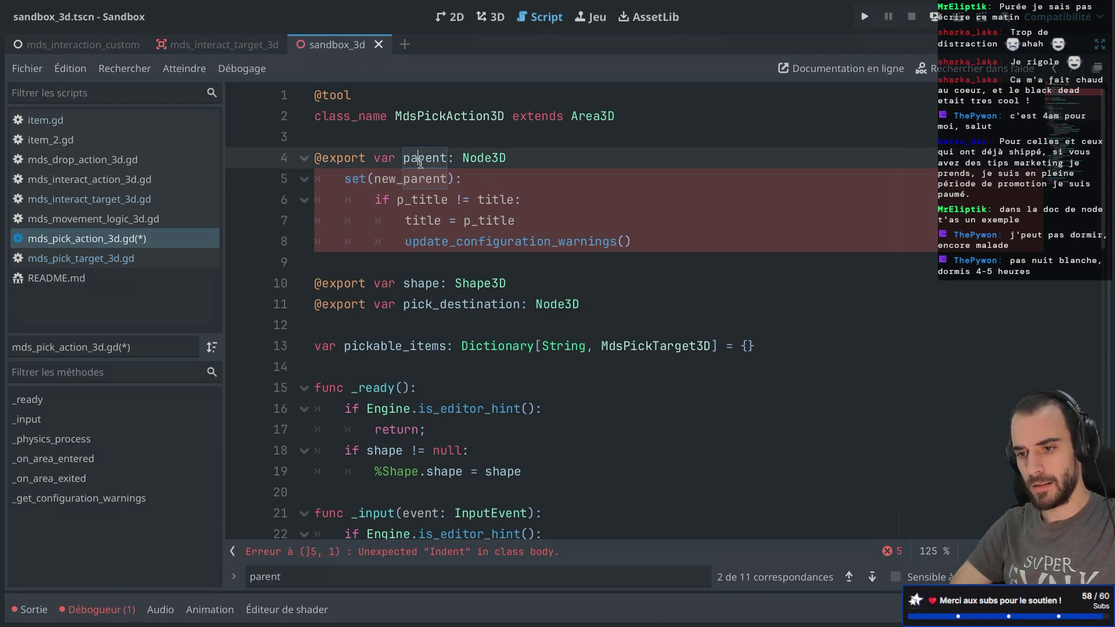
double_click(420, 161)
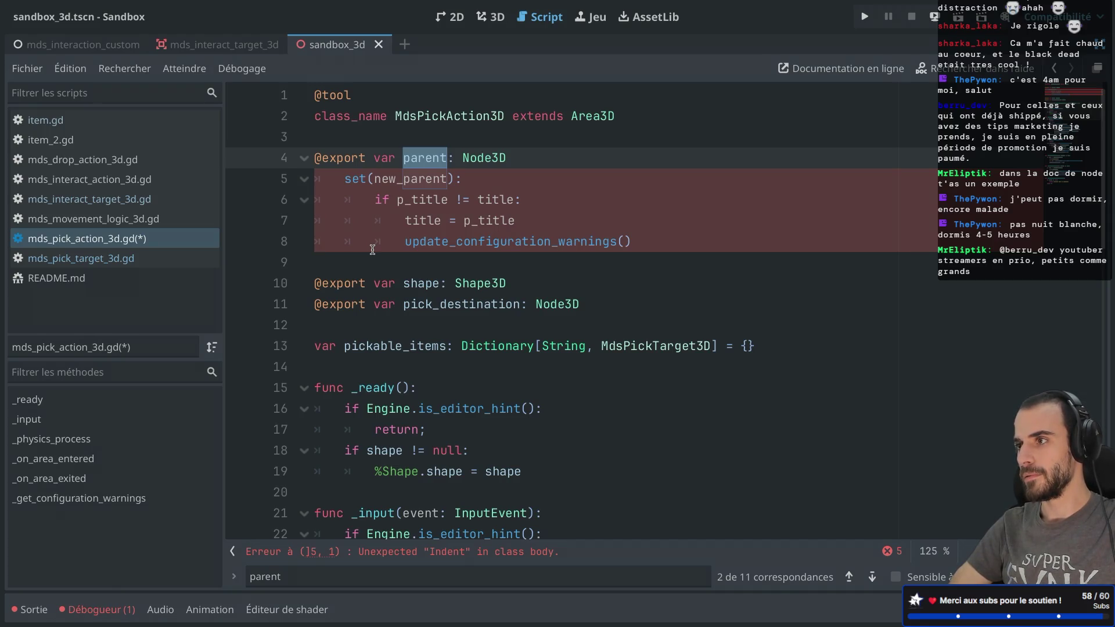
double_click(421, 173)
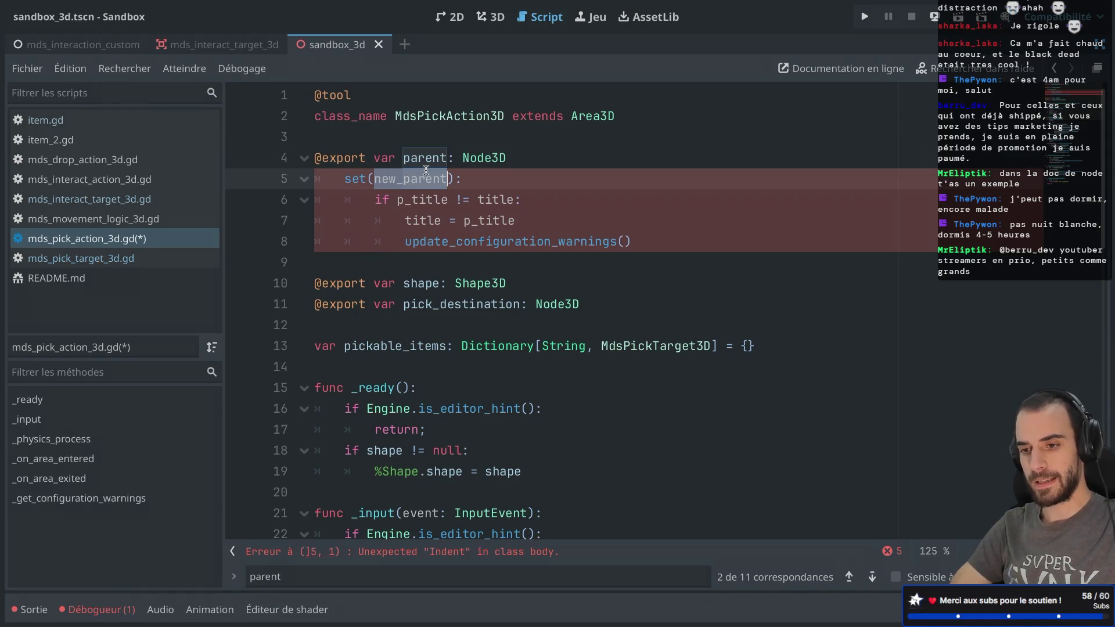
double_click(433, 158)
key("ctrl+c")
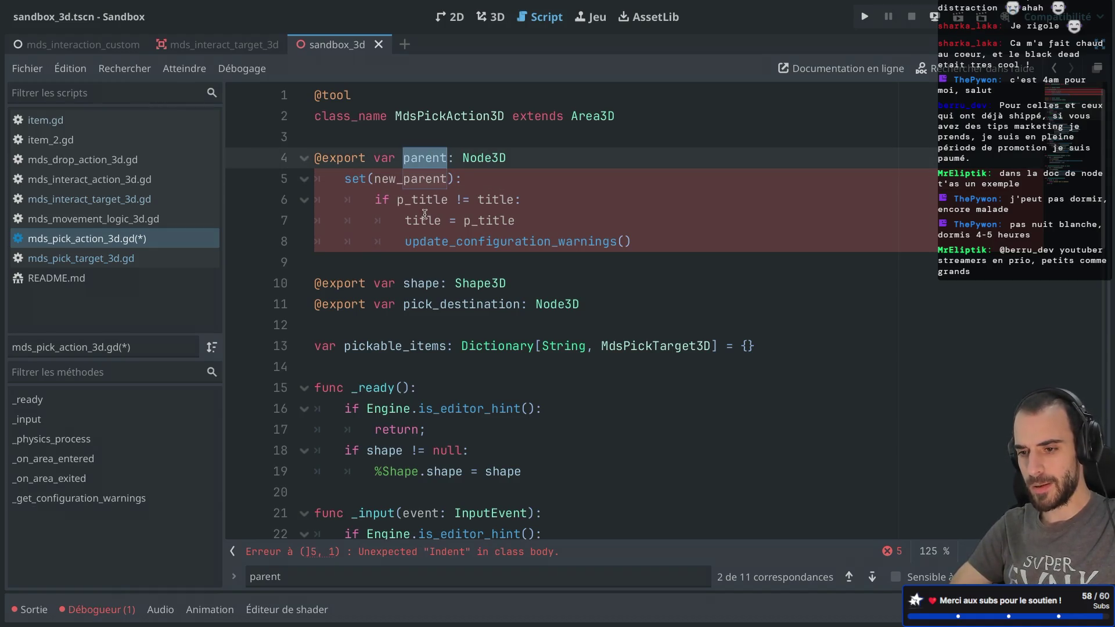
double_click(424, 219)
key("ctrl+v")
double_click(418, 179)
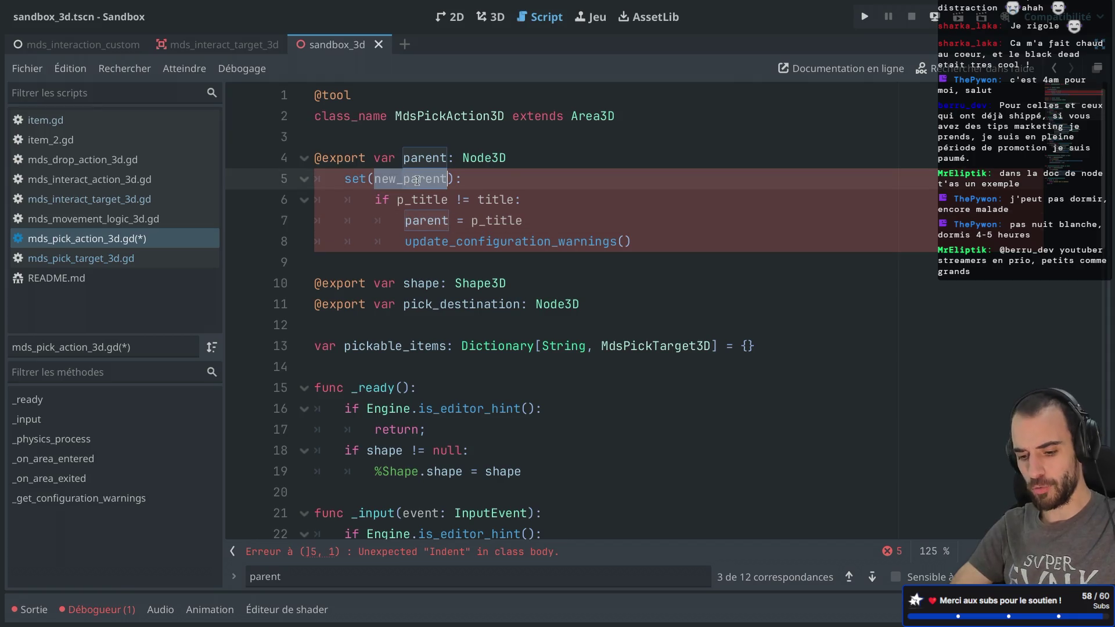
double_click(489, 220)
type("new_parent")
double_click(489, 199)
type("new_parent")
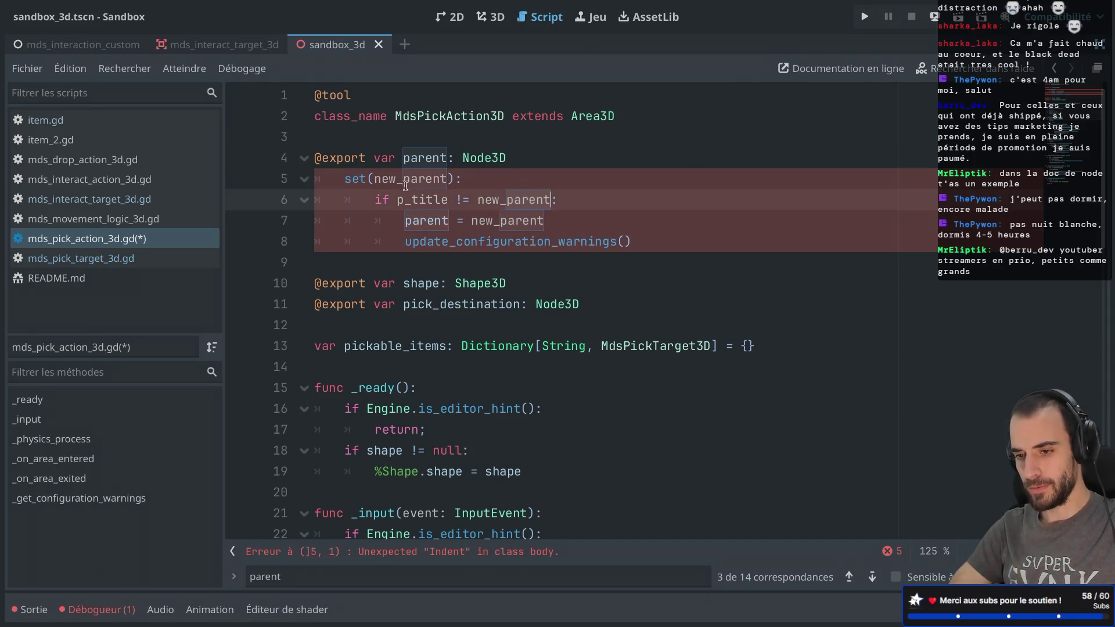
- Put 'parent' in place of p_title in the setter's if condition
double_click(419, 158)
key("ctrl+c")
double_click(419, 199)
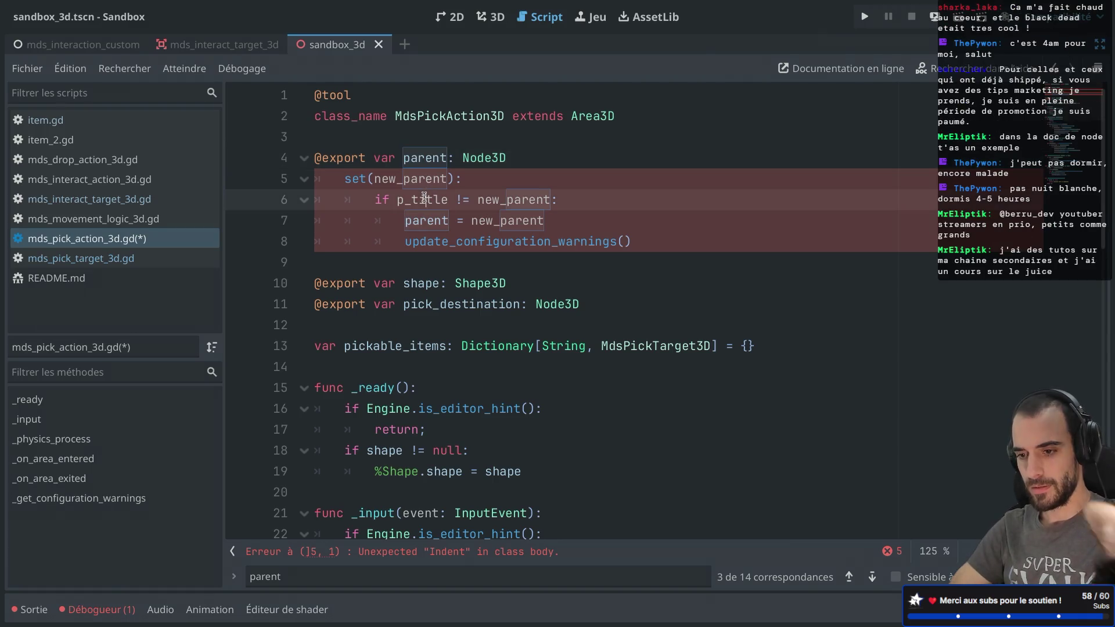
key("ctrl+v")
left_click(549, 161)
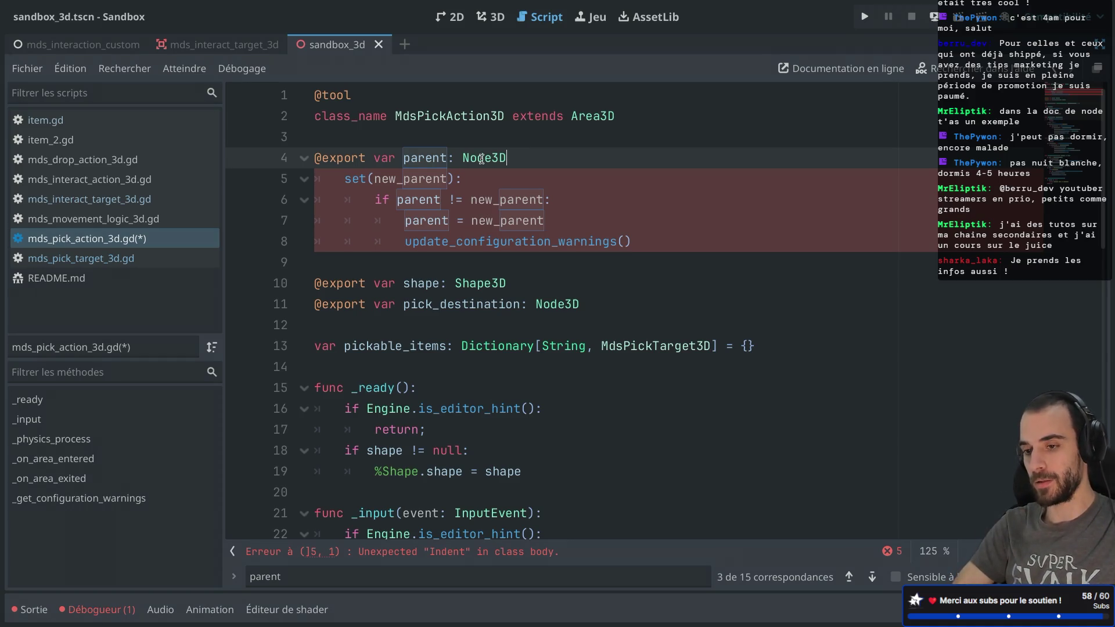
double_click(432, 159)
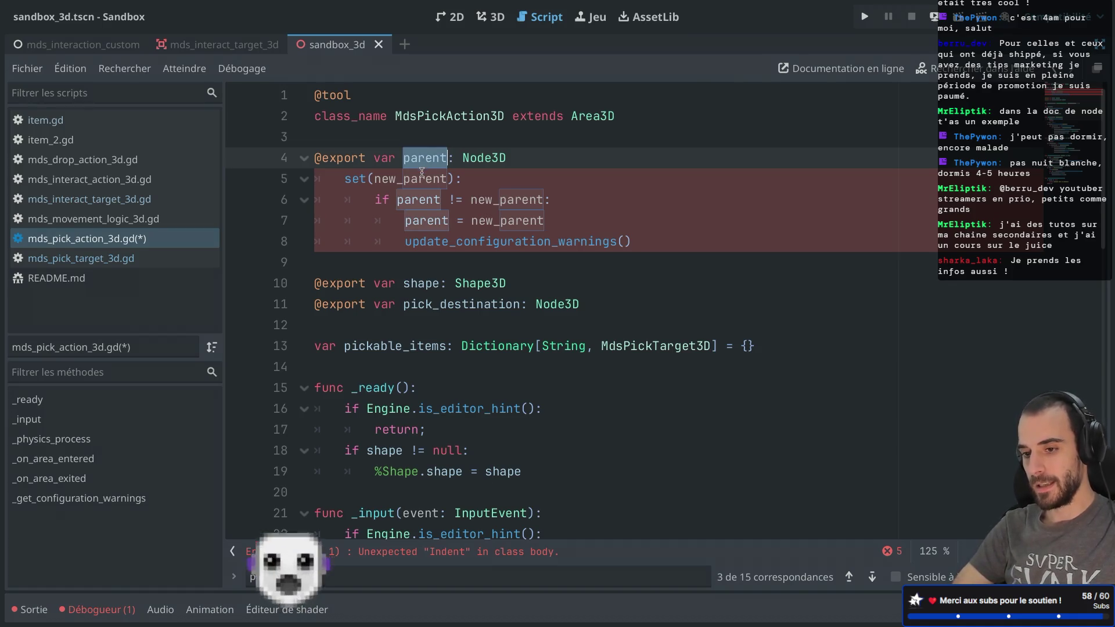
double_click(419, 177)
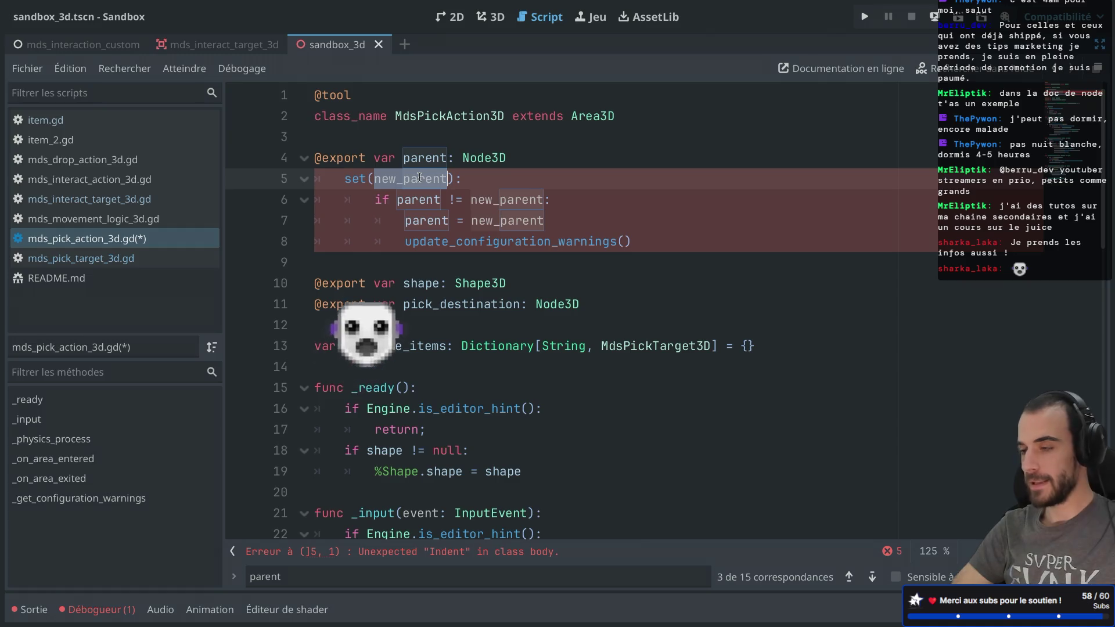
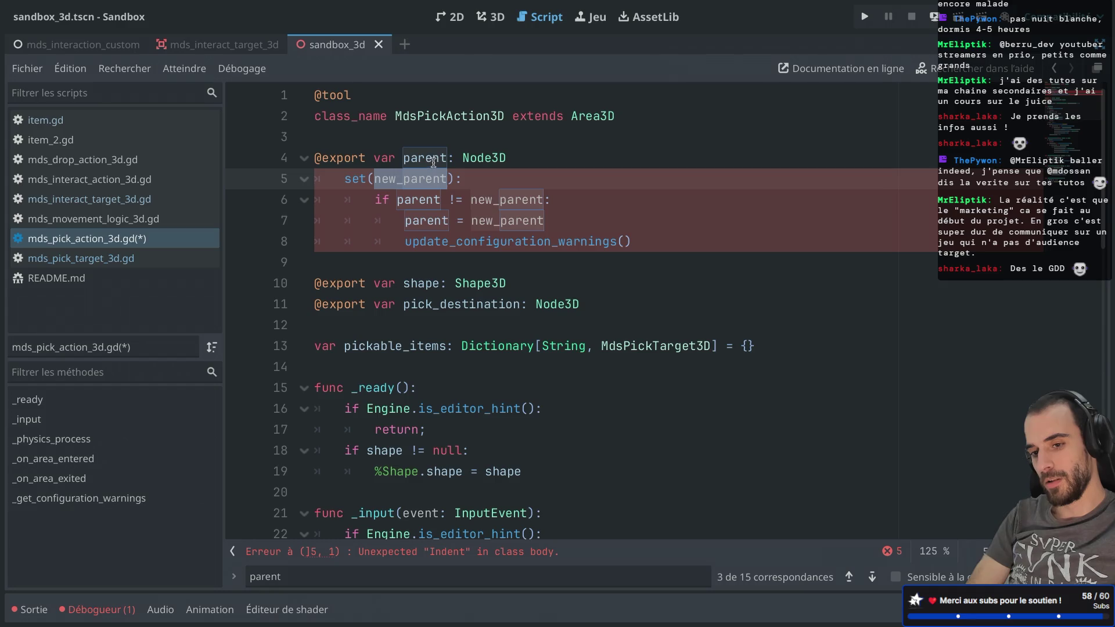
- Re-indent line 5 of the parent setter in mds_pick_action_3d.gd and save the script
left_click(503, 240)
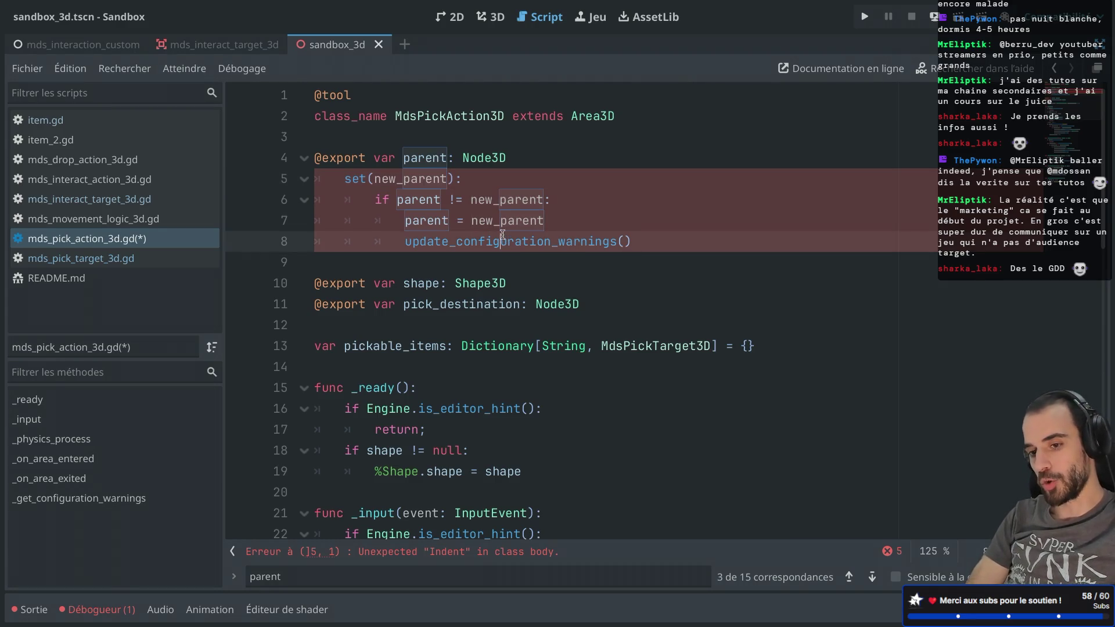
left_click(342, 178)
key("BackSpace")
key("Tab")
key("ctrl+s")
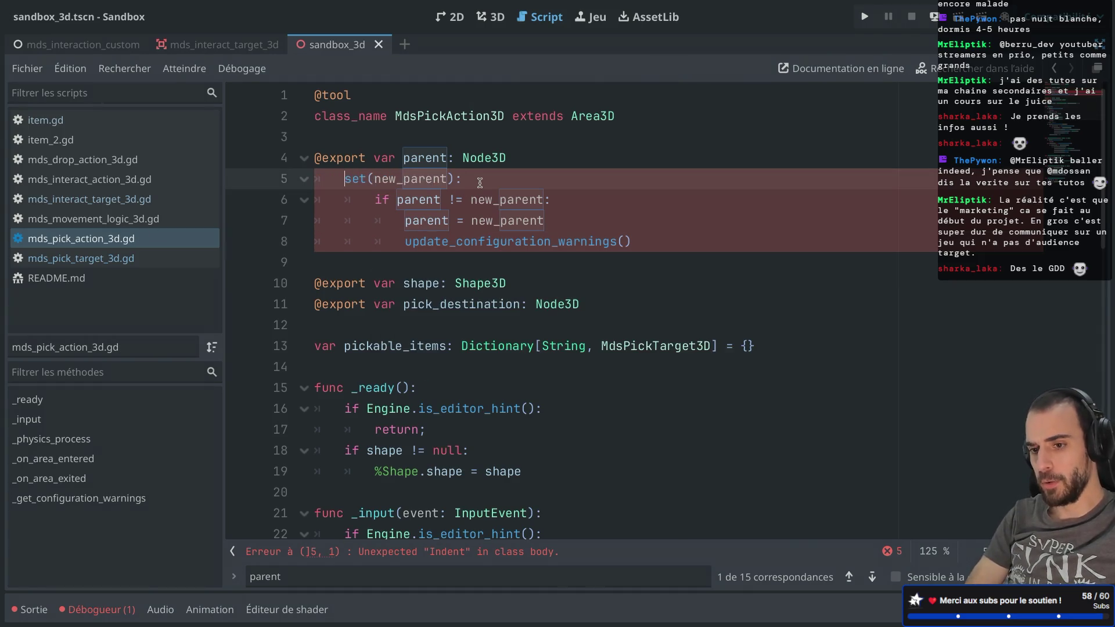
- Select the update_configuration_warnings call and bring back the scene and inspector panels
left_click(533, 167)
type(":")
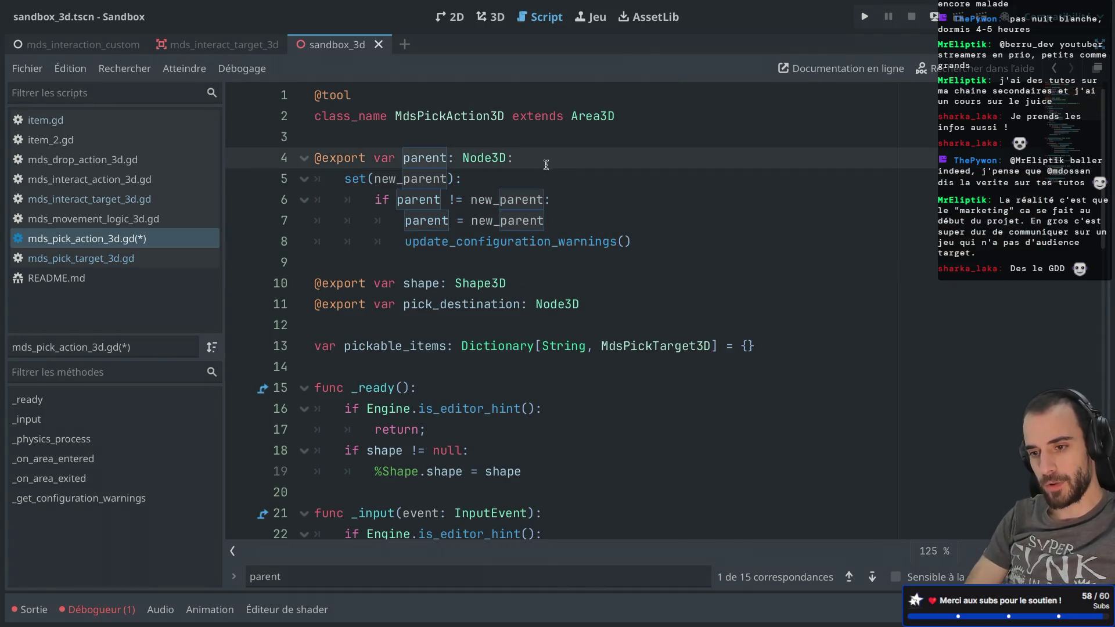
double_click(438, 239)
key("ctrl+shift+F11")
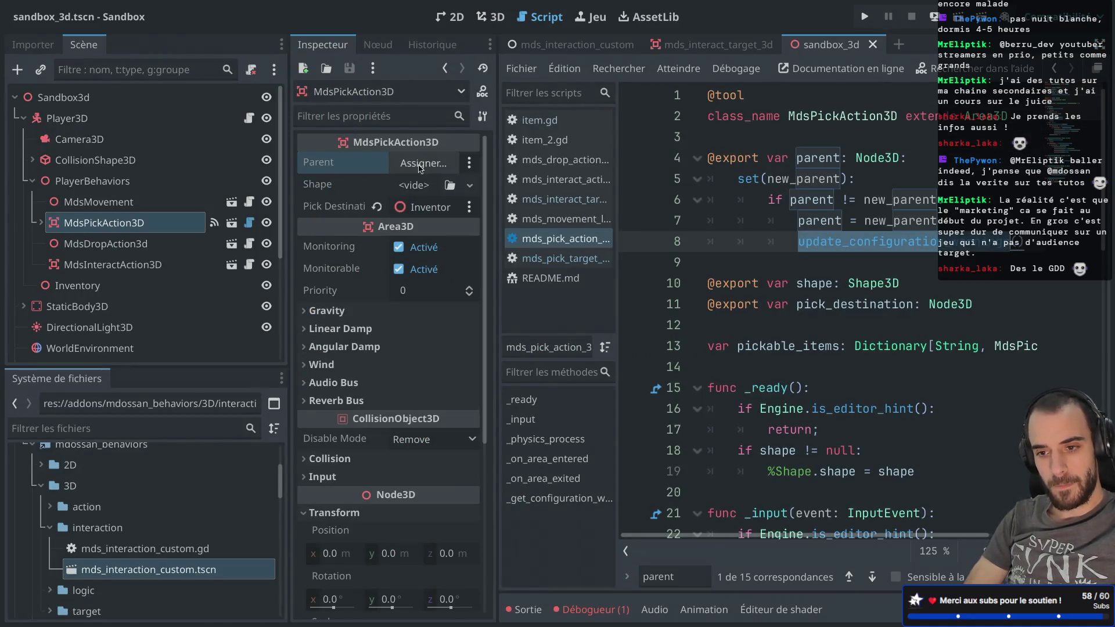
- Try assigning Player3D as MdsPickAction3D's Parent, then widen the Inspector by narrowing the Scene panel
left_click(423, 162)
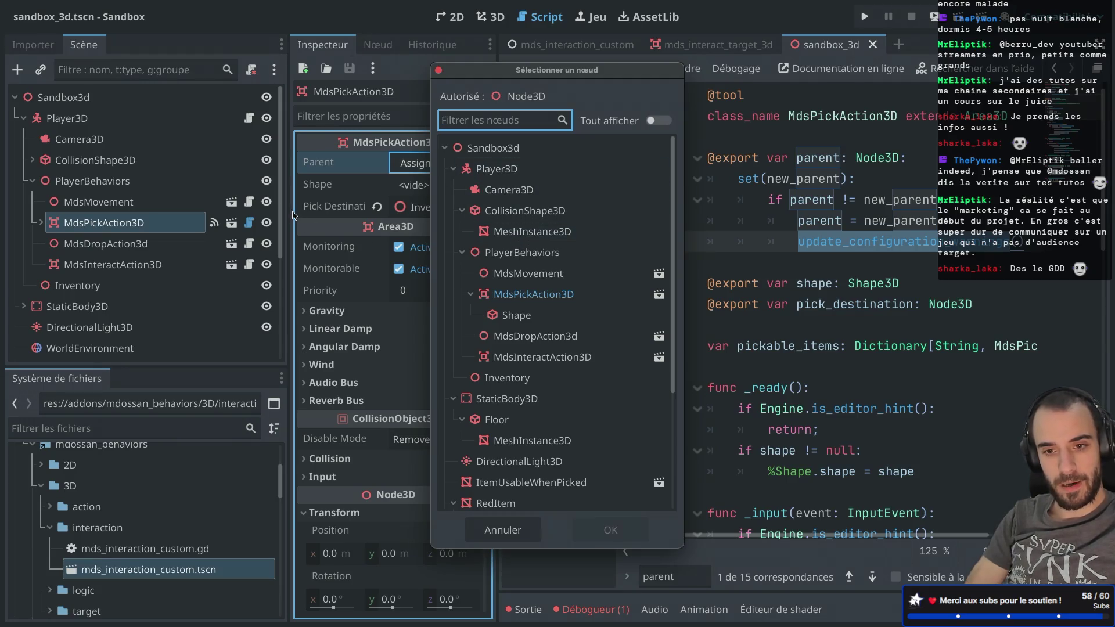
double_click(514, 170)
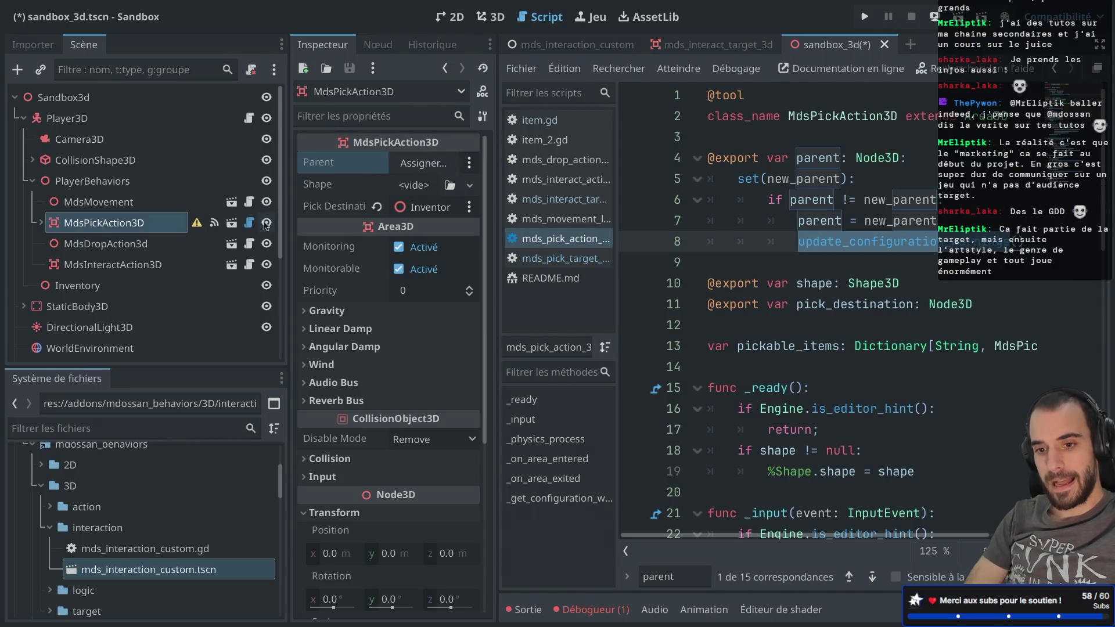
mouse_move(198, 222)
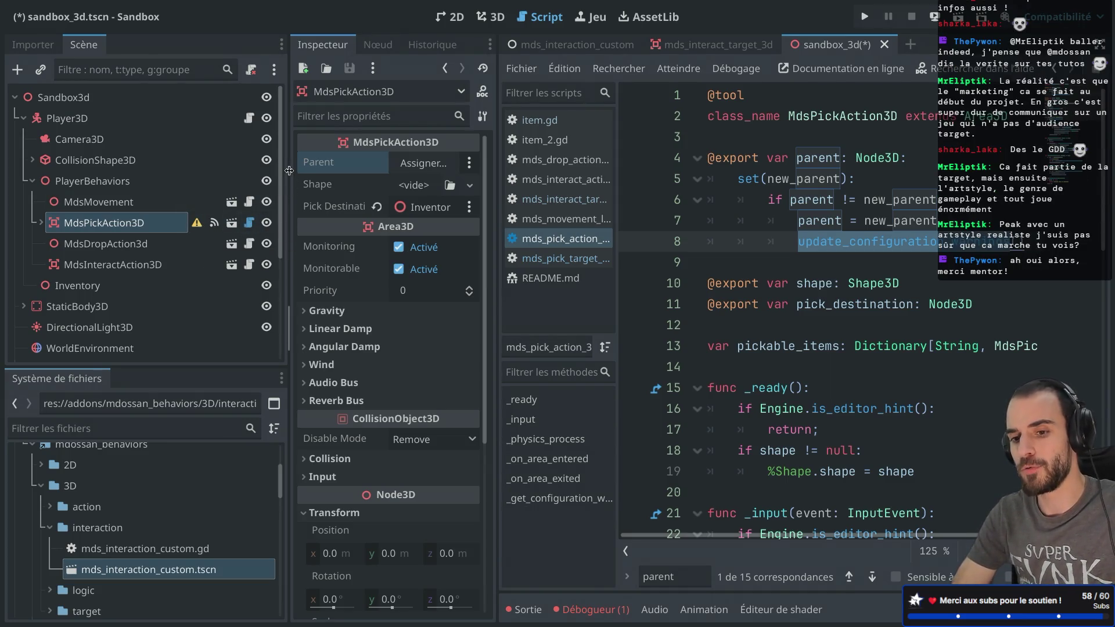
left_click_drag(289, 170, 262, 170)
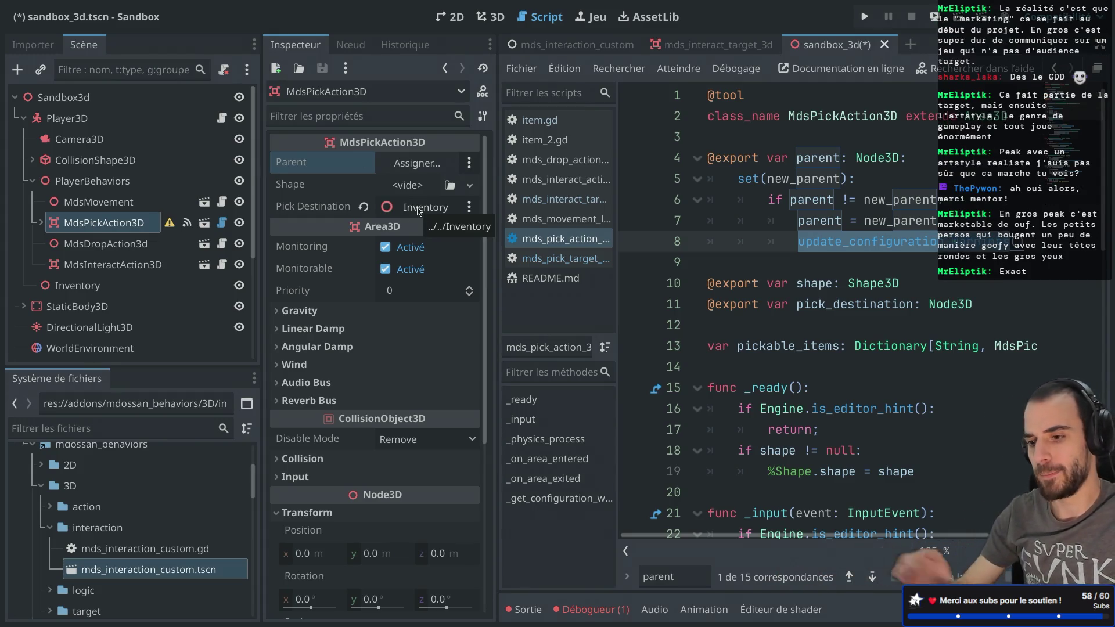
left_click(730, 180)
- Assign Player3D as MdsPickAction3D's Parent to clear its warning, then select the Sandbox3d root
key("ctrl+shift+F11")
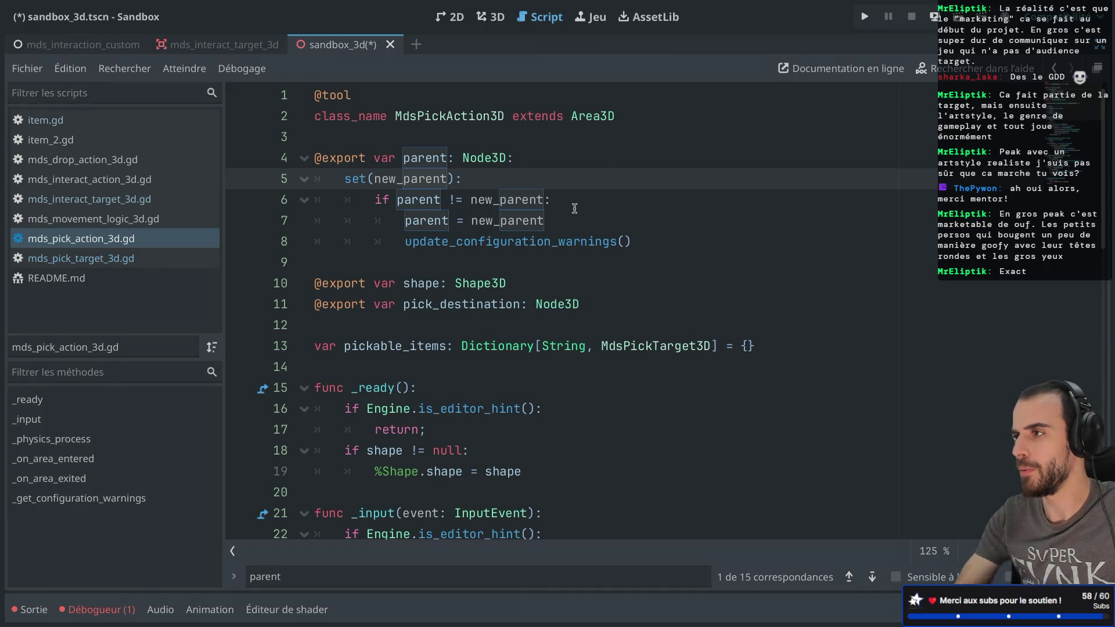
key("ctrl+shift+F11")
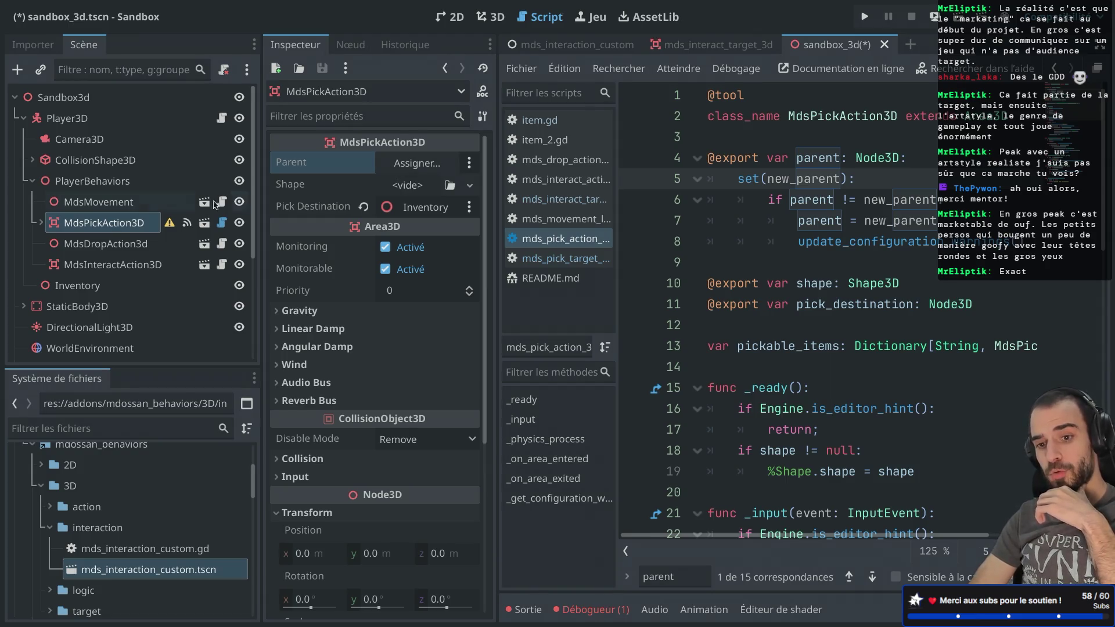
left_click(401, 165)
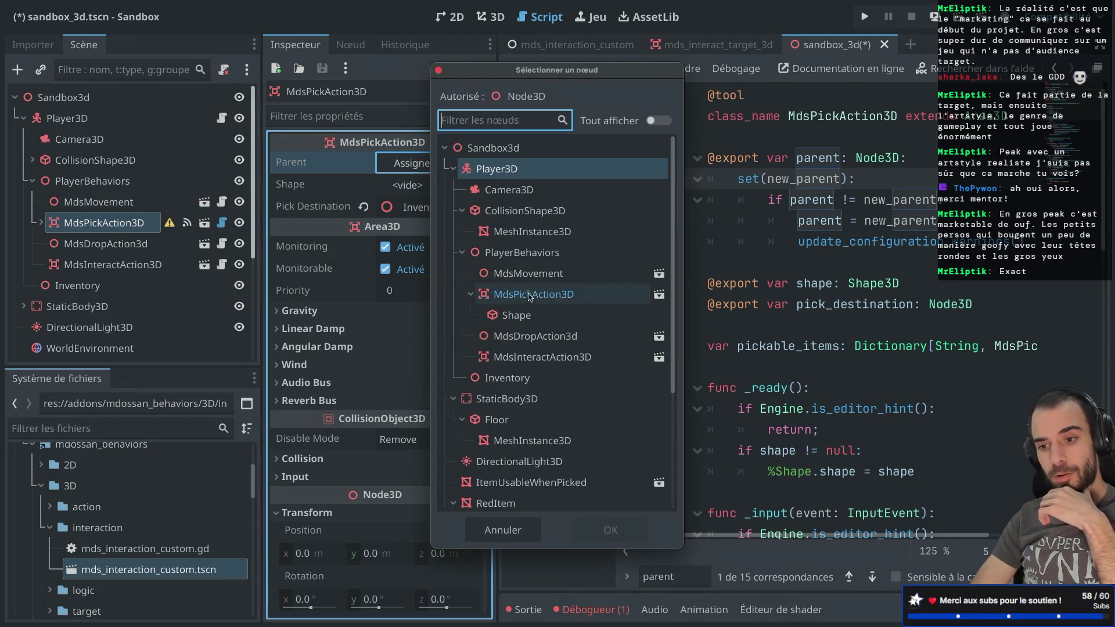
double_click(514, 170)
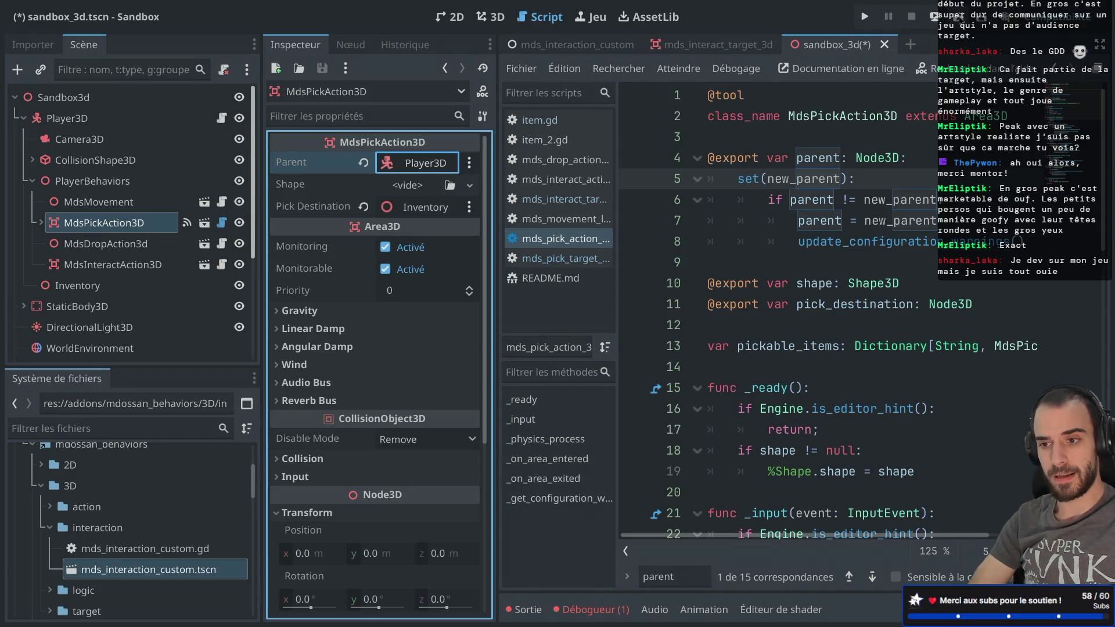
key("alt+Tab")
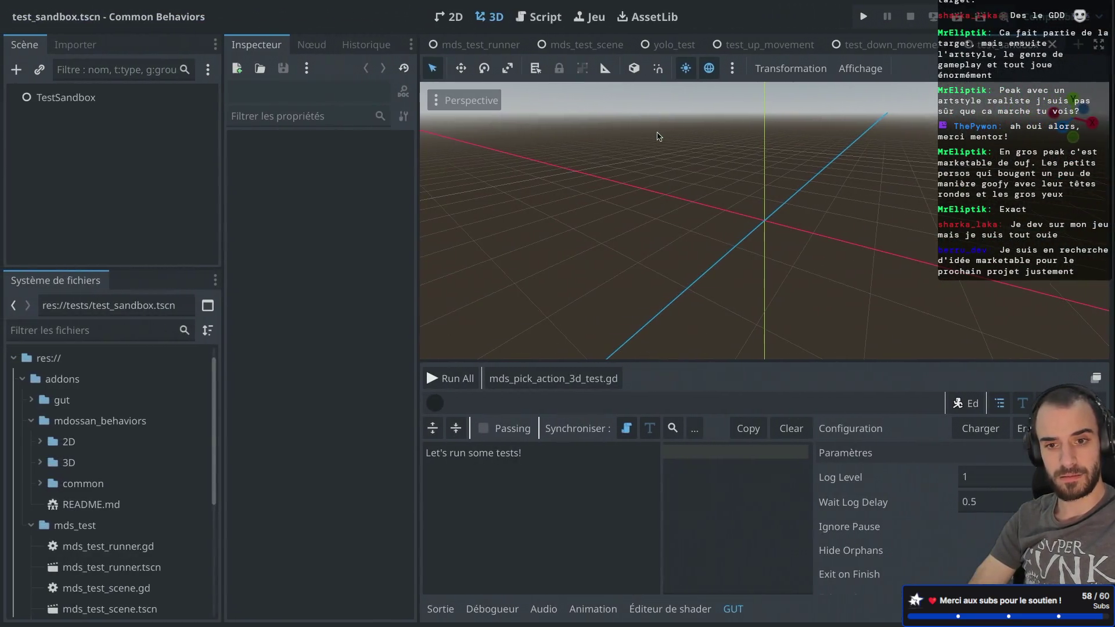
key("alt+Tab")
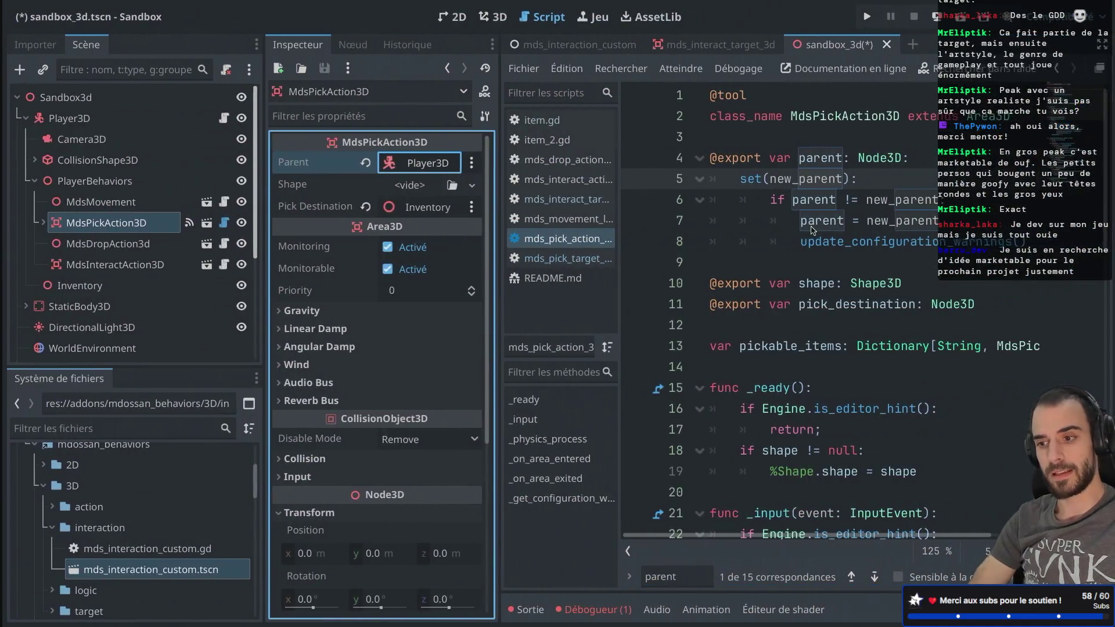
left_click(64, 97)
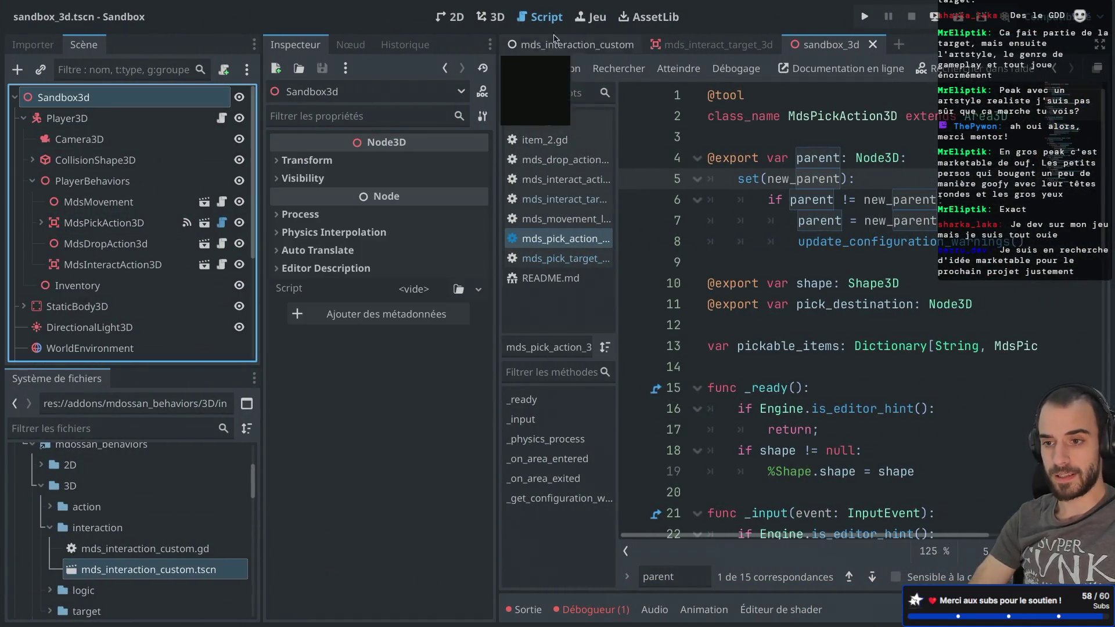
- Run the sandbox scene and walk the capsule up to the blue cube to test its interaction
left_click(963, 17)
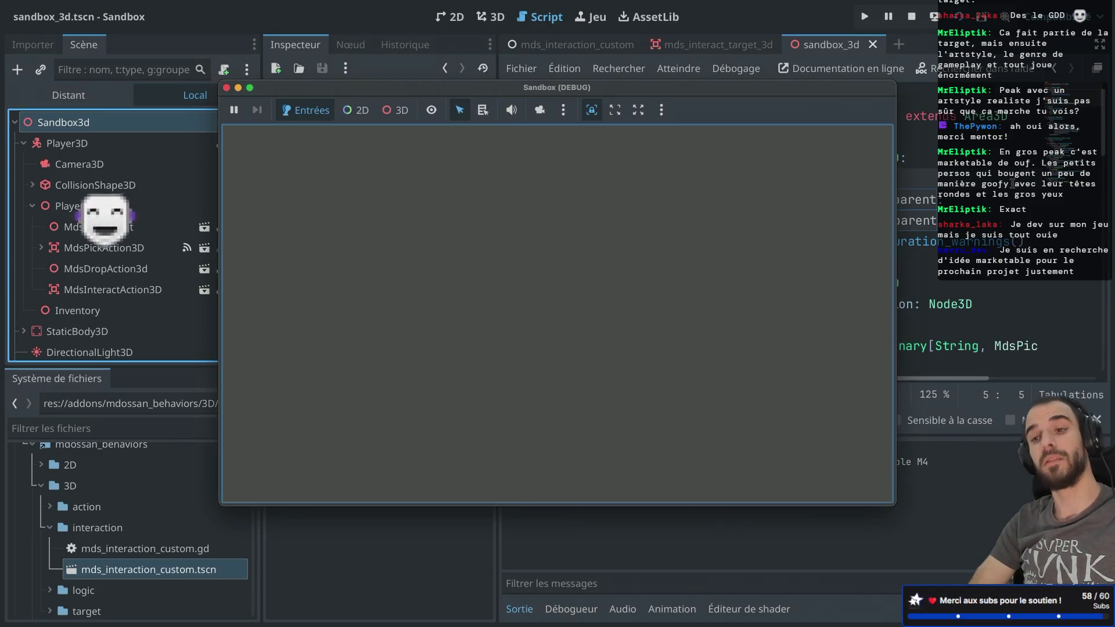
key("a")
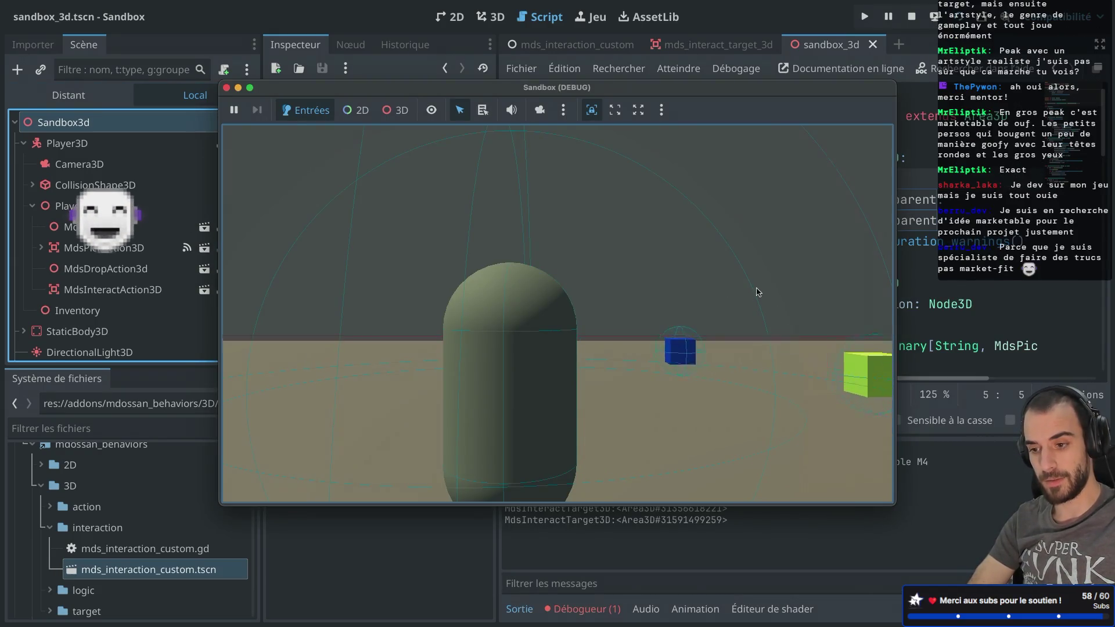
key("e")
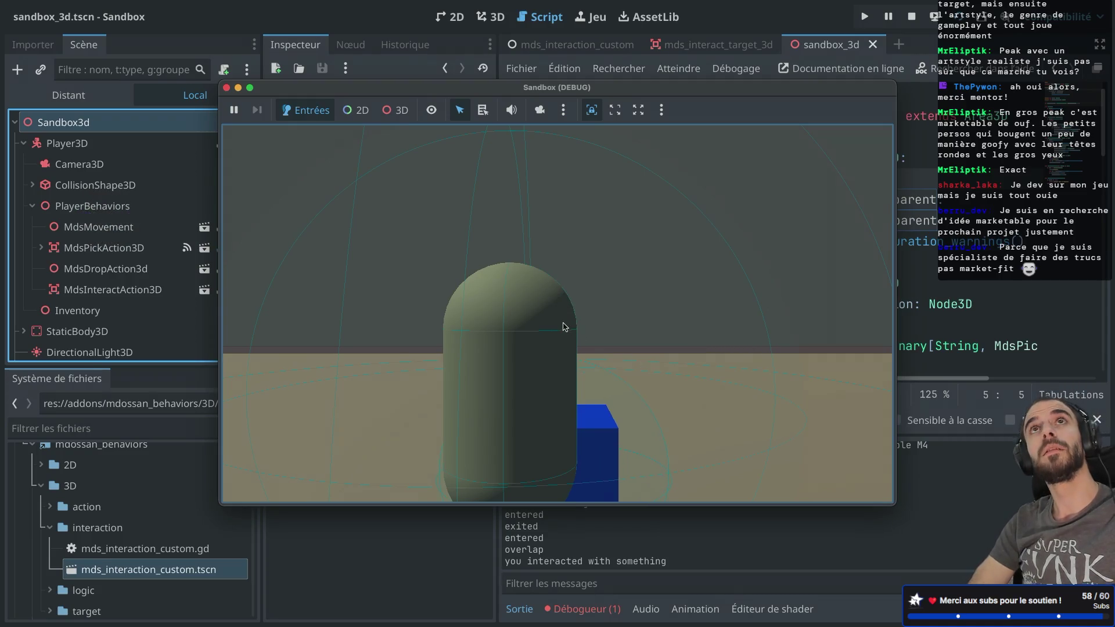
key("e")
key("w")
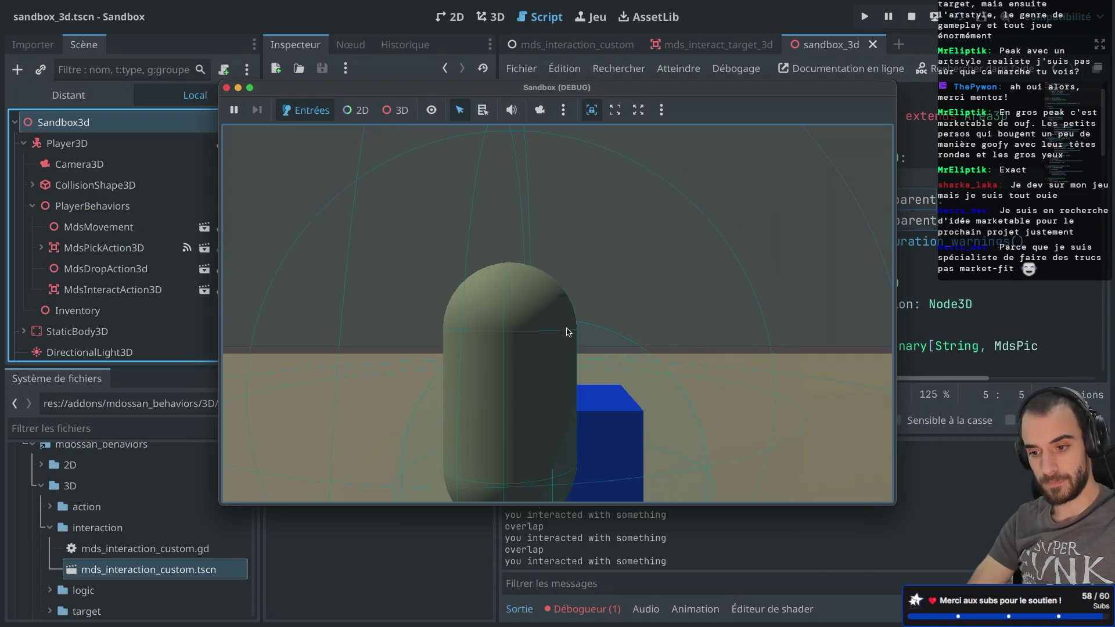
key("e")
key("a")
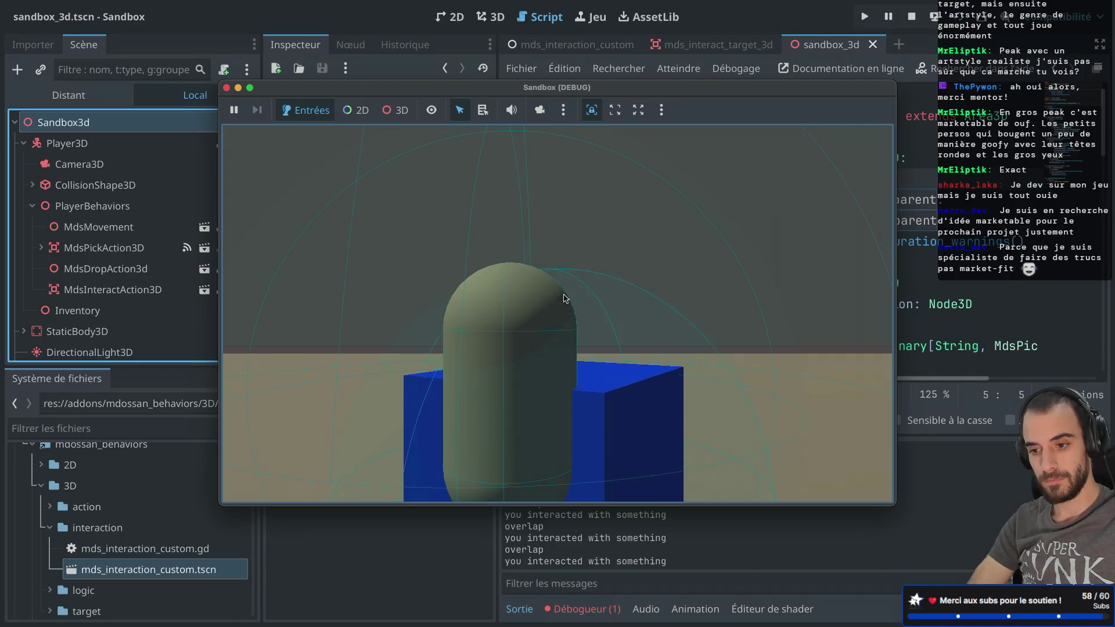
- Walk the capsule to the green cube to test it, then close the game window
key("d")
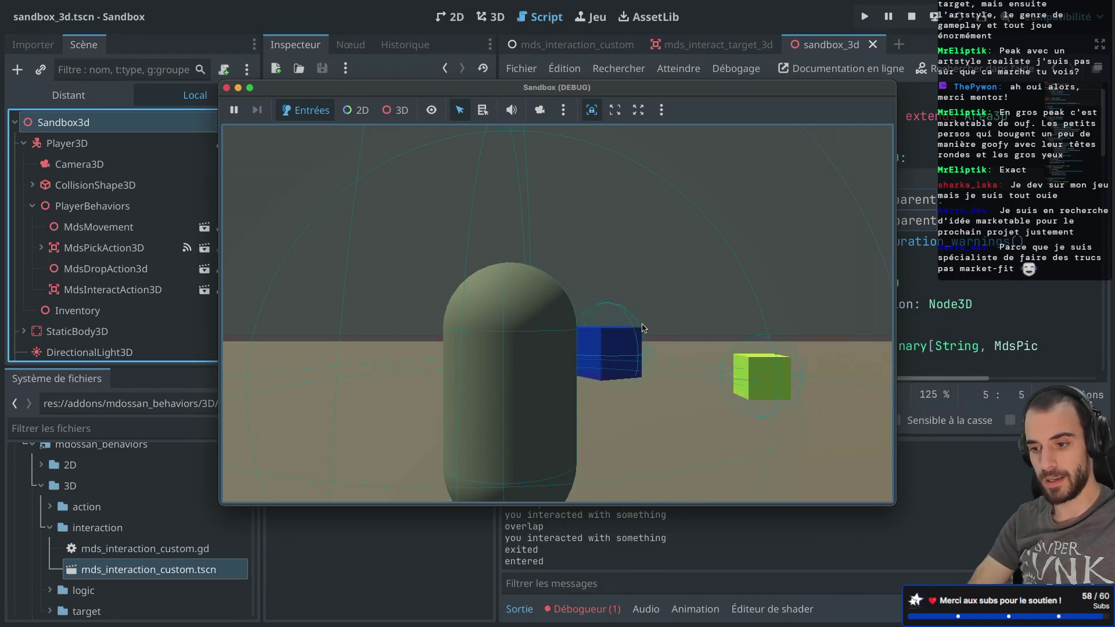
key("a")
key("e")
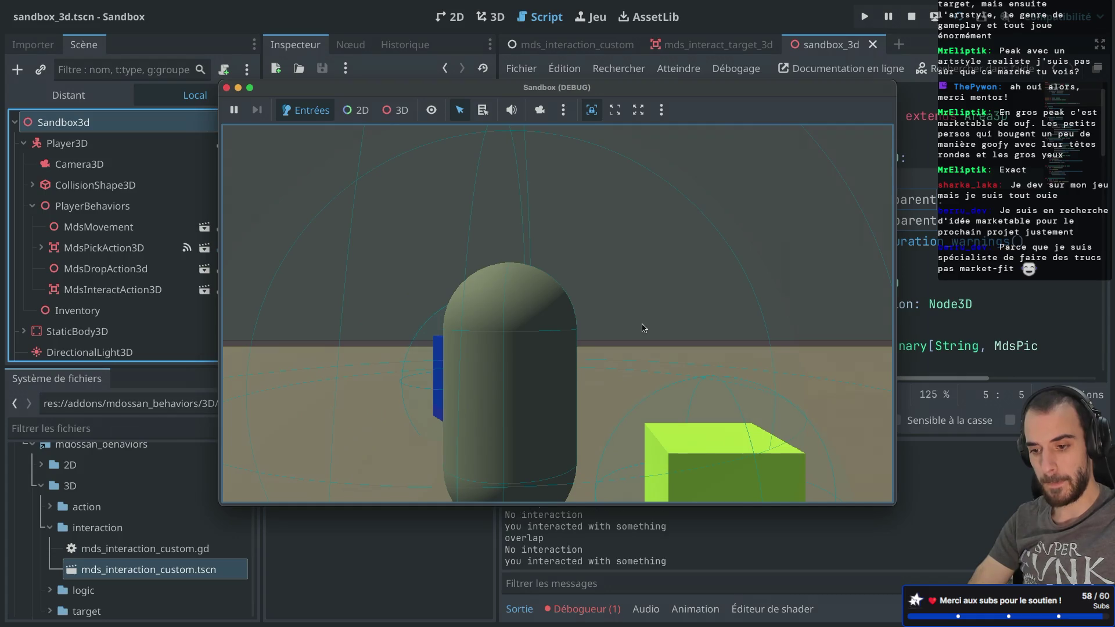
key("d")
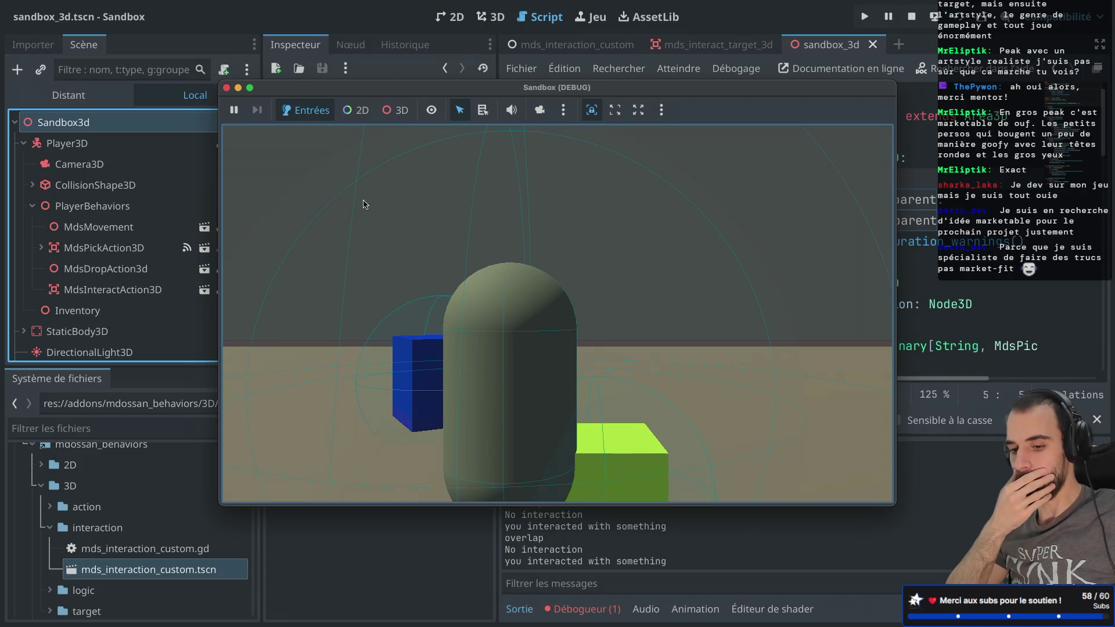
left_click(227, 88)
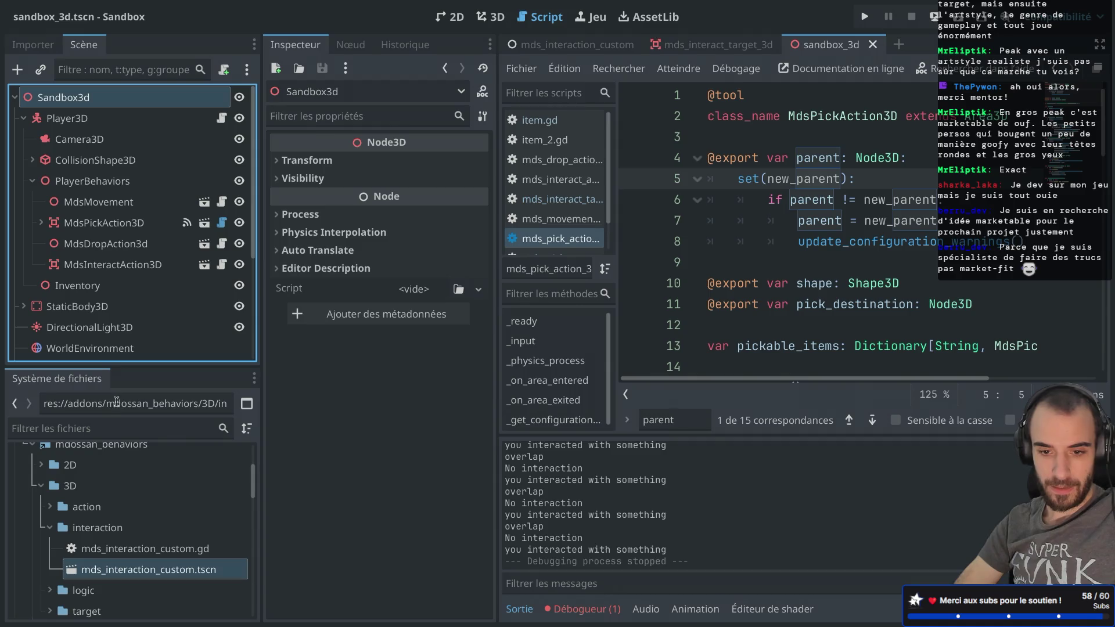
- Enlarge the Scene docks and open YelloItem's MdsInteractTarget3D script in a full-width editor
mouse_move(140, 368)
left_mouse_down()
mouse_move(145, 447)
mouse_move(151, 429)
left_mouse_up()
left_click_drag(260, 337, 313, 324)
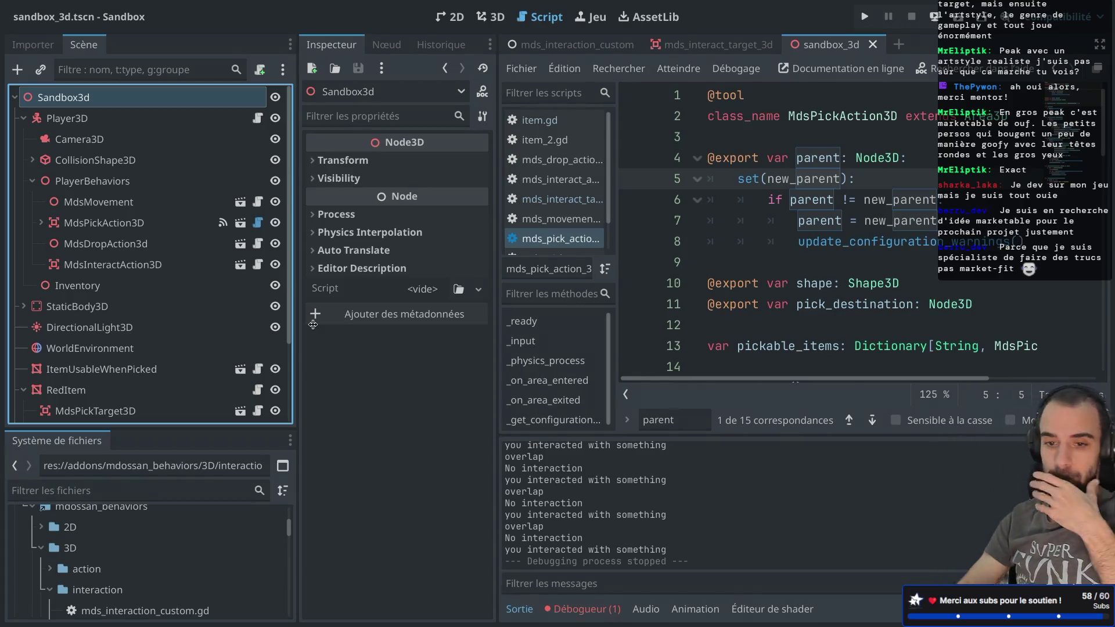
scroll(276, 419, "down", 3)
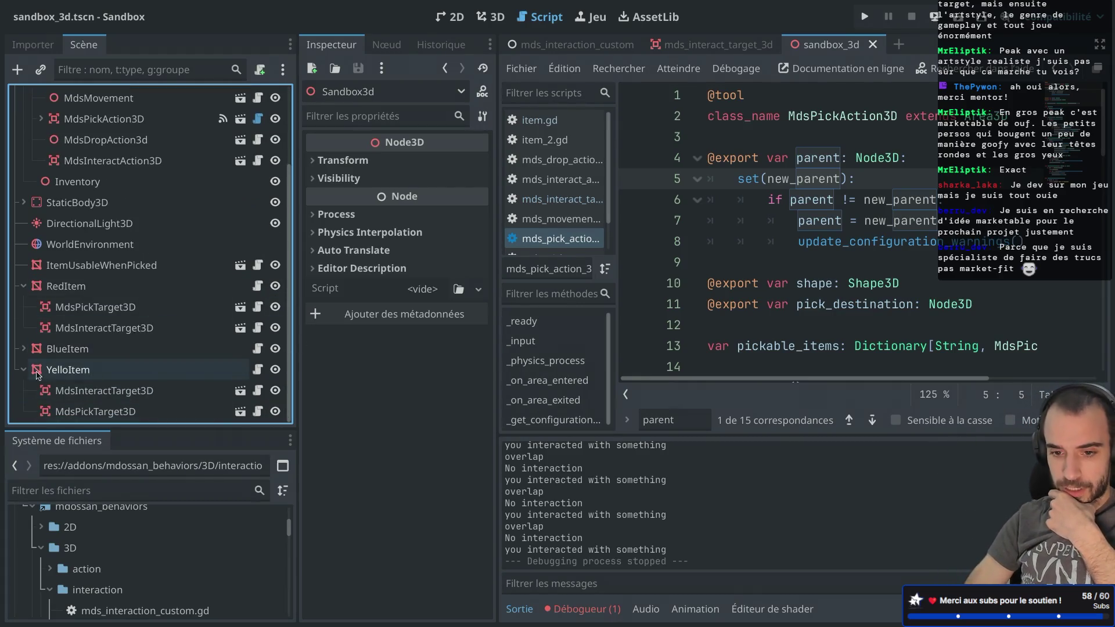
left_click(90, 393)
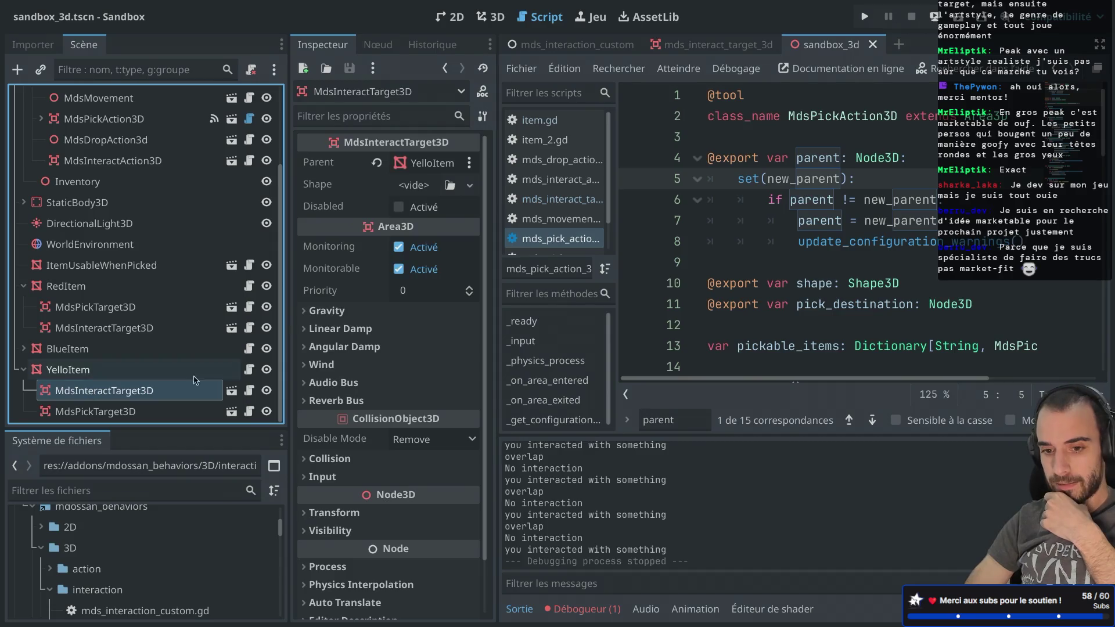
left_click(250, 391)
key("ctrl+shift+F11")
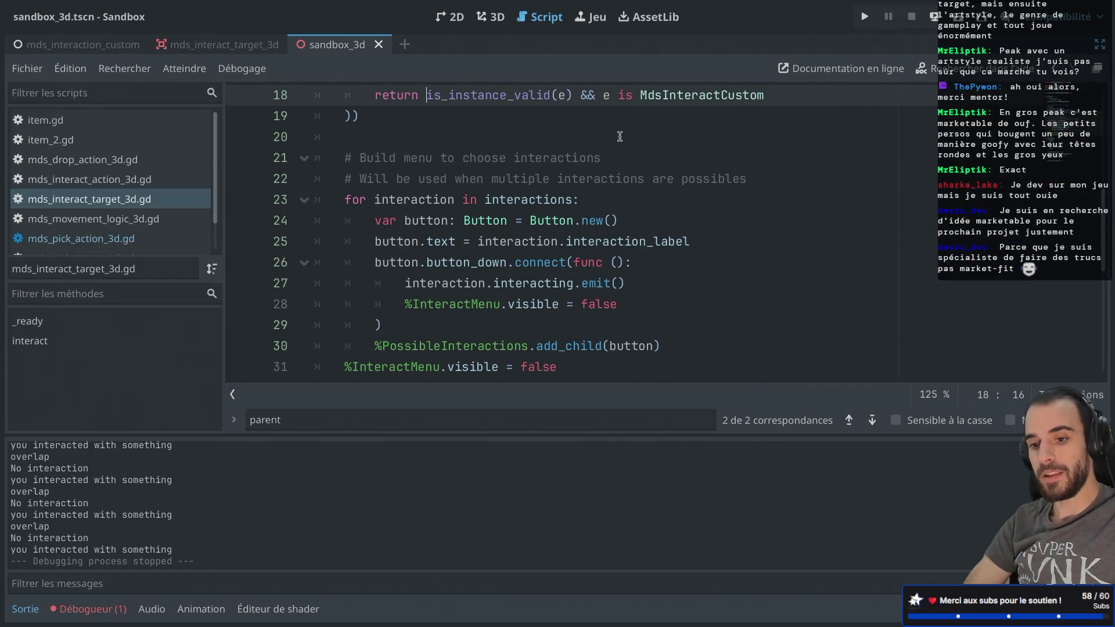
- Collapse the output log and delete the print(self) debug line from _ready
left_click(25, 609)
scroll(437, 349, "down", 3)
scroll(438, 348, "up", 8)
scroll(438, 348, "down", 2)
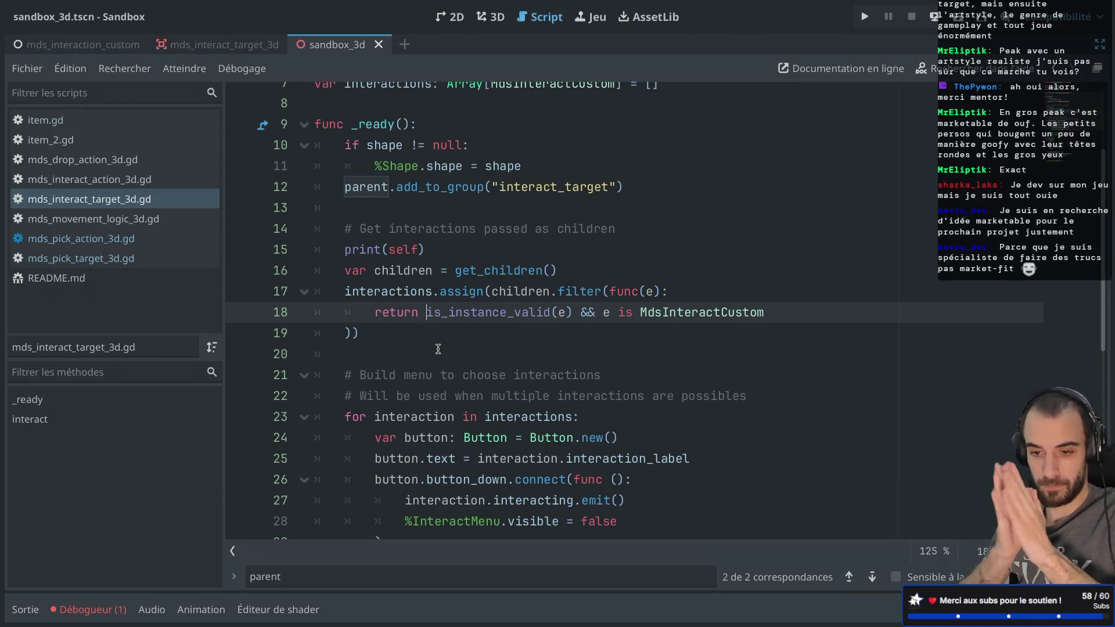
scroll(437, 349, "down", 2)
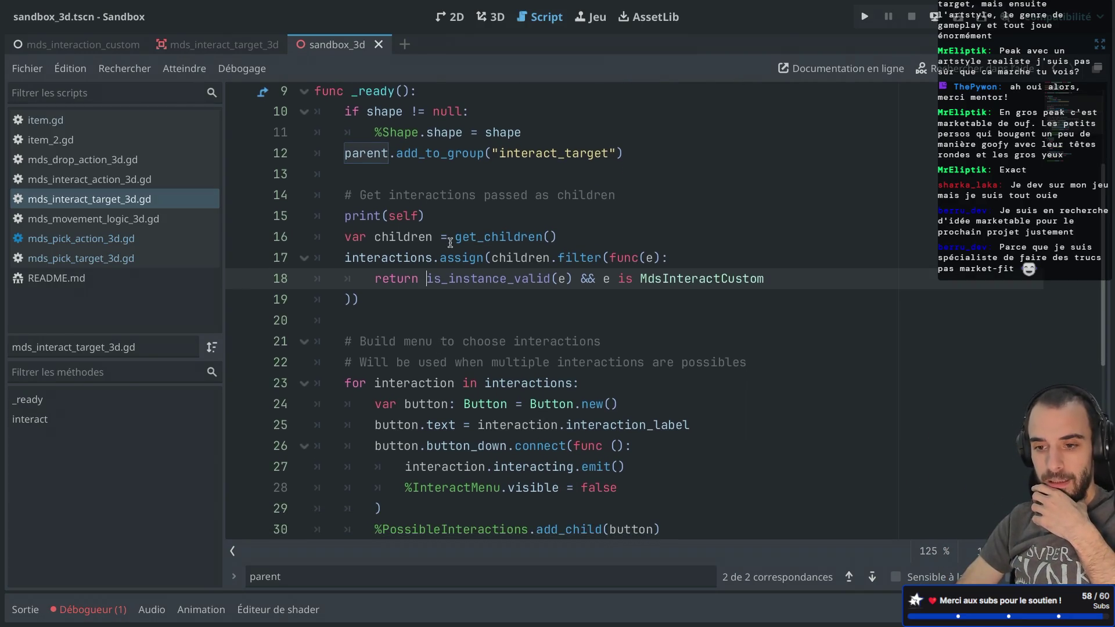
left_click(442, 211)
key("ctrl+shift+k")
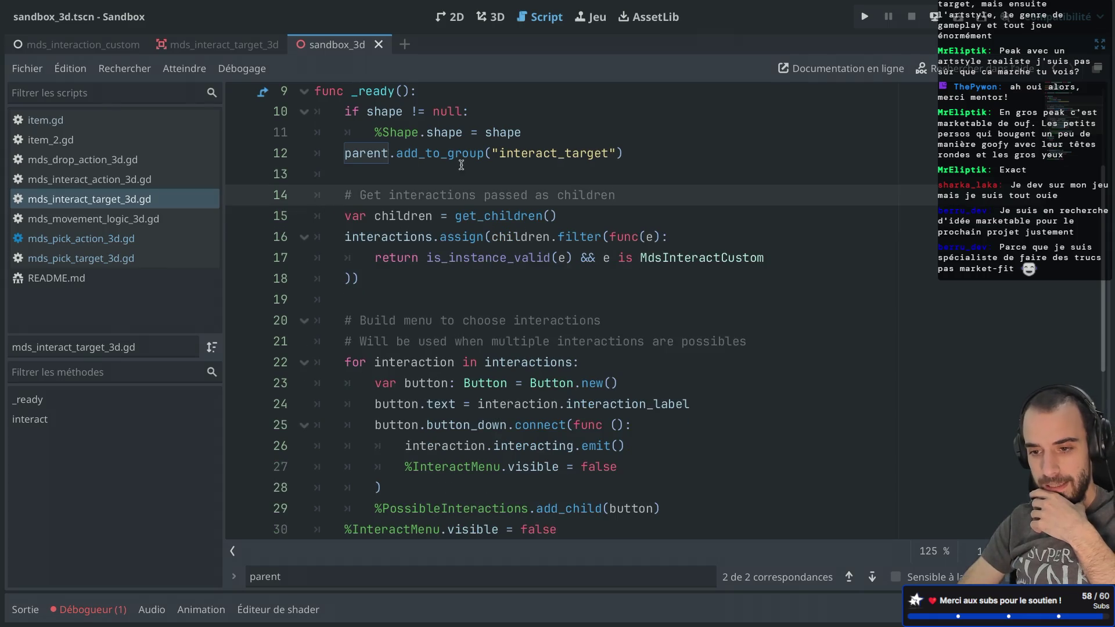
- Review the edited script and restore the scene and inspector panels
mouse_move(461, 165)
scroll(461, 165, "up", 3)
scroll(426, 250, "down", 4)
scroll(426, 250, "down", 4)
left_click(425, 177)
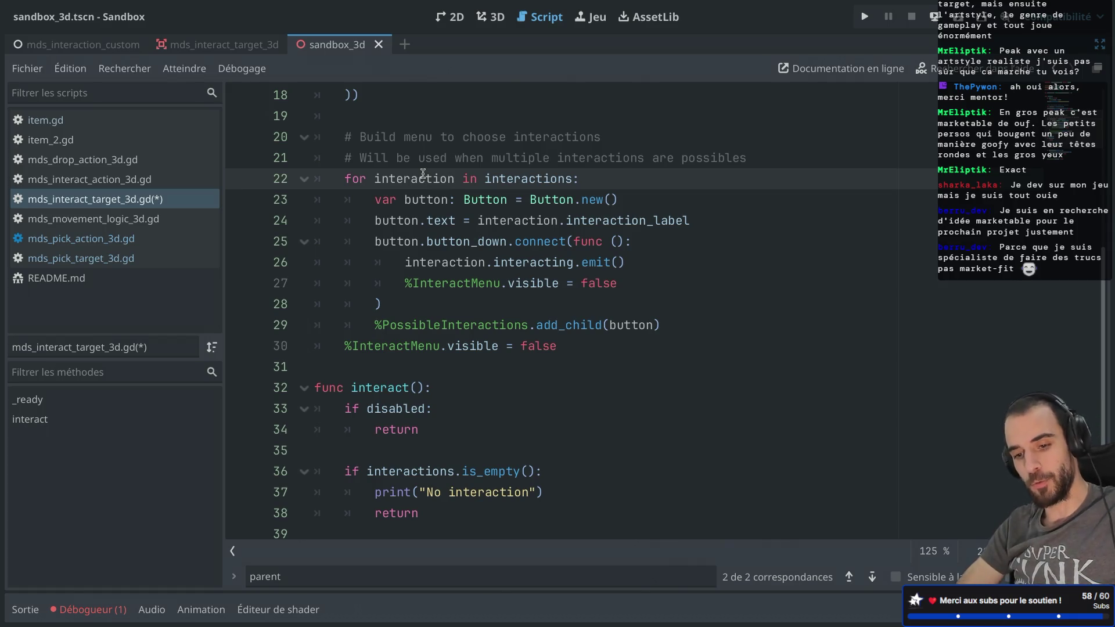
key("ctrl+shift+F11")
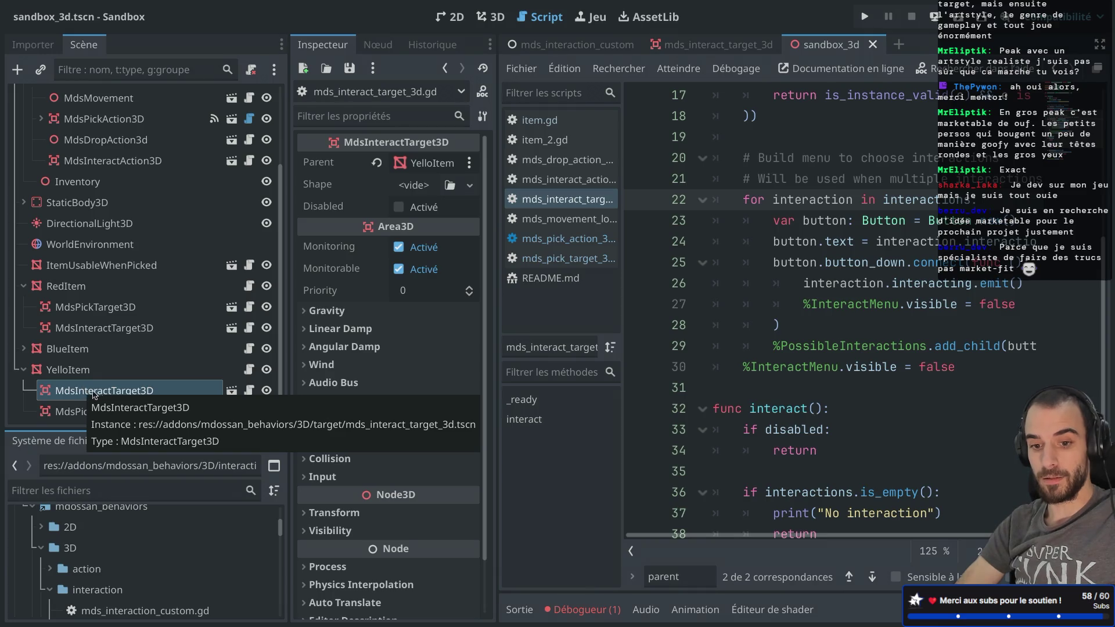
- Instance mds_interaction_custom.tscn under YelloItem's MdsInteractTarget3D, found by searching 'cus'
left_click(126, 390)
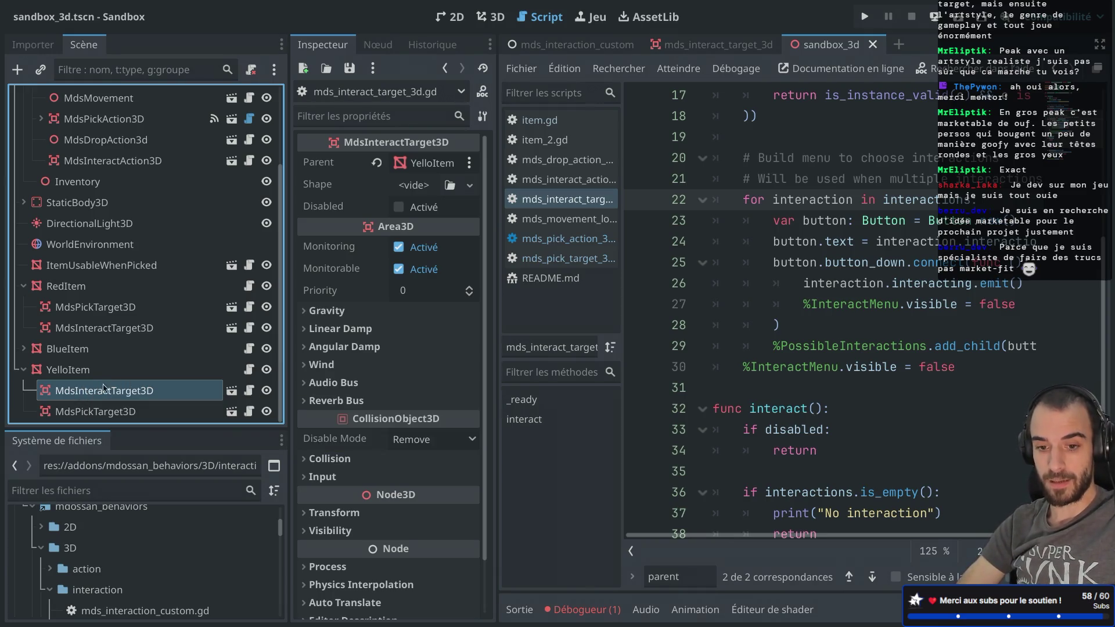
key("ctrl+a")
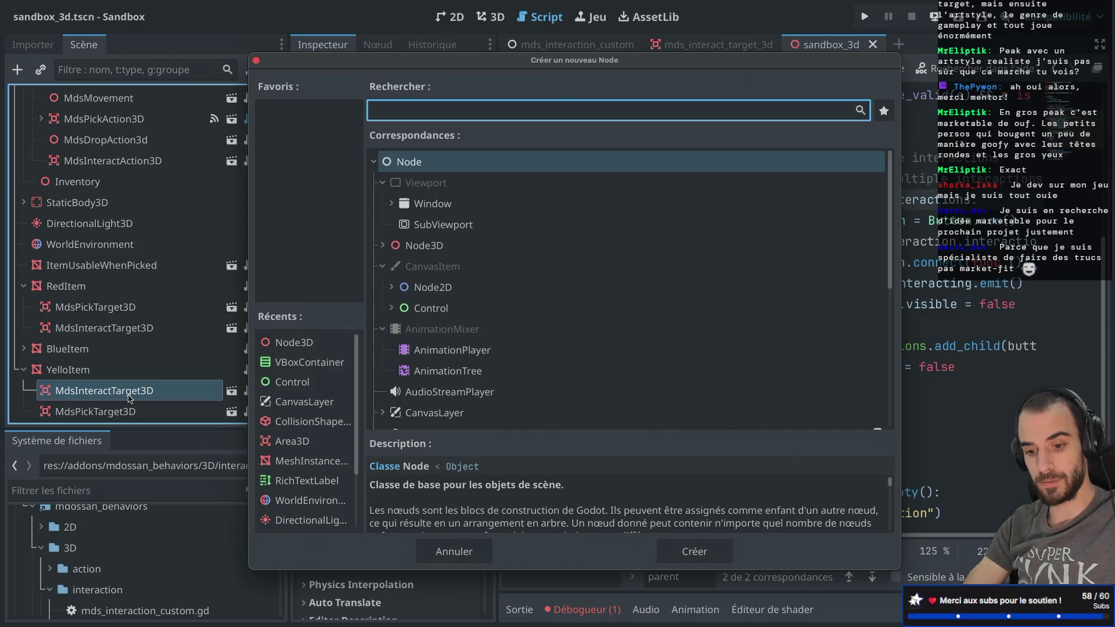
key("Escape")
key("ctrl+shift+a")
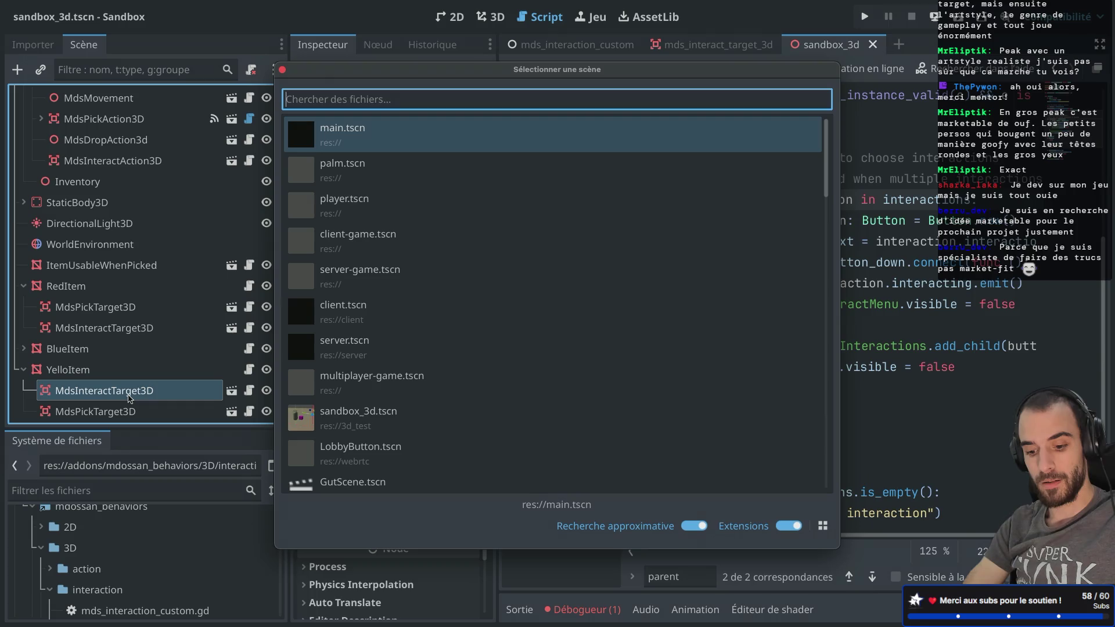
type("cus")
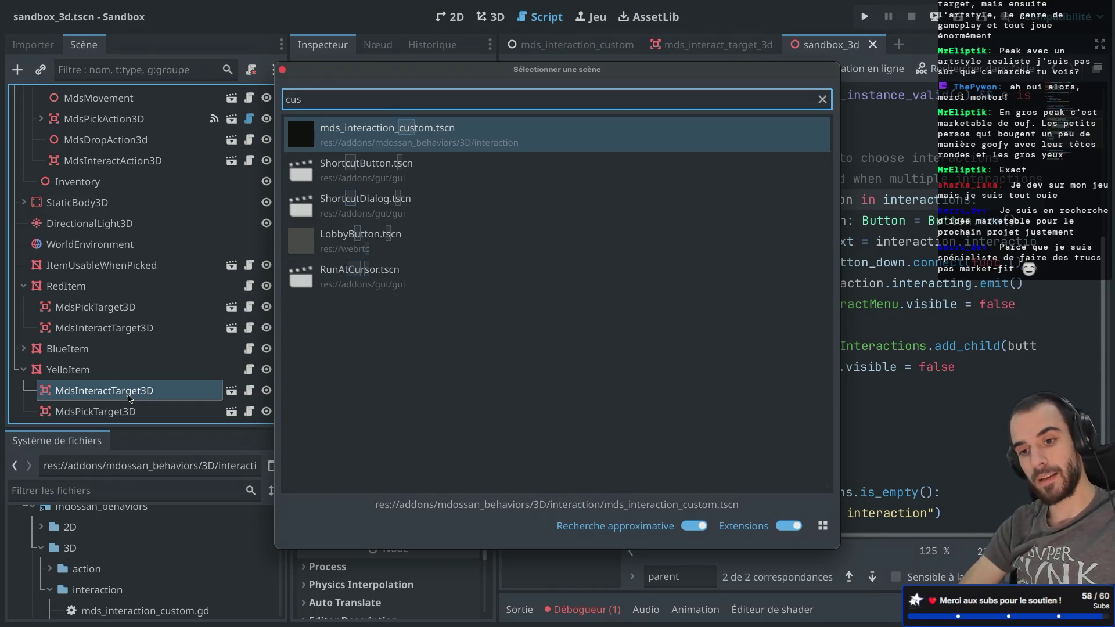
double_click(378, 135)
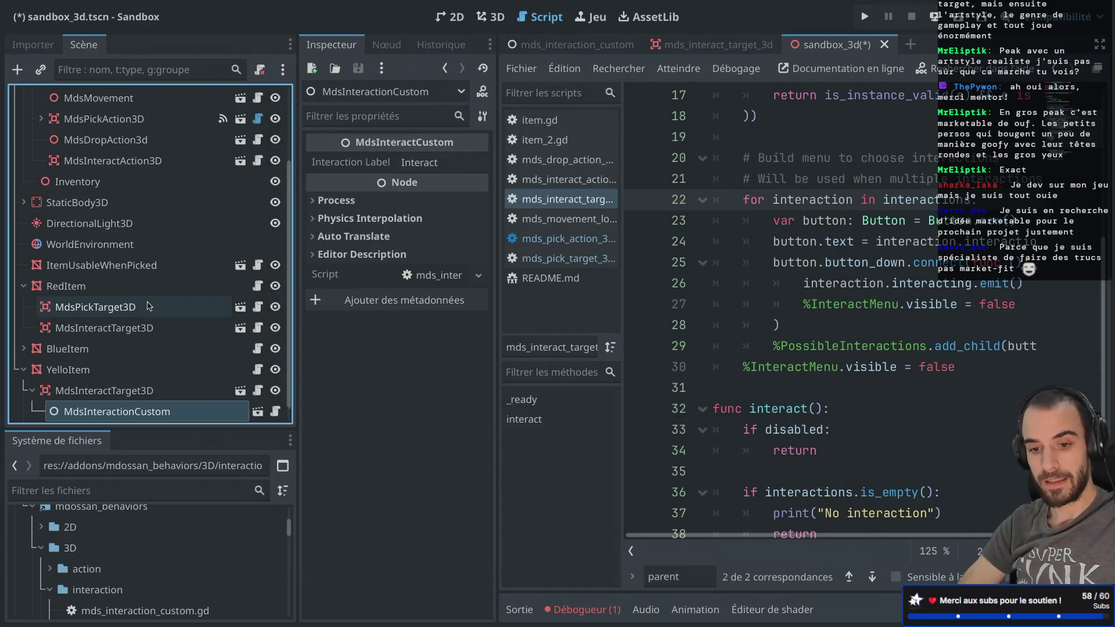
scroll(149, 306, "down", 1)
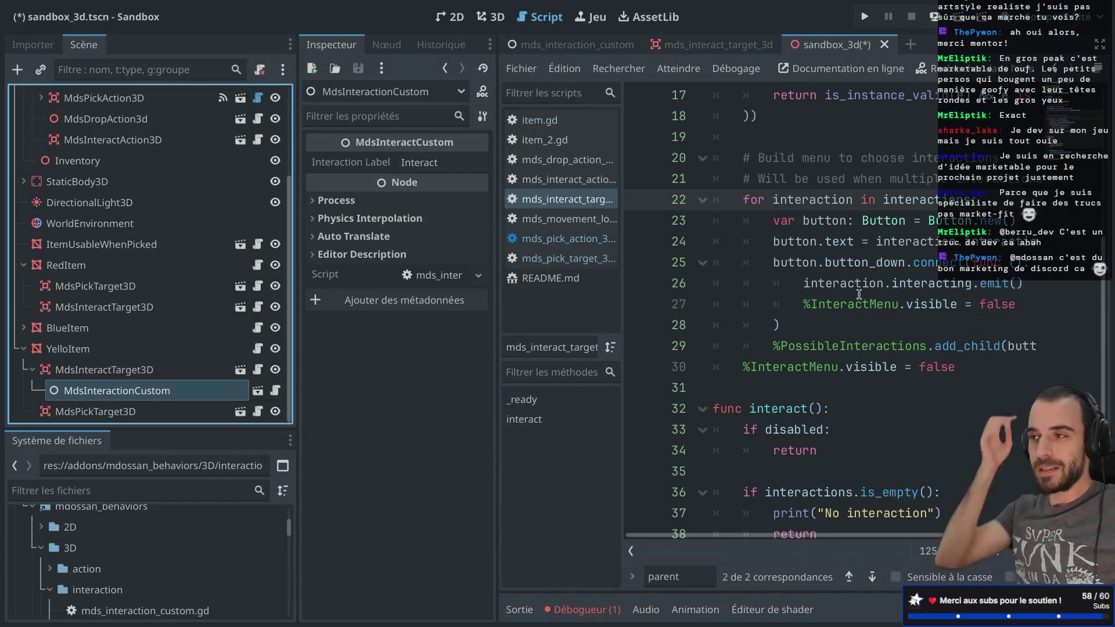
mouse_move(859, 294)
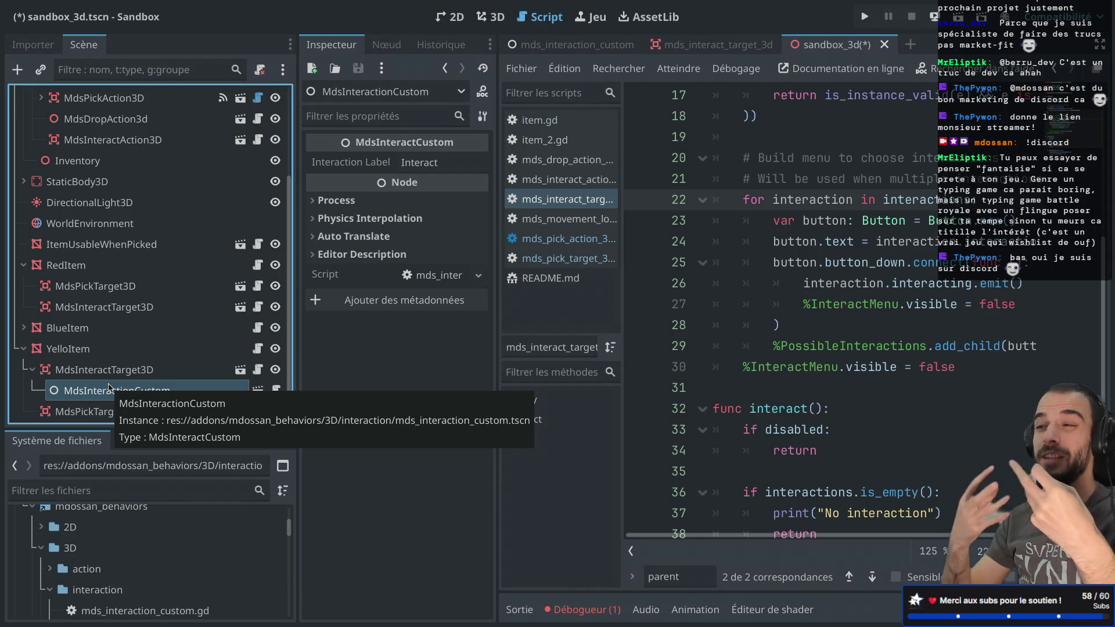
- Select the MdsInteractionCustom node and open mds_interaction_custom.gd in a full-width editor
double_click(165, 390)
left_click(194, 388)
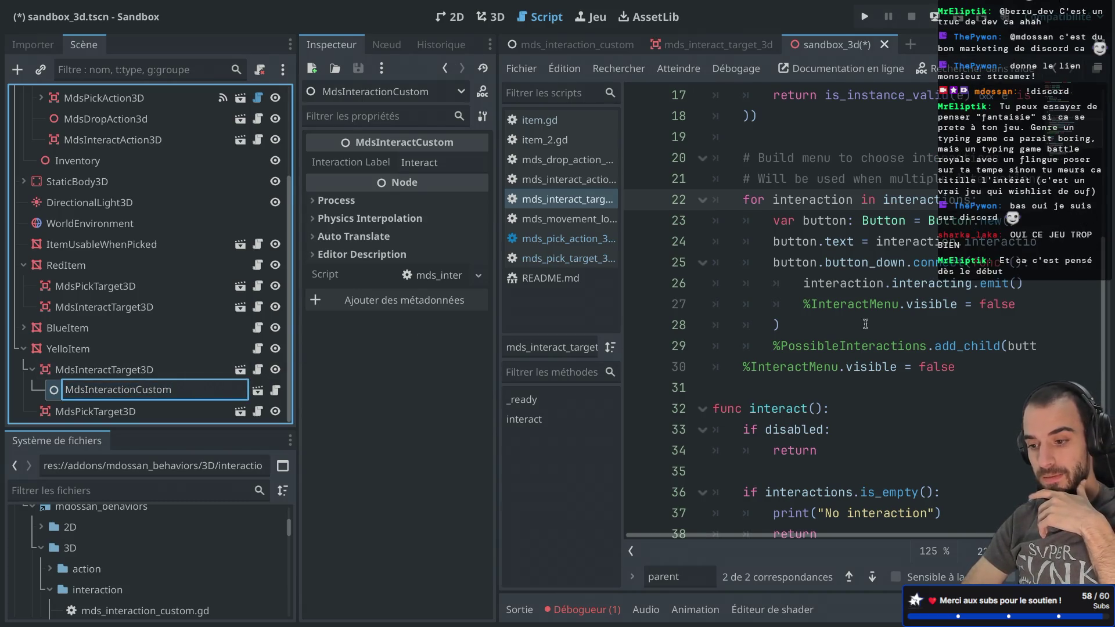
scroll(865, 324, "down", 3)
scroll(864, 324, "up", 3)
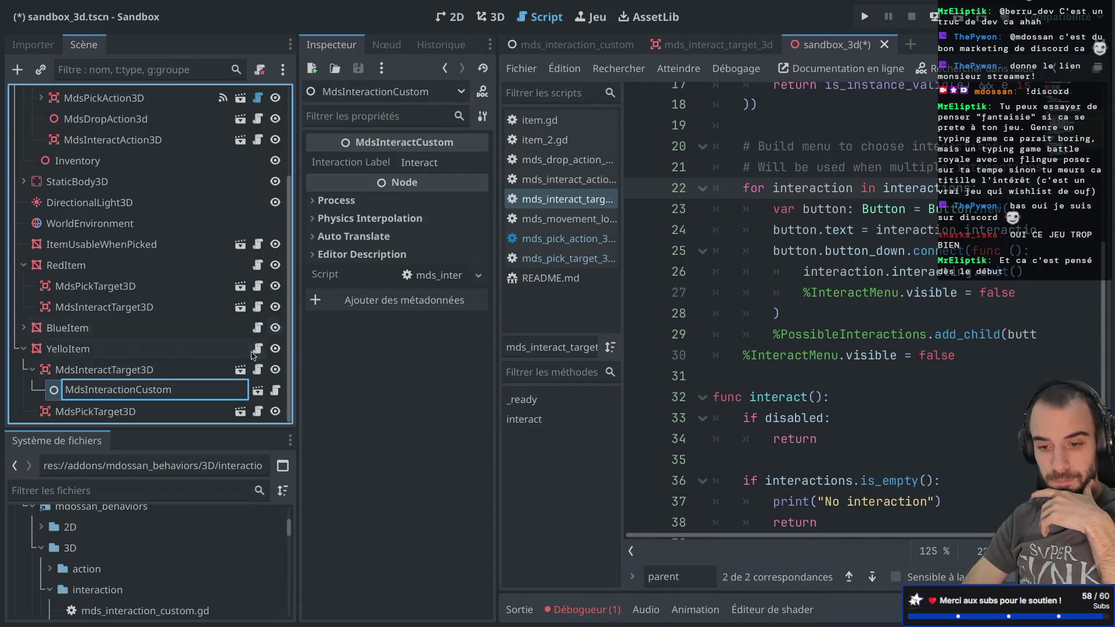
left_click(268, 395)
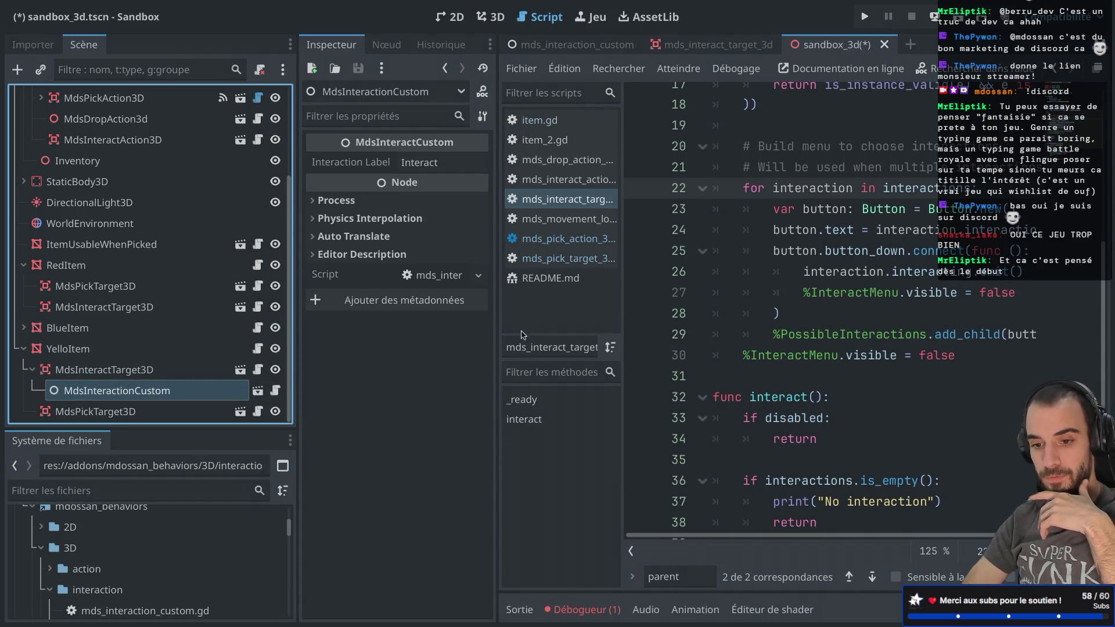
left_click(276, 390)
key("ctrl+shift+F11")
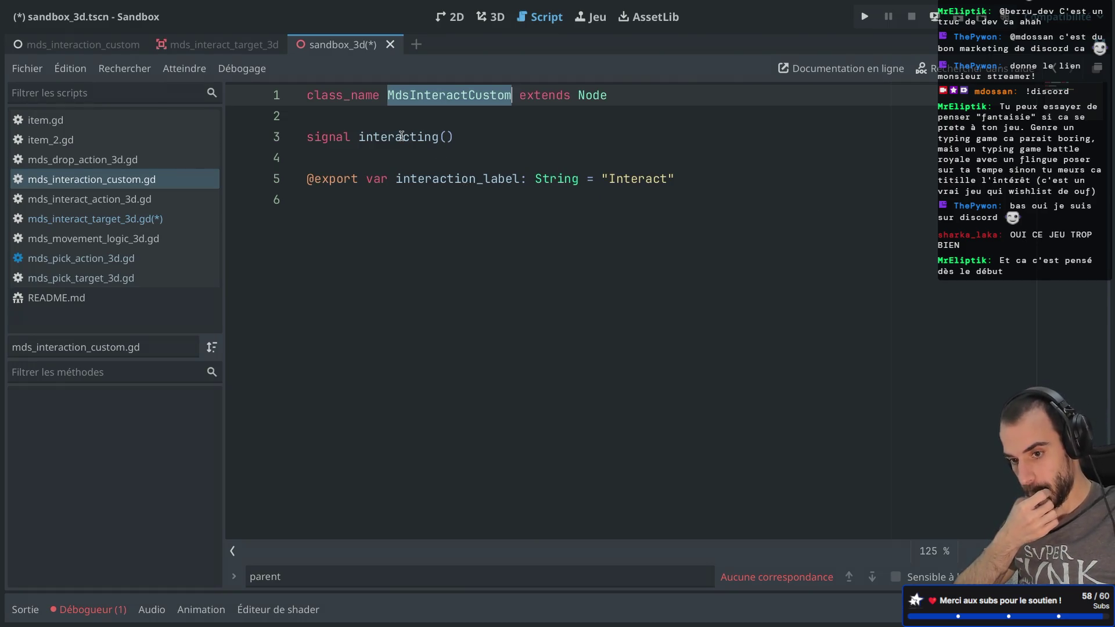
- Check the interacting() signal declaration, then pick interacting in the node's Signals list
left_click_drag(357, 139, 496, 137)
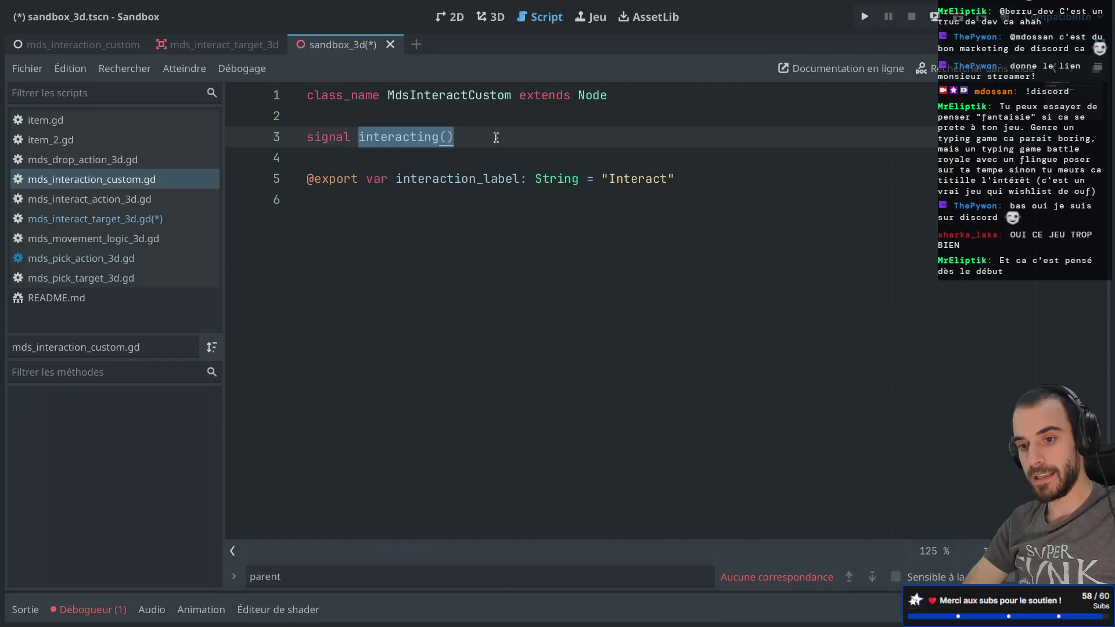
key("ctrl+shift+F11")
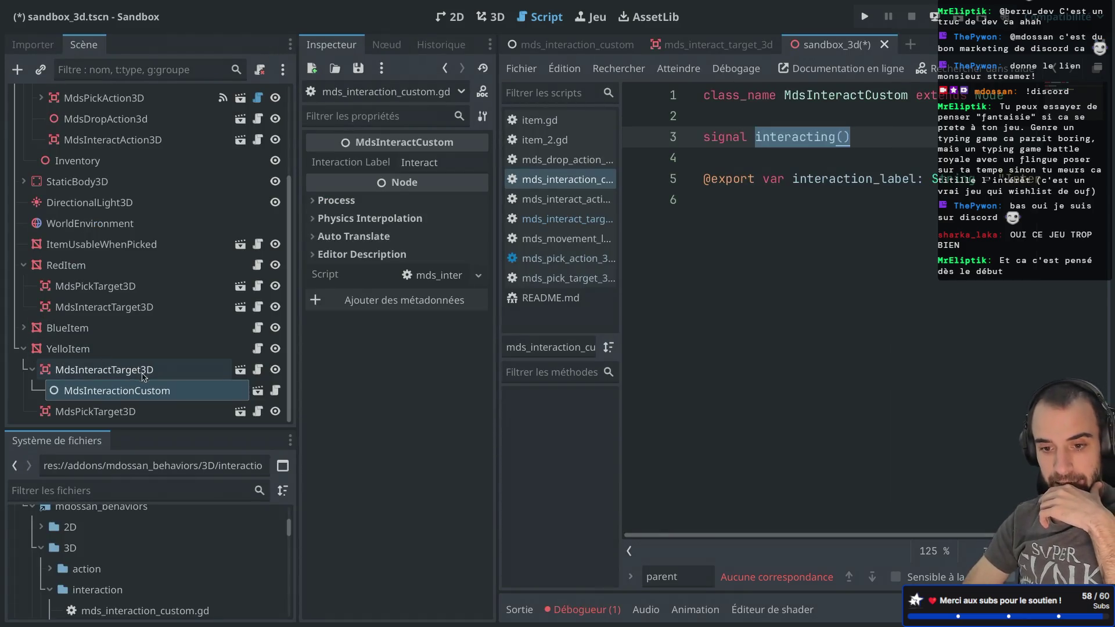
left_click(386, 45)
left_click(375, 145)
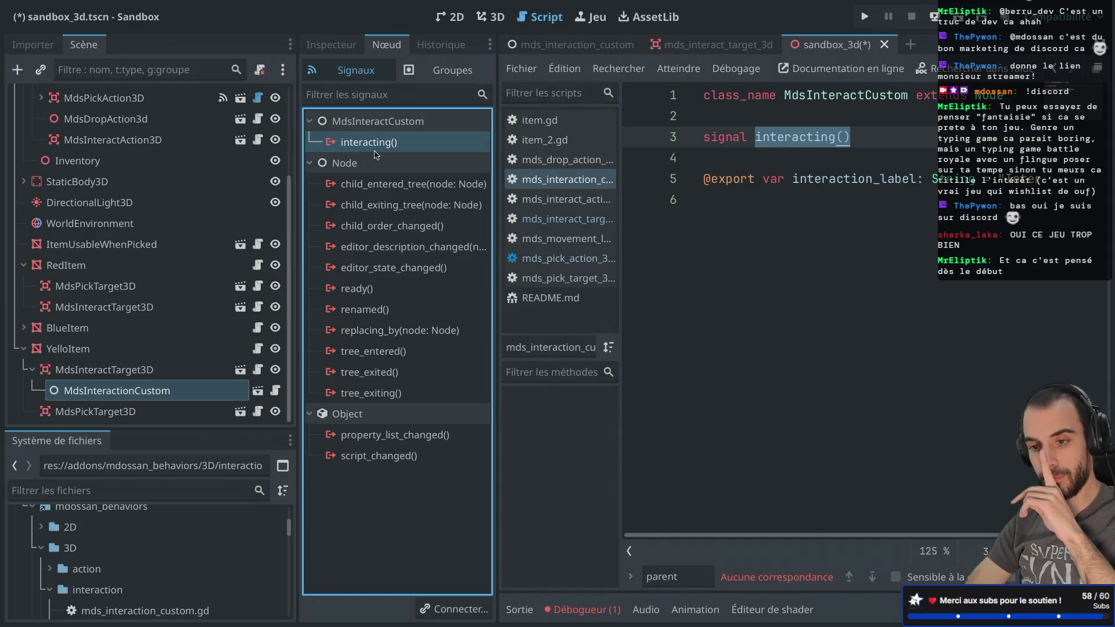
- Connect the interacting() signal to YelloItem as receiver with method rotate_interaction
double_click(372, 144)
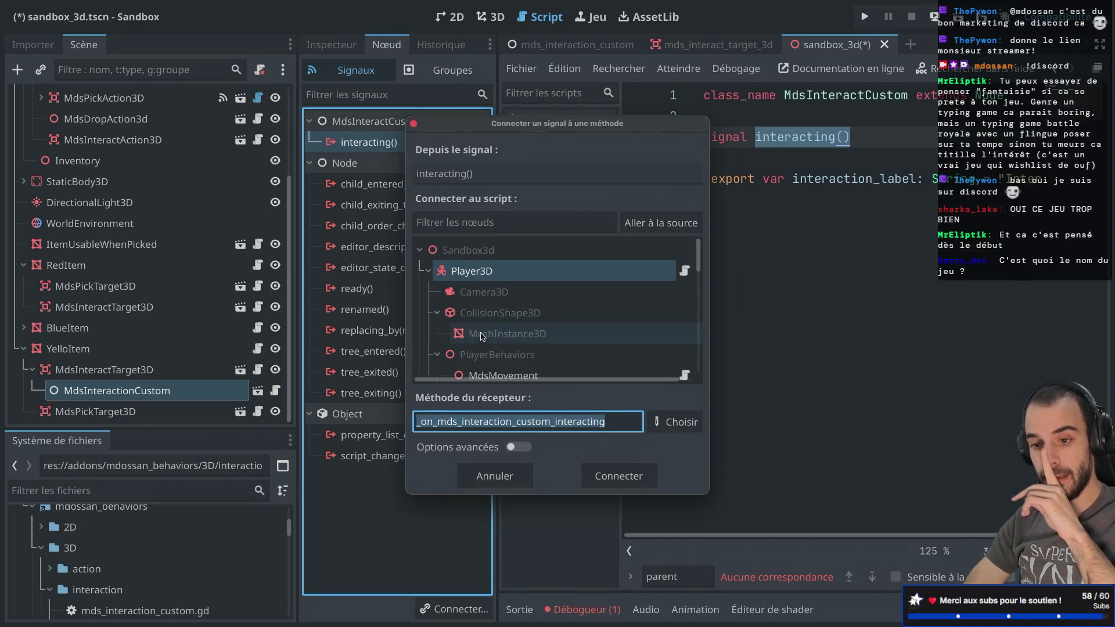
scroll(571, 314, "down", 3)
scroll(572, 314, "down", 5)
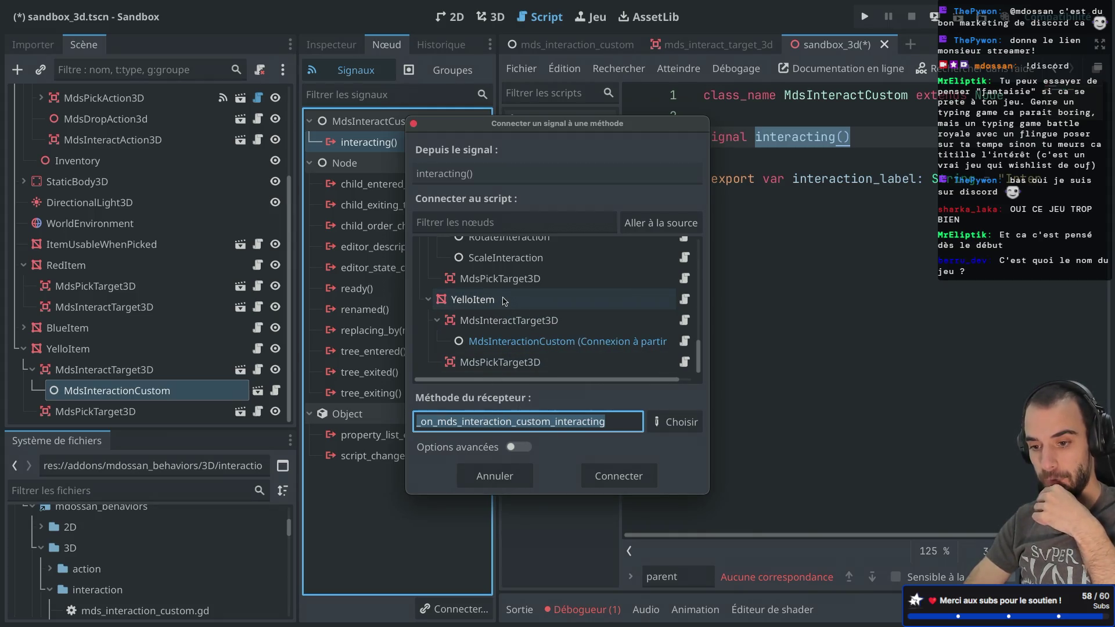
left_click(503, 300)
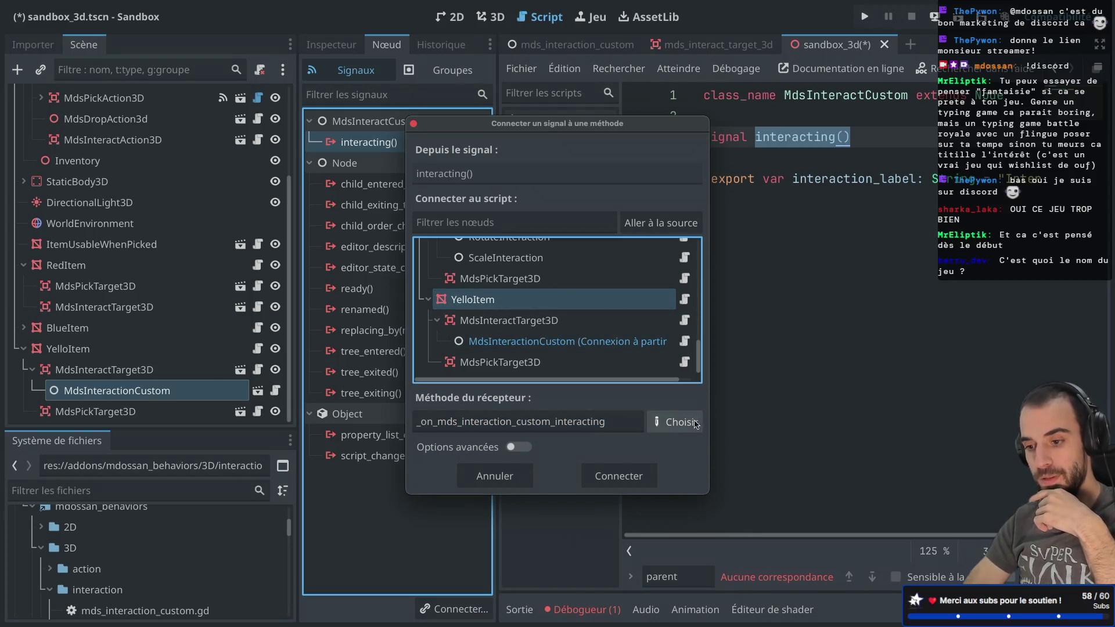
left_click(698, 423)
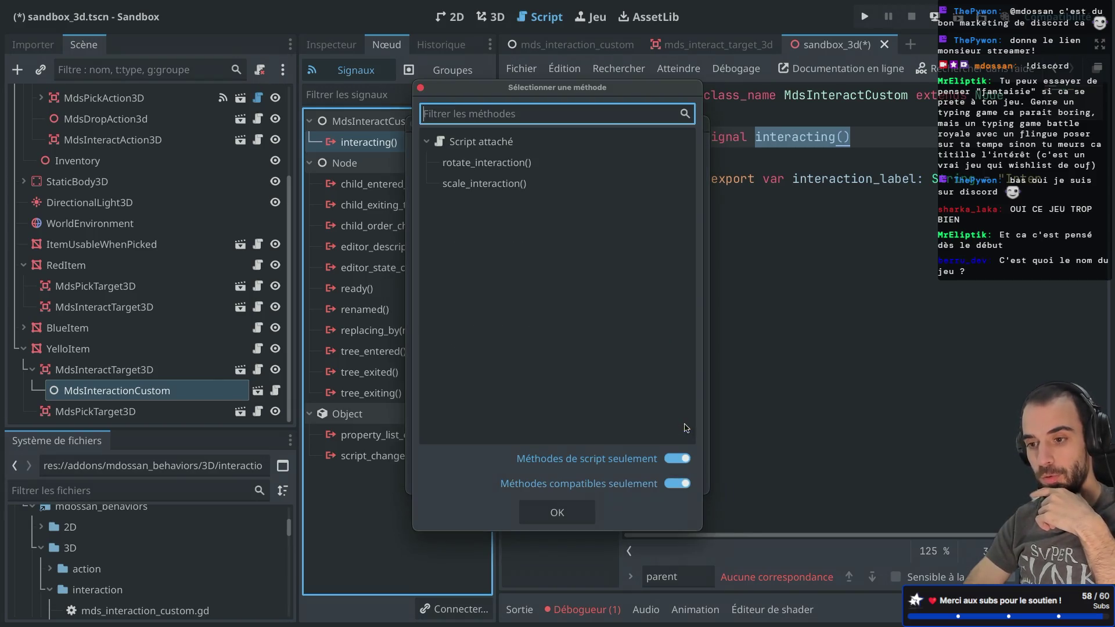
left_click(486, 163)
left_click(556, 512)
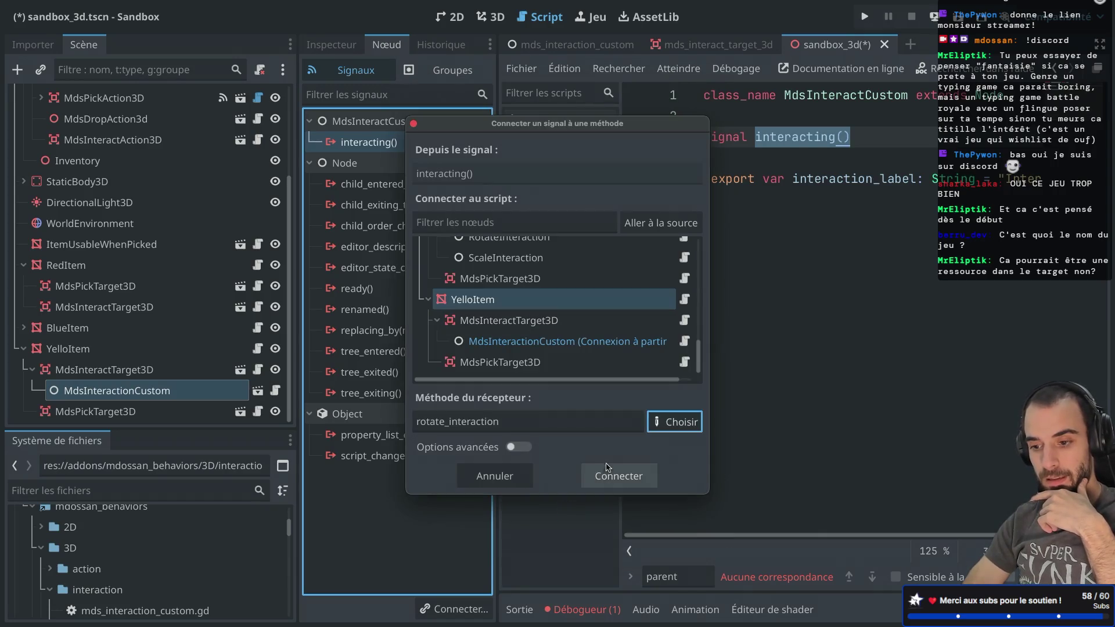
left_click(607, 466)
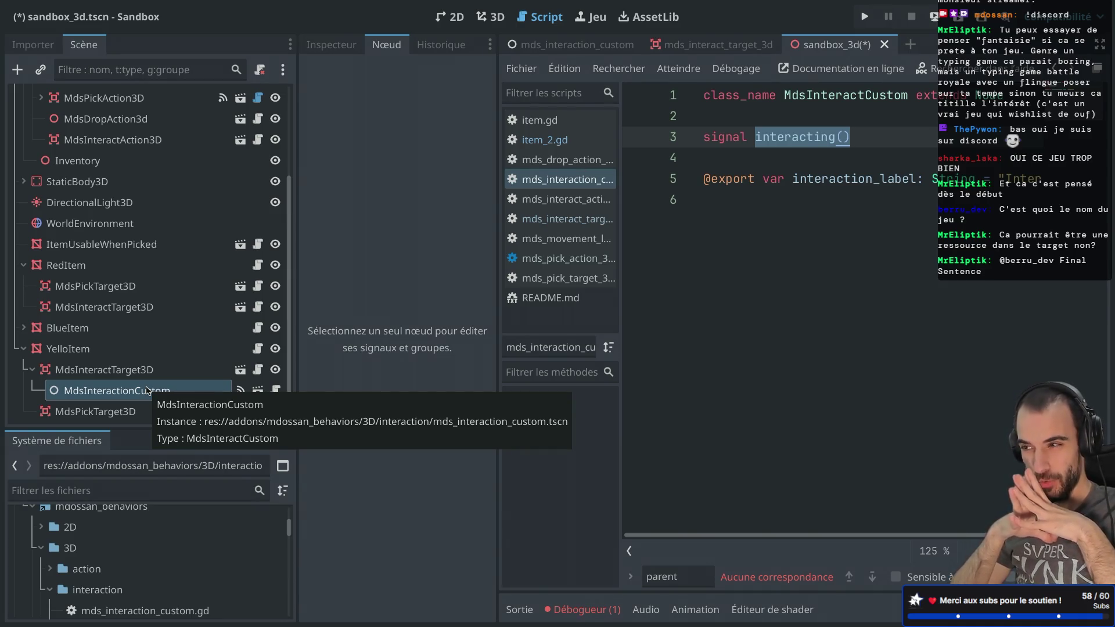
- Switch to Safari and search 'godot ressource' in a new tab
key("super+Tab")
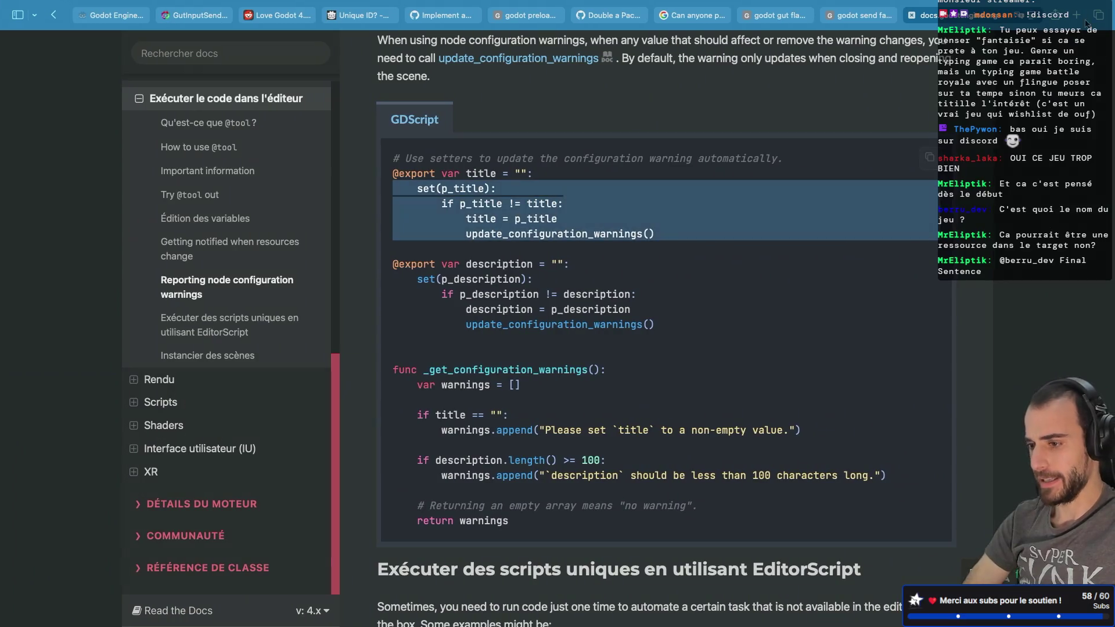
left_click(1075, 10)
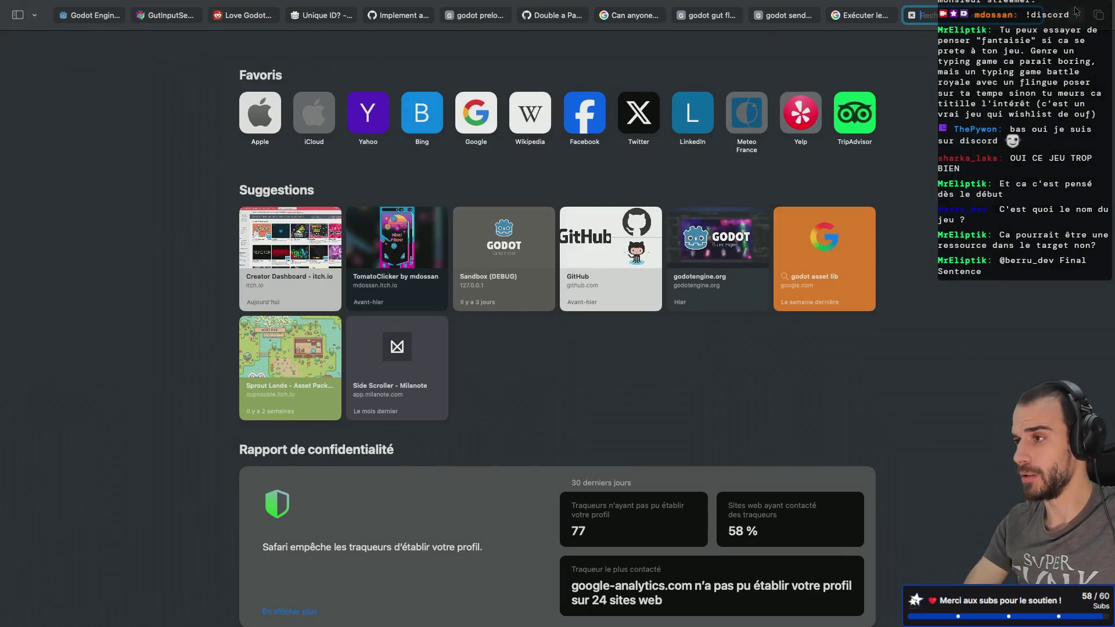
type("godo")
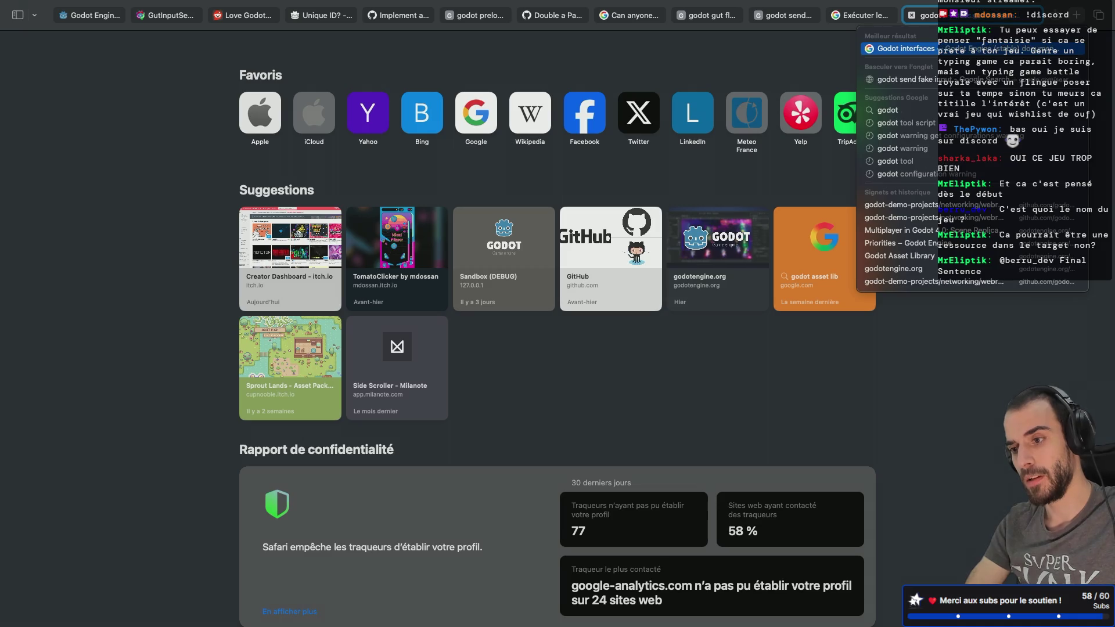
type("t ressource")
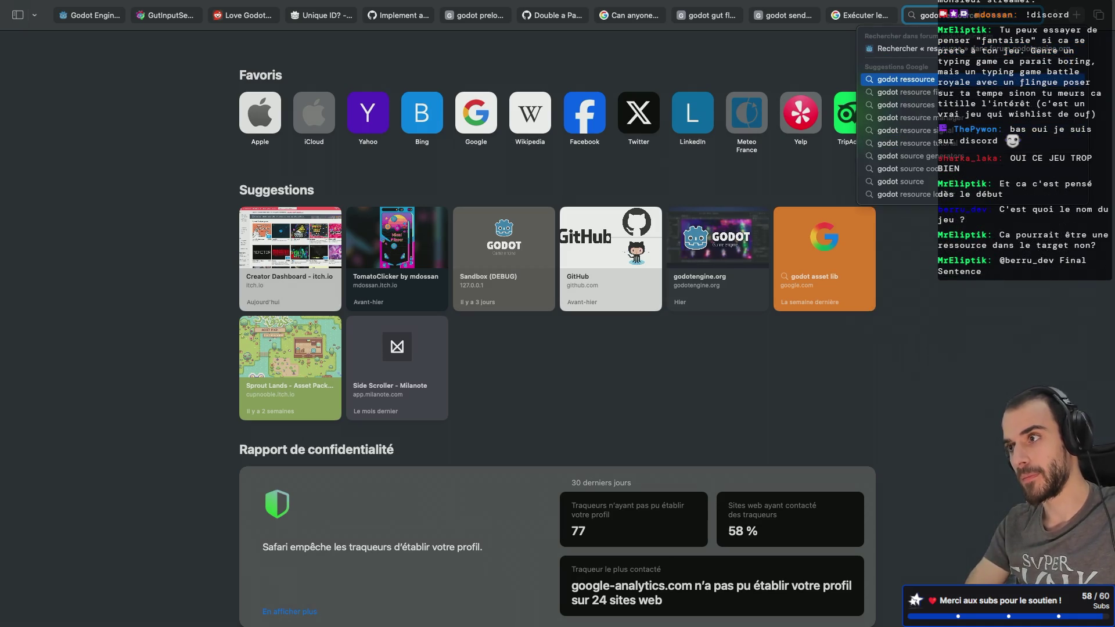
key("Return")
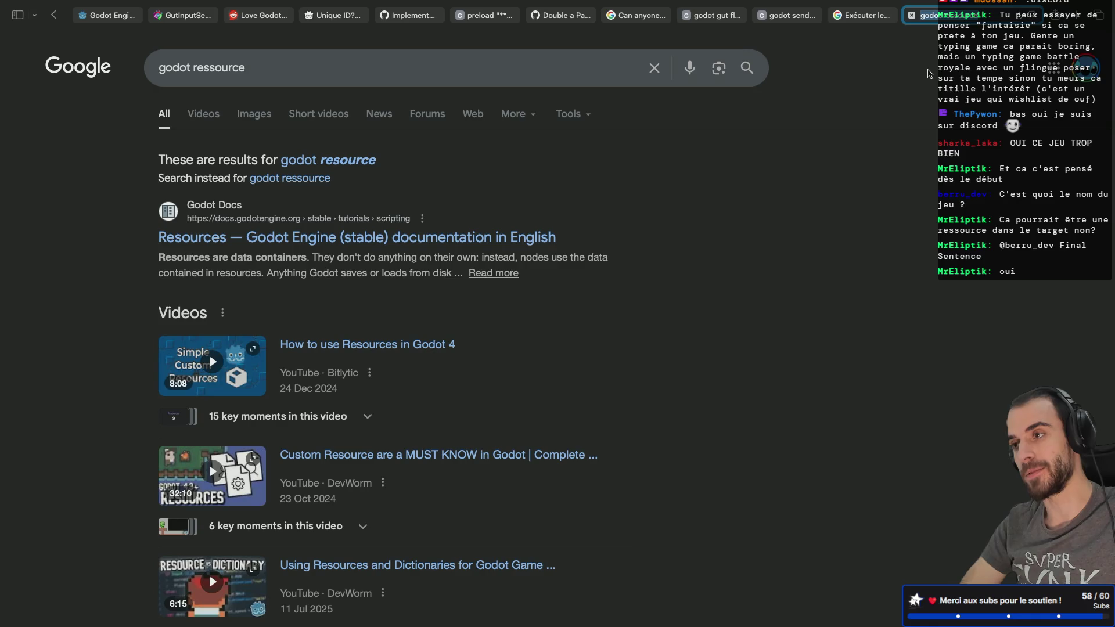